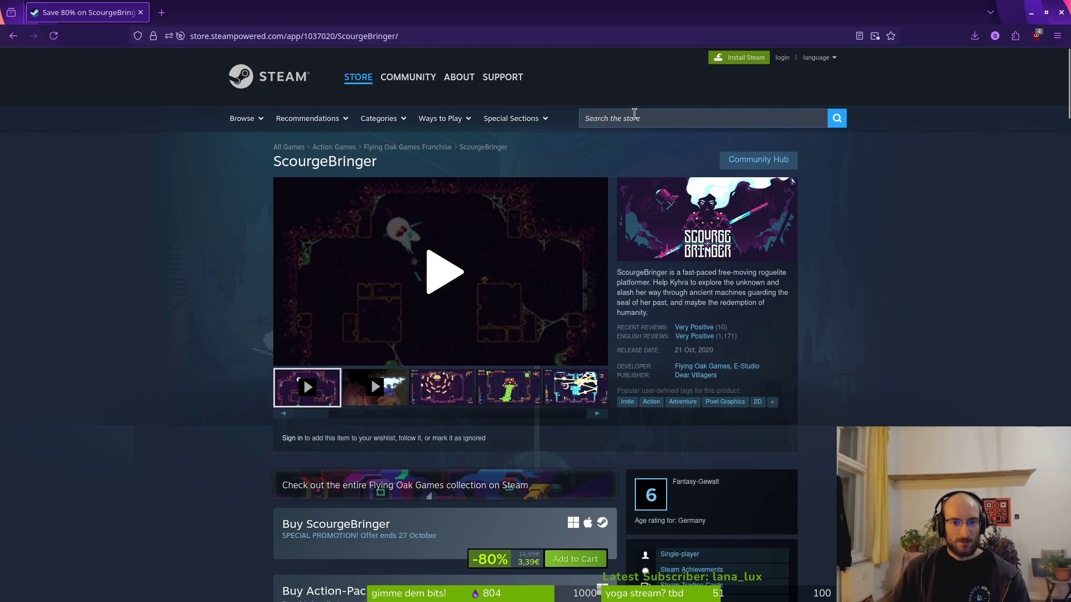
Search the Steam Store for 'star', open the Stardew Valley page, then return to Aseprite.
left_click(626, 117)
type("star")
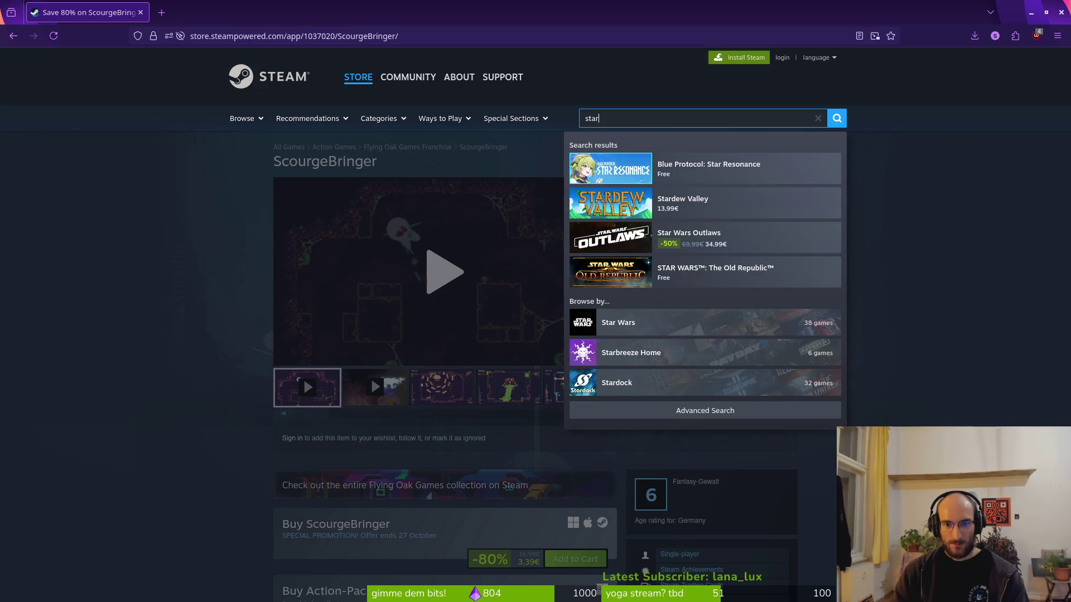
left_click(704, 203)
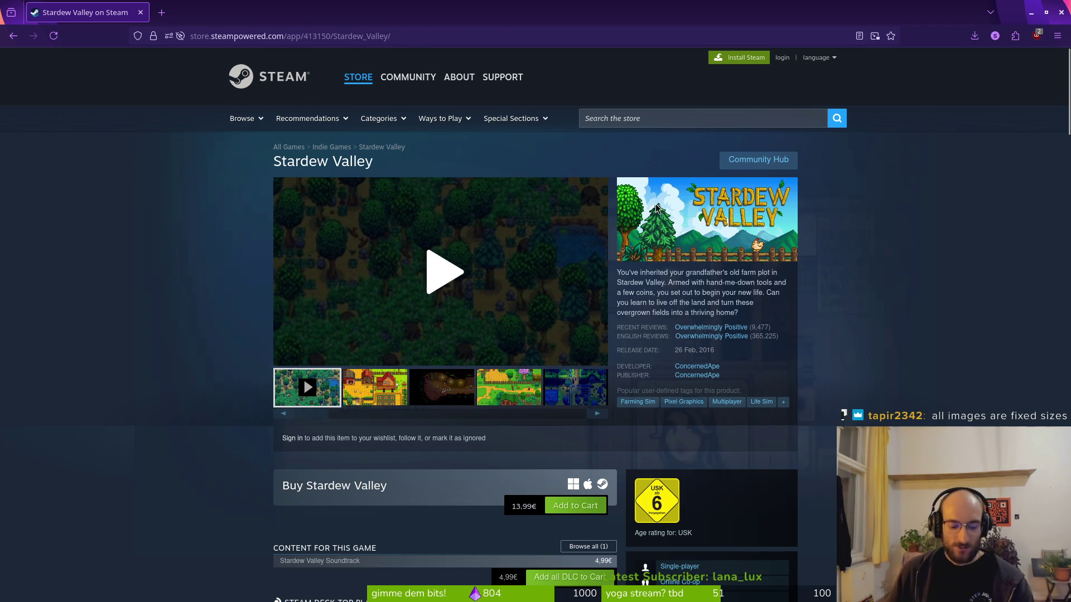
key("alt+Tab")
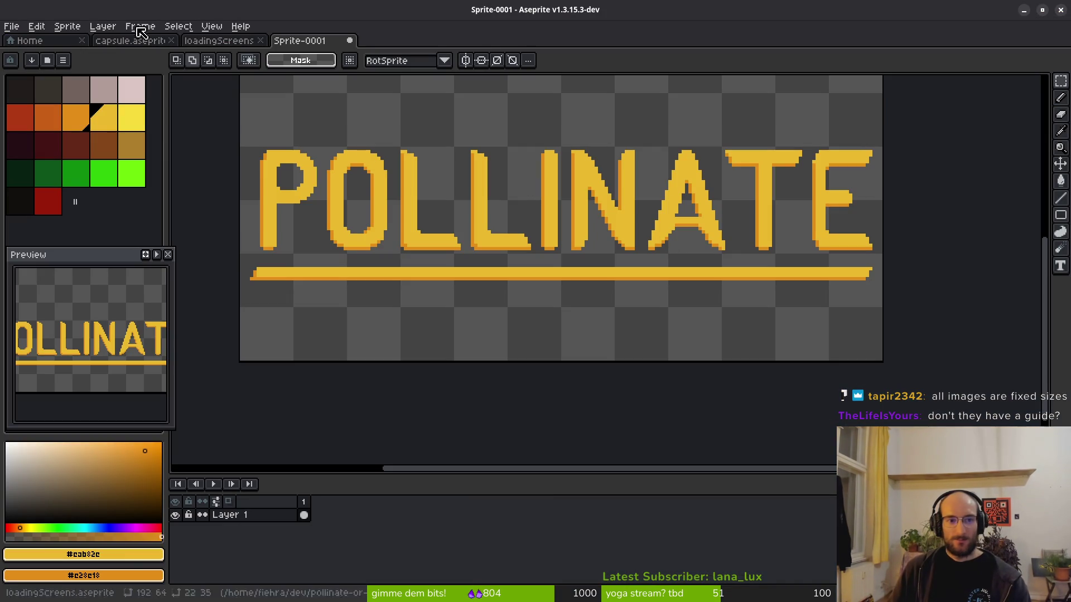
left_click(142, 43)
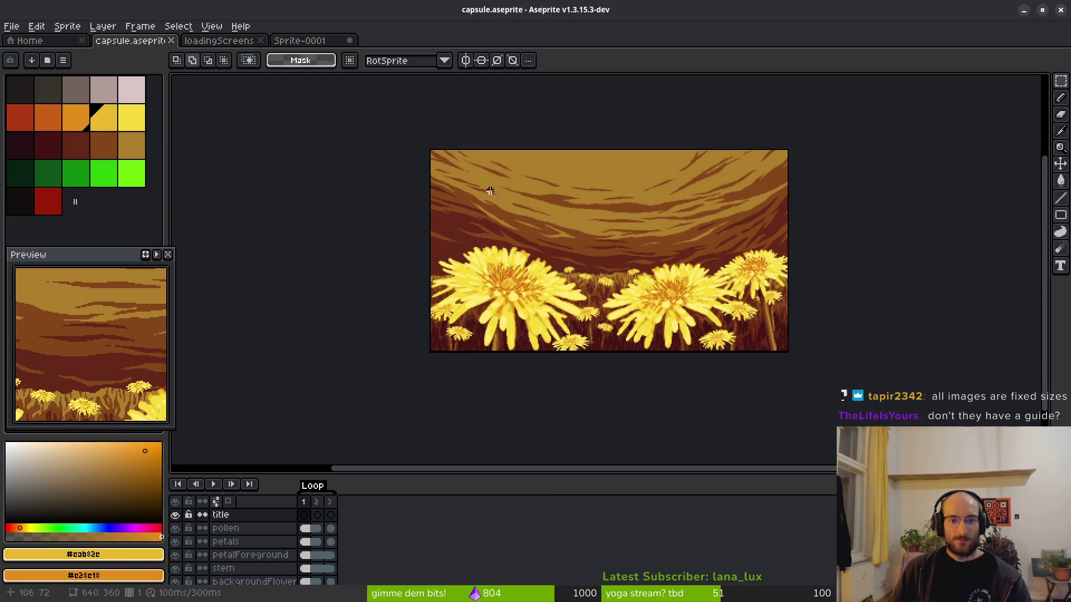
scroll(473, 219, "right", 3)
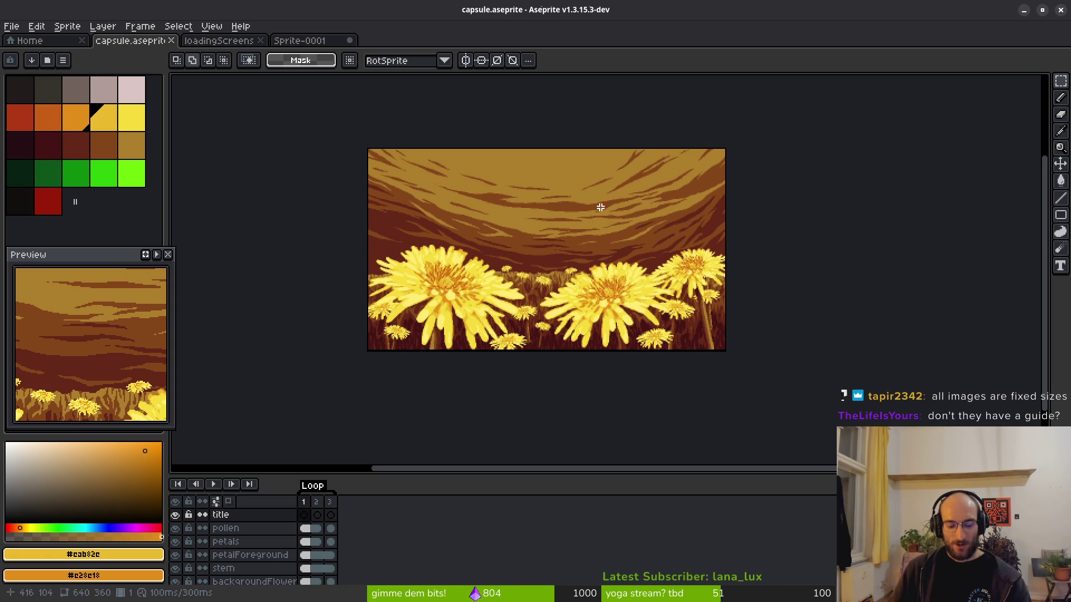
left_click_drag(299, 175, 846, 353)
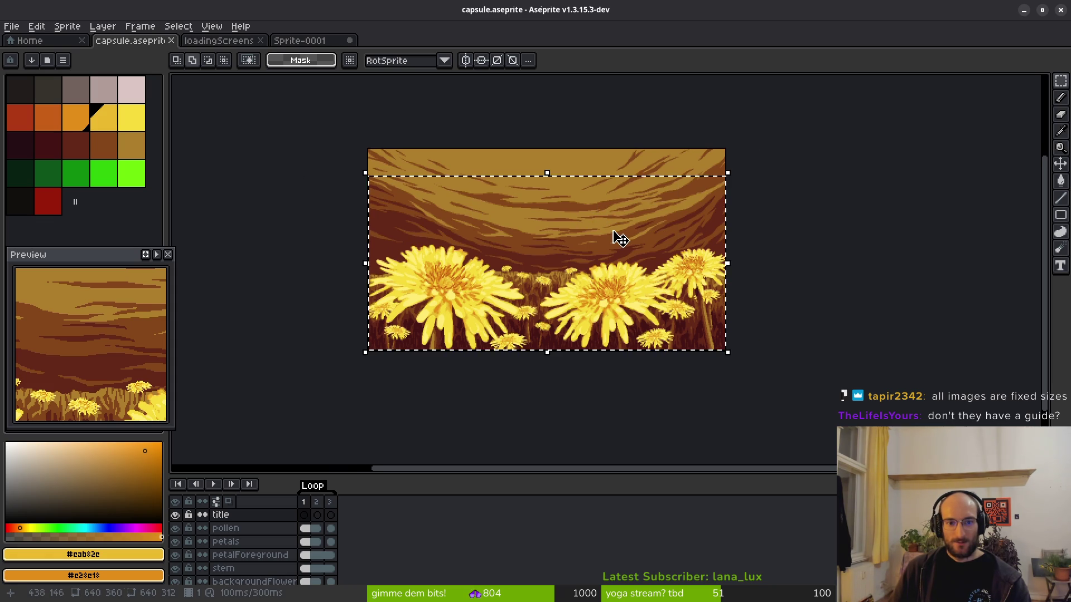
key("ctrl+d")
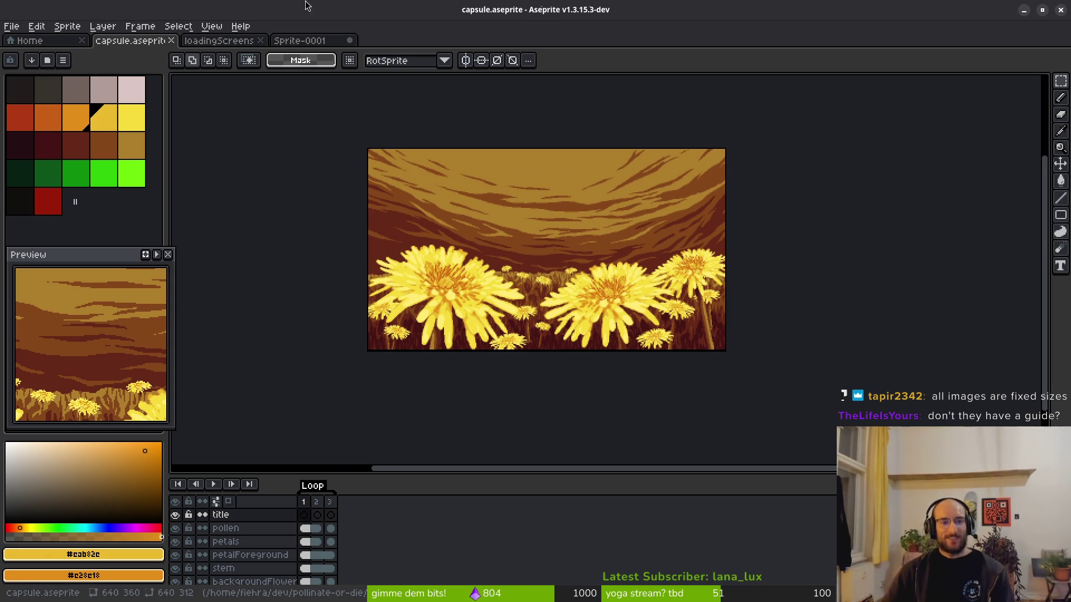
left_click(220, 40)
left_click(298, 41)
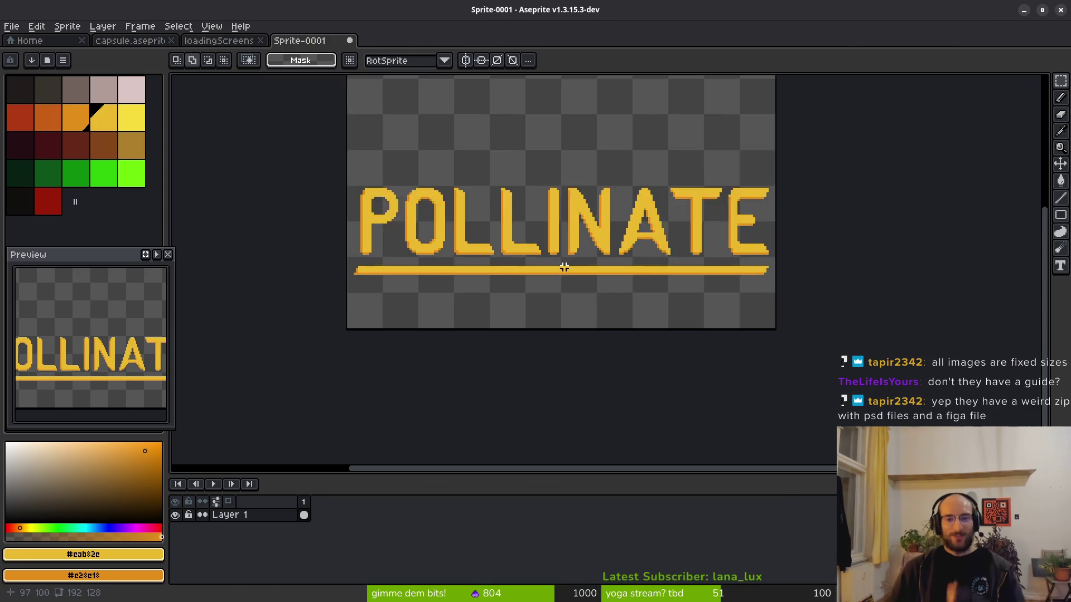
scroll(562, 264, "down", 2)
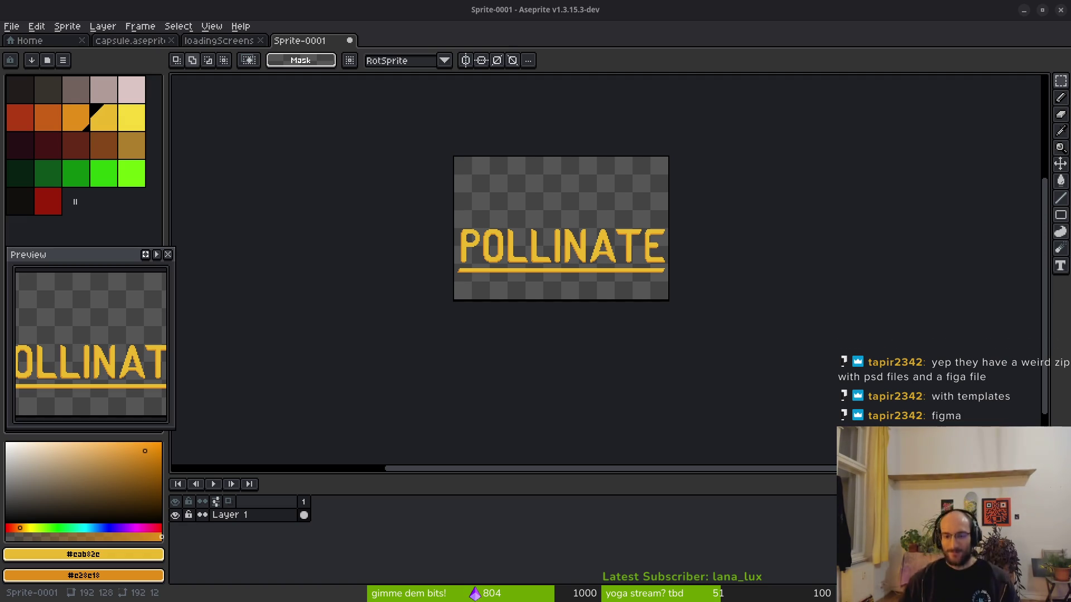
scroll(470, 279, "up", 2)
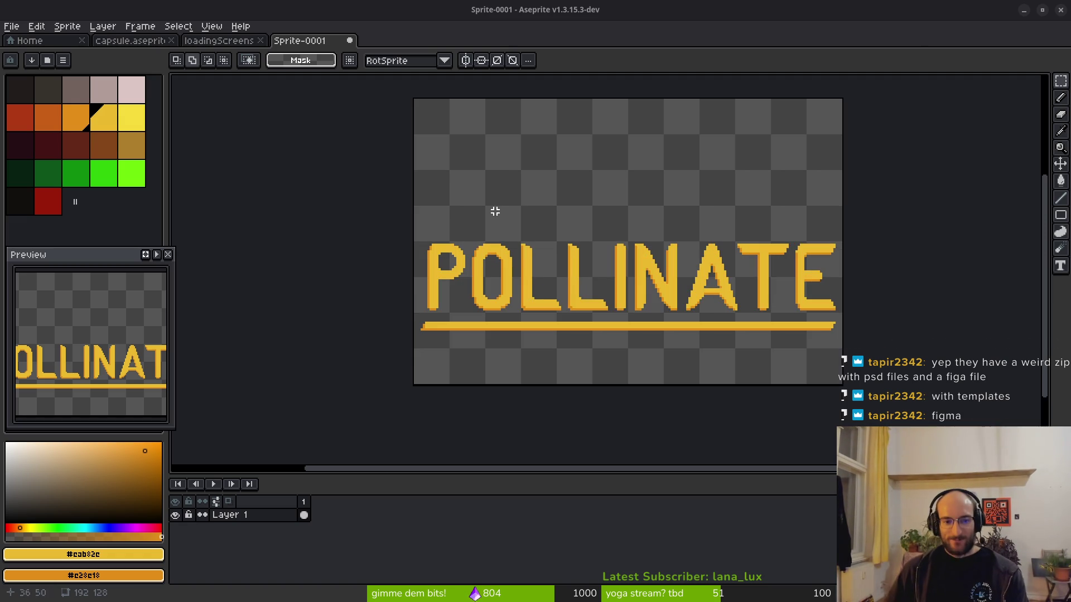
Move the whole POLLINATE title row up.
left_click_drag(401, 191, 848, 370)
mouse_move(764, 383)
left_mouse_down()
mouse_move(671, 243)
mouse_move(681, 196)
left_mouse_up()
key("ctrl+d")
Place a copy of POLLINATE's O below the title.
scroll(485, 158, "up", 2)
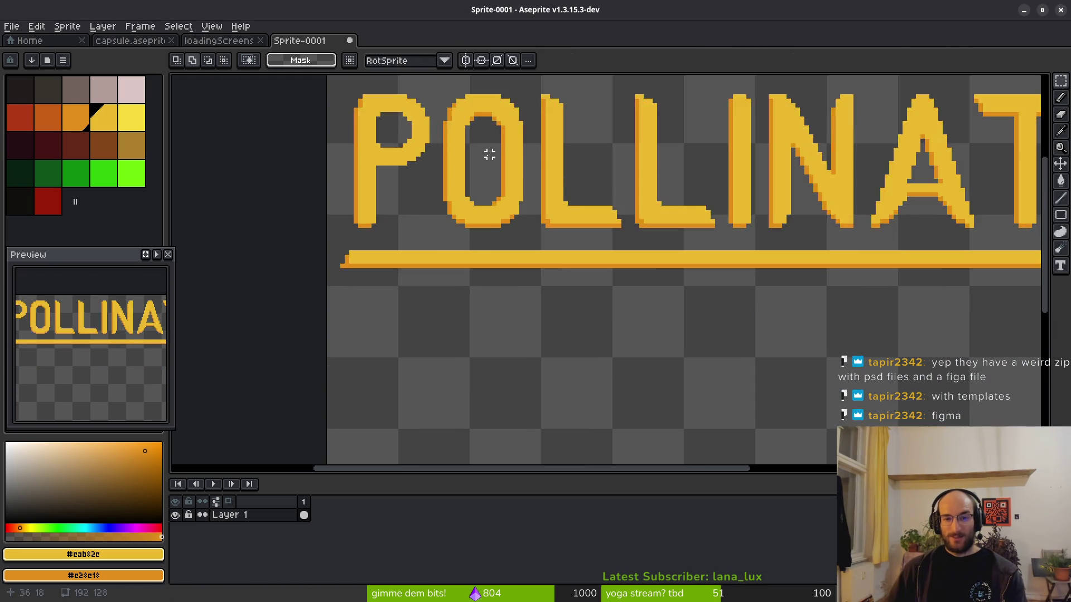
mouse_move(512, 136)
left_mouse_down()
mouse_move(569, 215)
mouse_move(600, 292)
left_mouse_up()
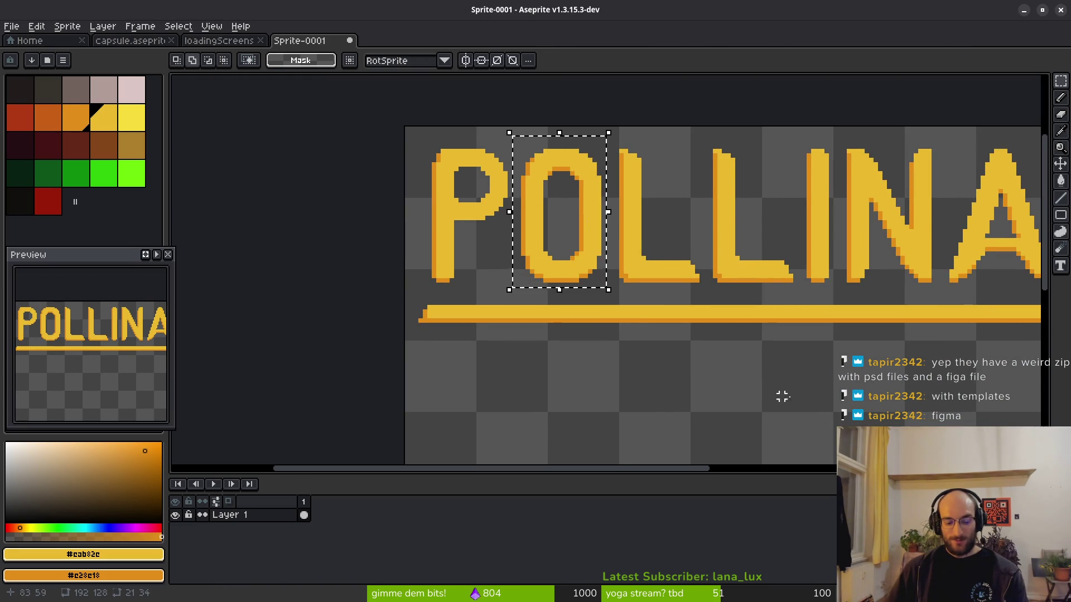
scroll(772, 392, "down", 2)
left_click_drag(478, 136, 697, 365)
scroll(824, 363, "down", 2)
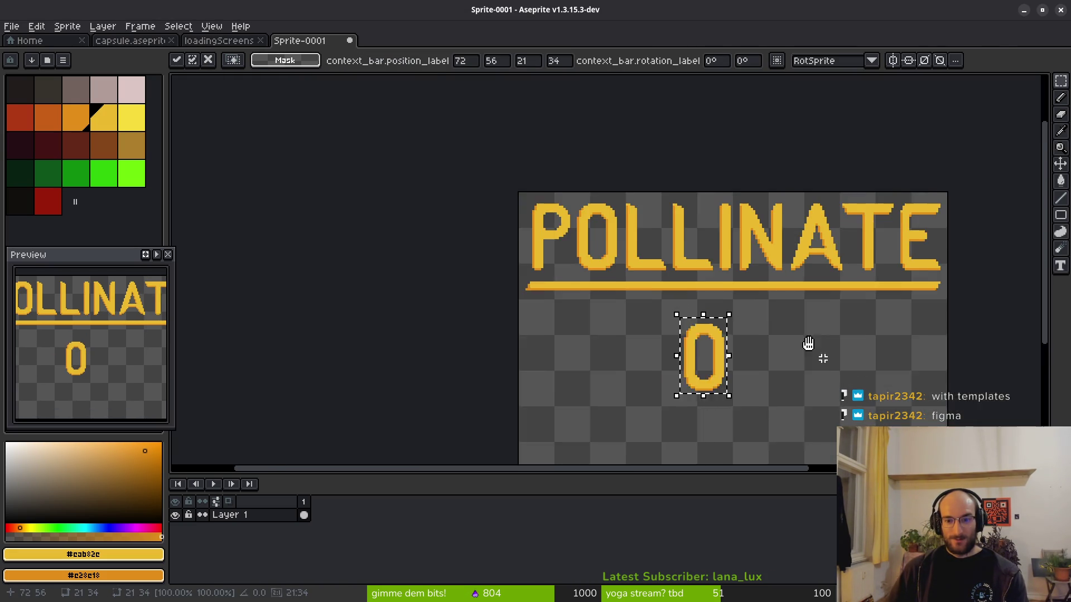
key("ctrl+d")
Delete the underline beneath POLLINATE.
mouse_move(455, 235)
left_mouse_down()
mouse_move(937, 282)
mouse_move(927, 285)
left_mouse_up()
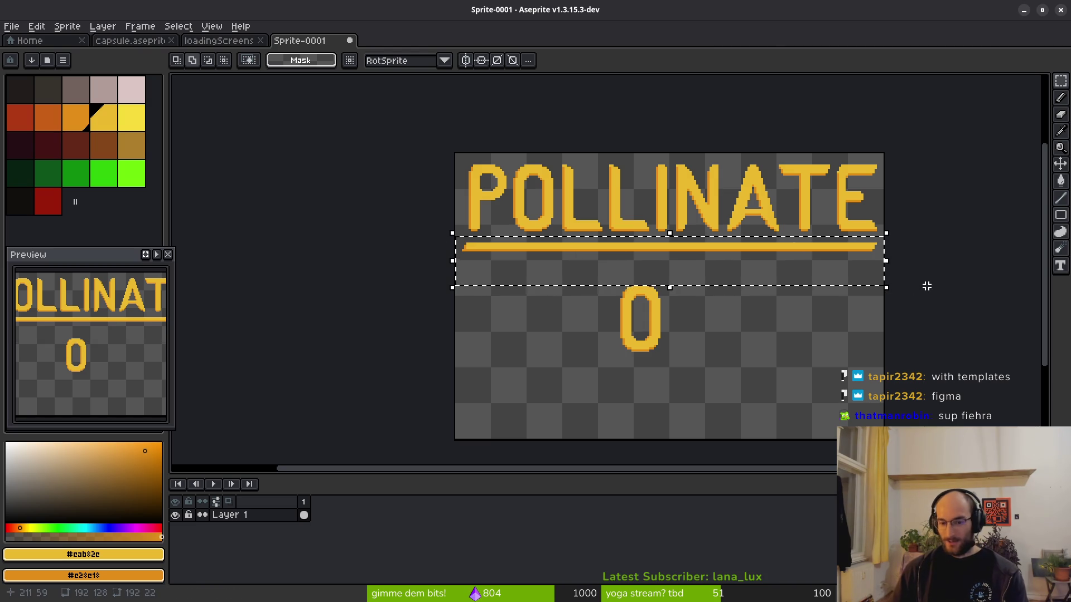
key("Delete")
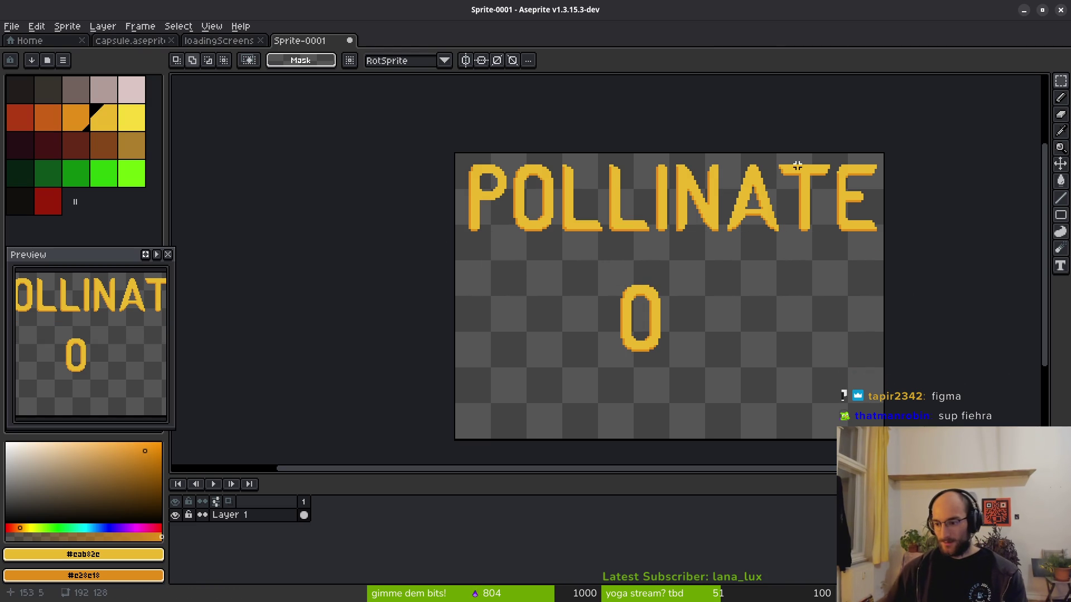
key("ctrl+s")
key("Escape")
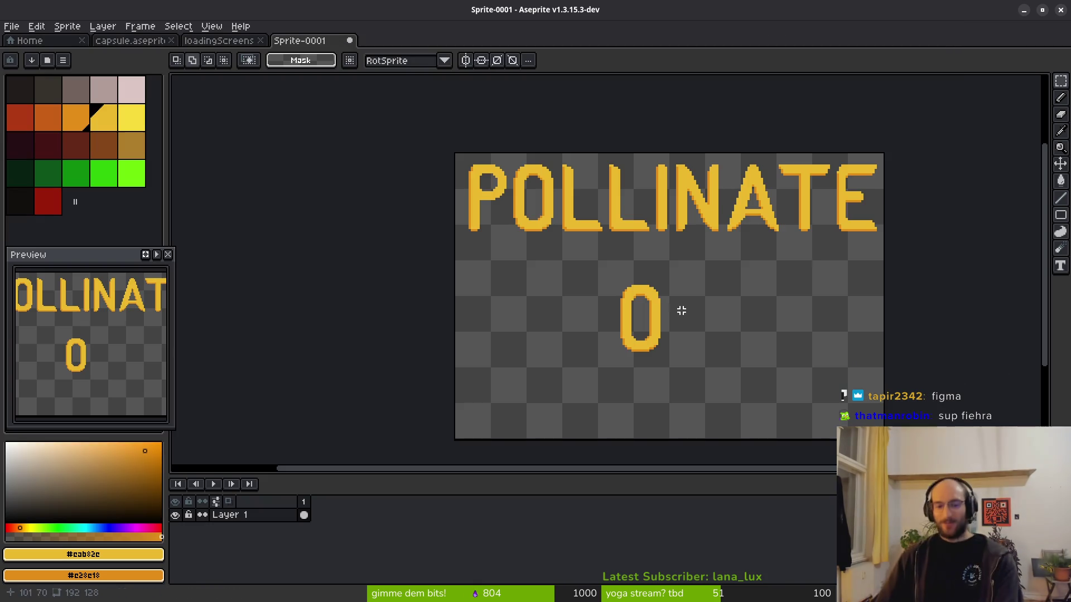
Move the lone O up closer to POLLINATE and begin saving the sprite.
left_click_drag(577, 275, 678, 408)
left_click_drag(636, 355, 632, 333)
key("Return")
key("ctrl+s")
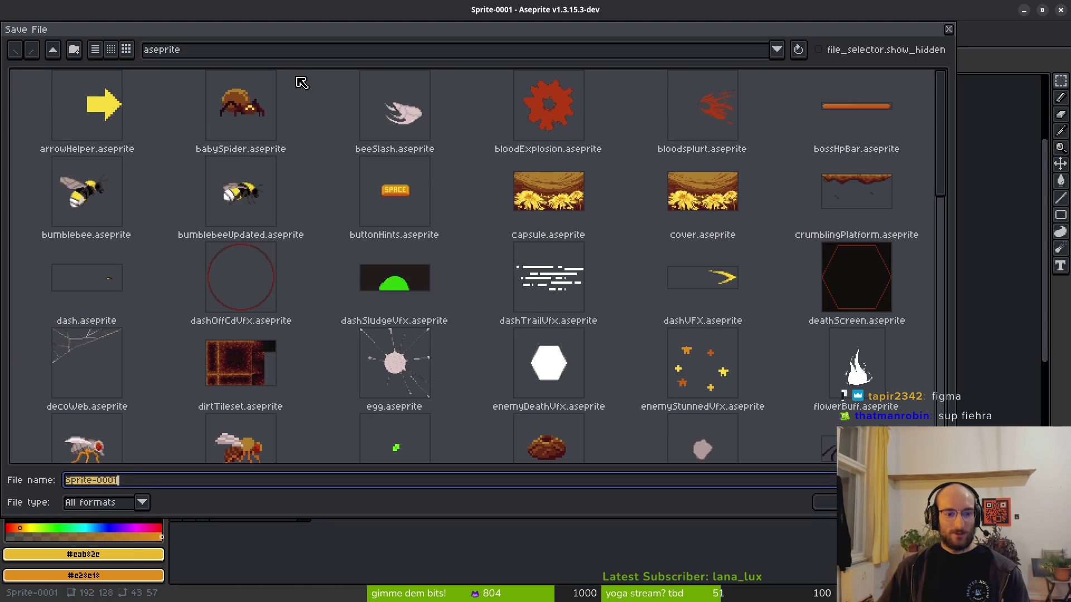
Save as capsuleTitle, then copy the R from the TUTORIAL loading screen's ref layer.
type("caps")
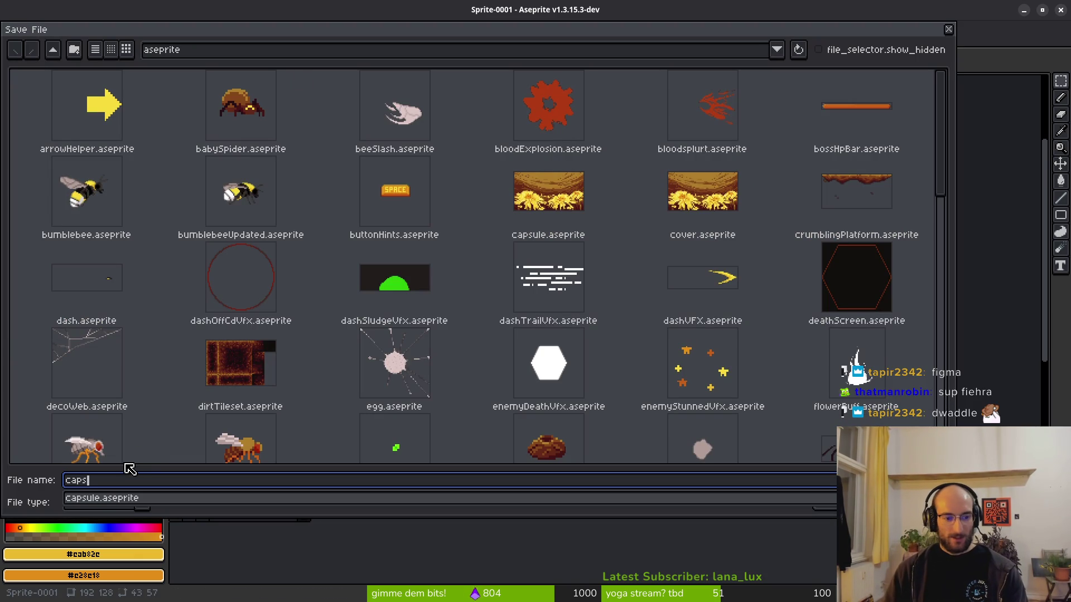
type("uleT")
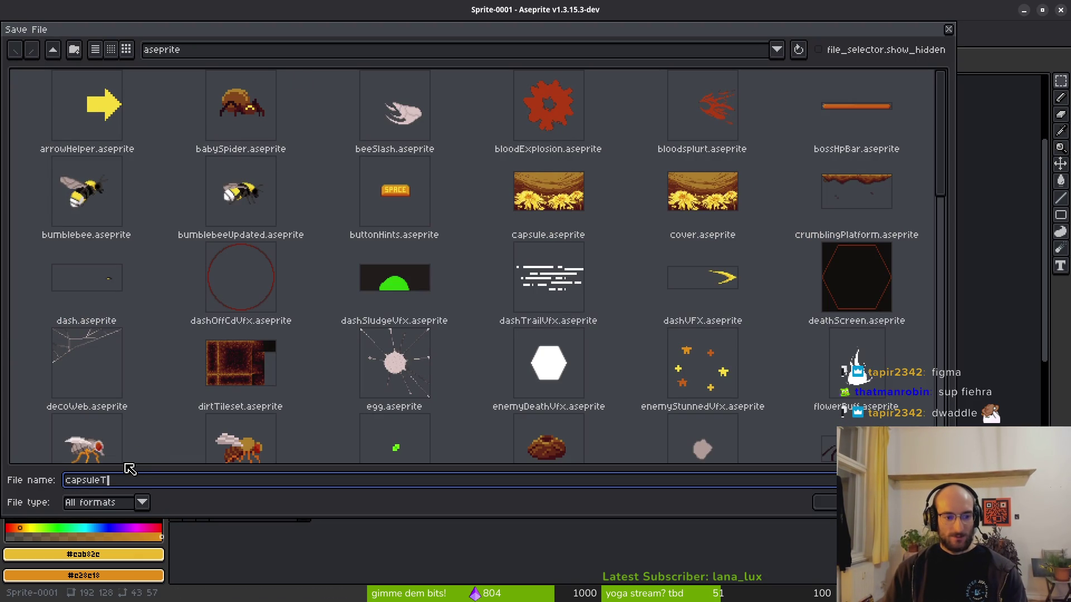
type("e")
key("Return")
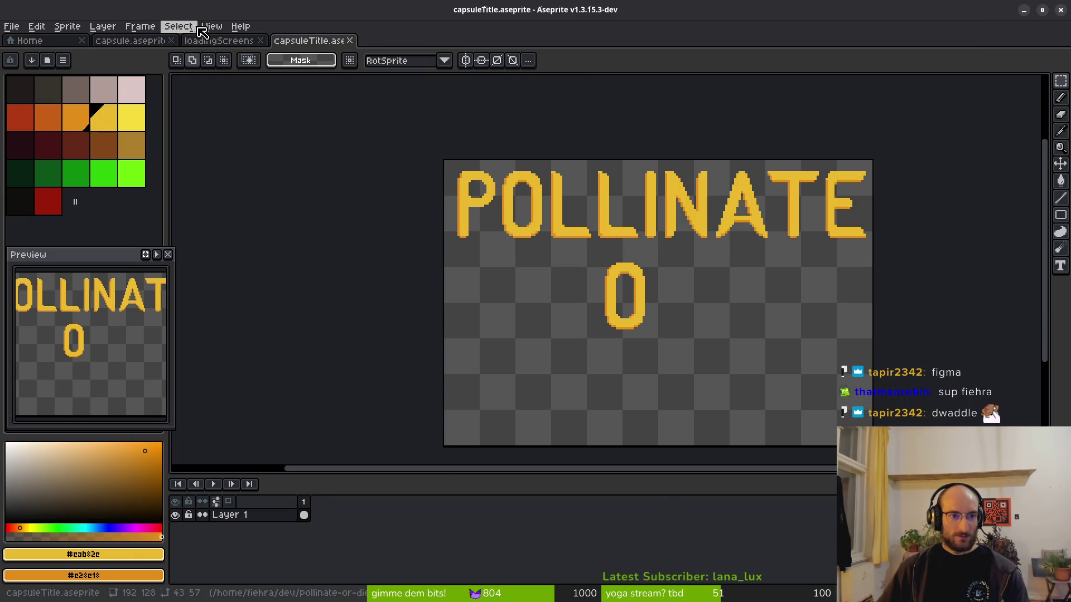
left_click(218, 40)
left_click(363, 323)
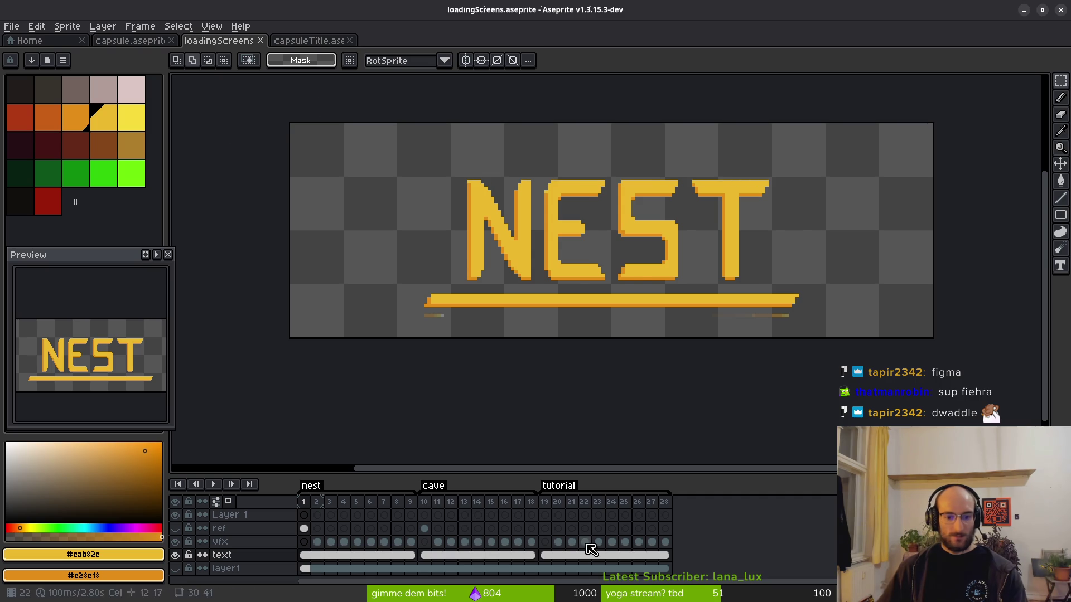
left_click(558, 528)
mouse_move(647, 165)
left_mouse_down()
mouse_move(688, 268)
mouse_move(723, 286)
left_mouse_up()
key("ctrl+c")
Paste the copied letter into capsuleTitle beside the lower O, then discard it.
left_click(309, 40)
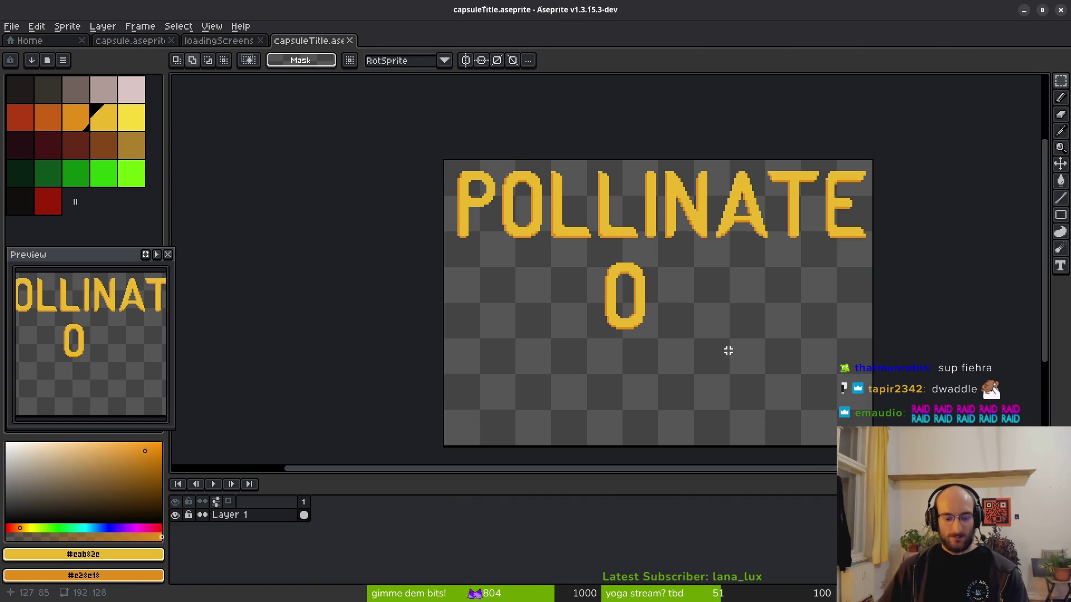
key("ctrl+v")
left_click_drag(529, 234, 692, 328)
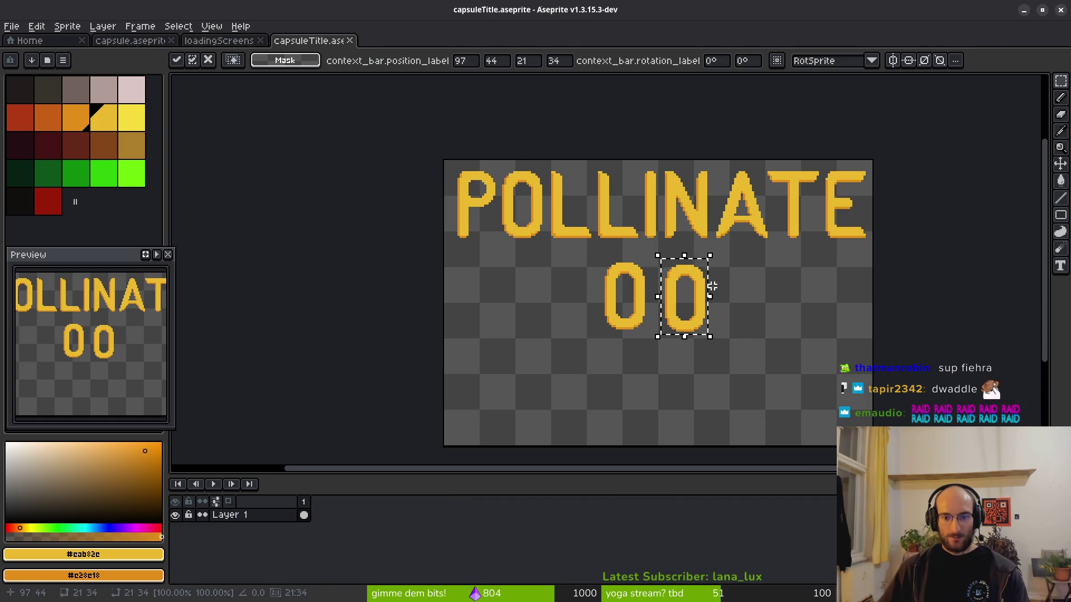
key("Escape")
Copy the R from the text layer's cel on loadingScreens frame 20.
left_click(226, 40)
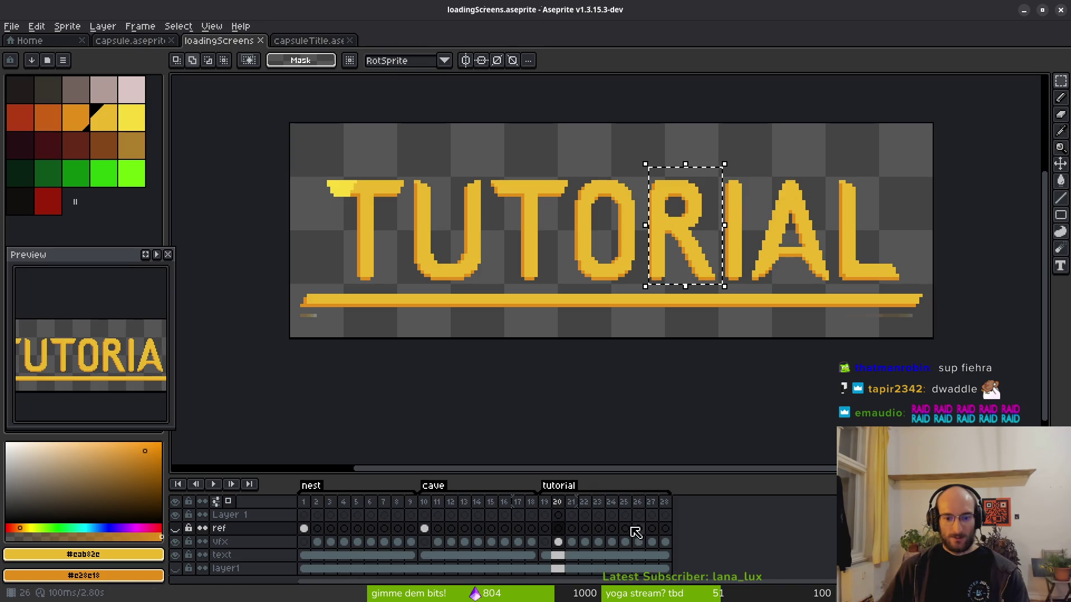
left_click(558, 555)
mouse_move(680, 231)
left_mouse_down()
mouse_move(686, 318)
mouse_move(694, 314)
left_mouse_up()
key("ctrl+c")
Paste the R into capsuleTitle, nudge it one pixel right, and drop it beside the O.
left_click(309, 41)
key("ctrl+v")
key("Right")
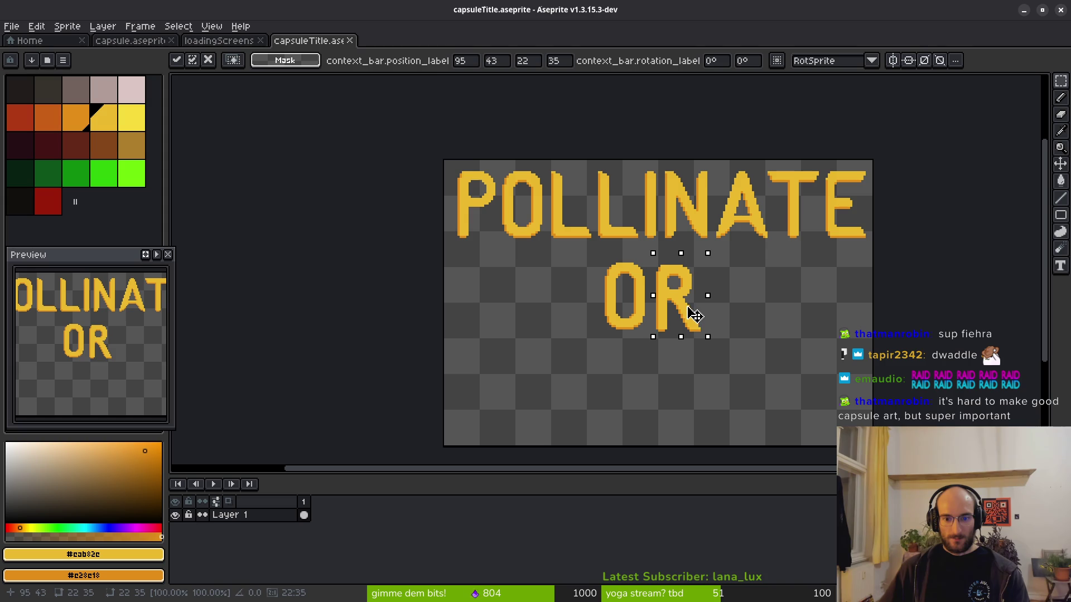
key("ctrl+d")
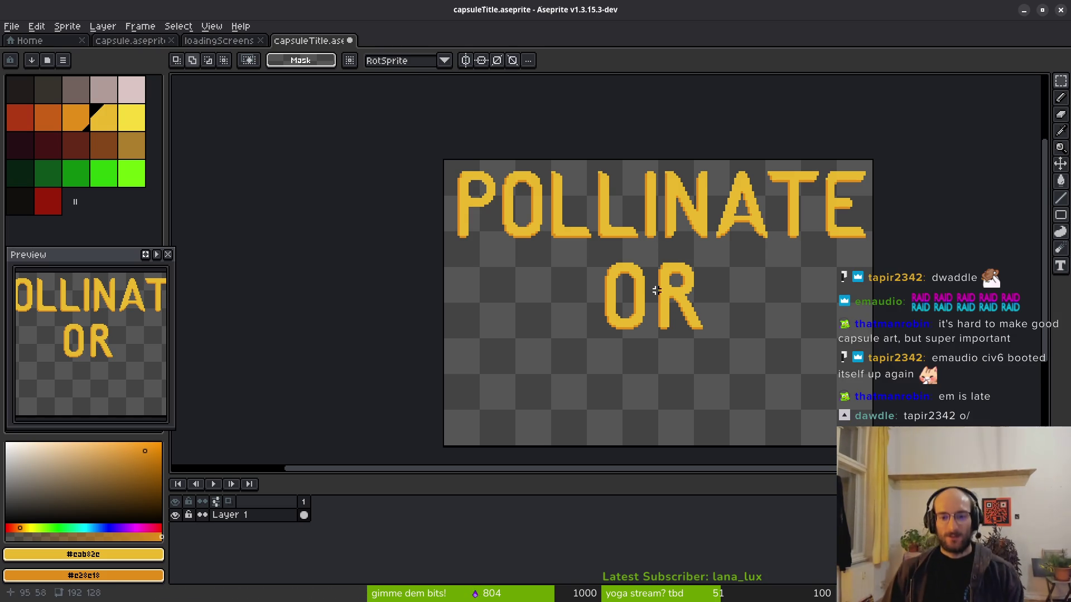
Copy POLLINATE's I and E onto a new line below OR.
scroll(647, 182, "up", 4)
left_click_drag(629, 152, 677, 318)
scroll(696, 256, "down", 2)
scroll(700, 264, "down", 3)
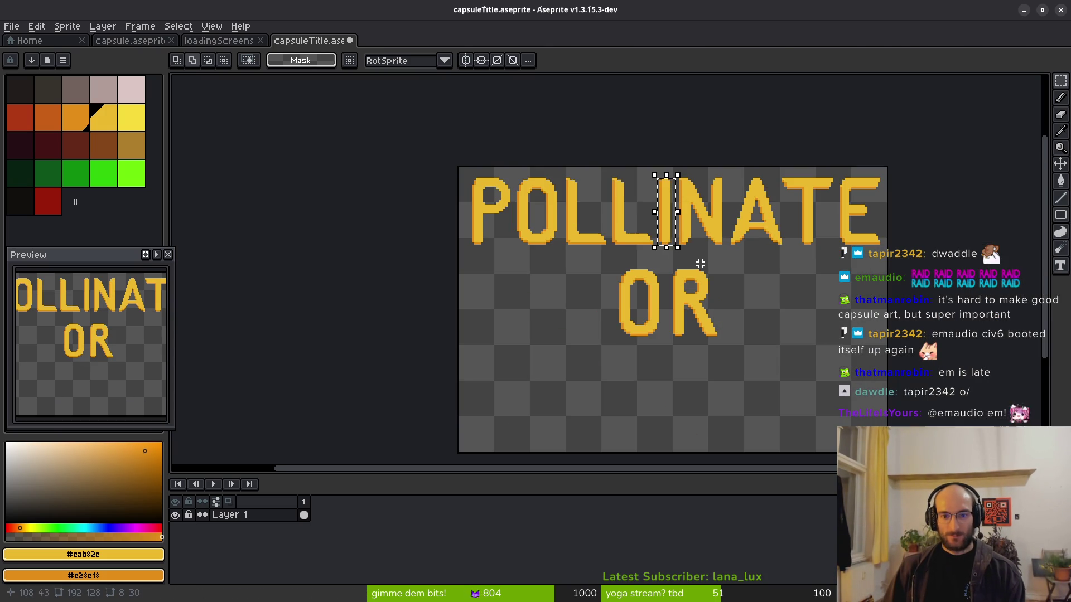
left_click_drag(666, 218, 641, 396)
key("ctrl+d")
mouse_move(837, 168)
left_mouse_down()
mouse_move(886, 226)
mouse_move(889, 265)
left_mouse_up()
mouse_move(865, 223)
left_mouse_down()
mouse_move(688, 394)
mouse_move(688, 411)
left_mouse_up()
key("ctrl+d")
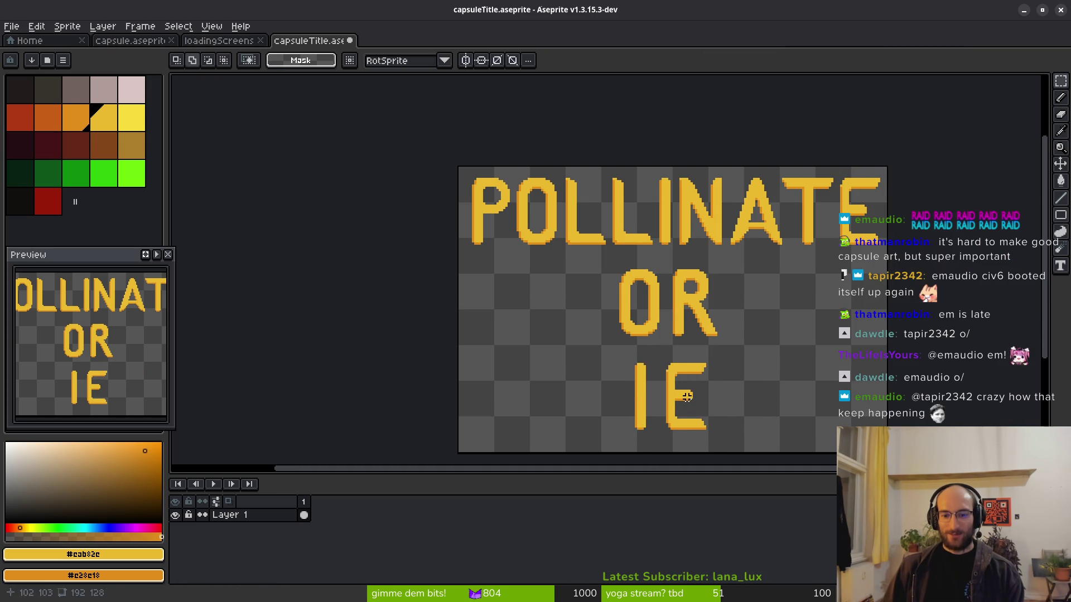
Shift the new IE about 35 px right and save the file.
left_click_drag(600, 361, 780, 451)
left_click_drag(688, 406, 708, 404)
key("ctrl+d")
key("ctrl+s")
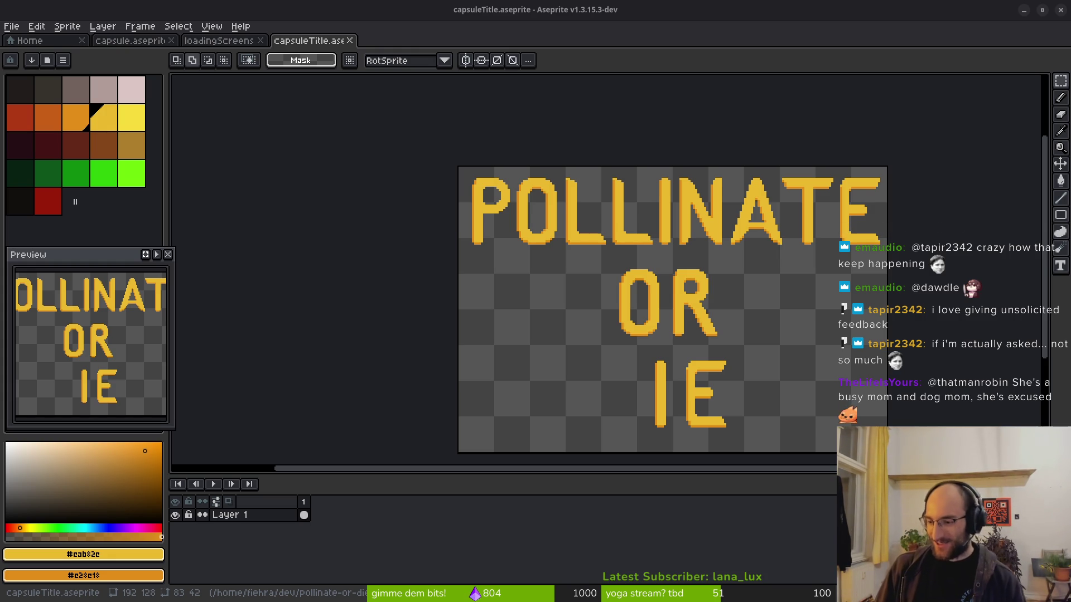
Shift the lower I about 24 px right beneath OR and save capsuleTitle.
scroll(699, 370, "down", 2)
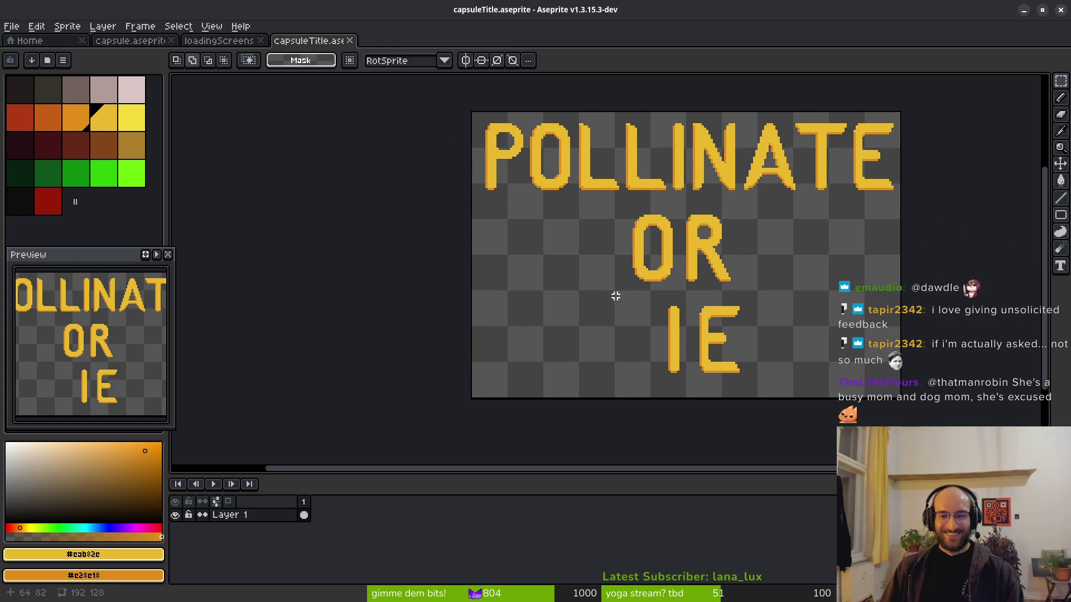
scroll(691, 304, "up", 2)
scroll(713, 275, "up", 3)
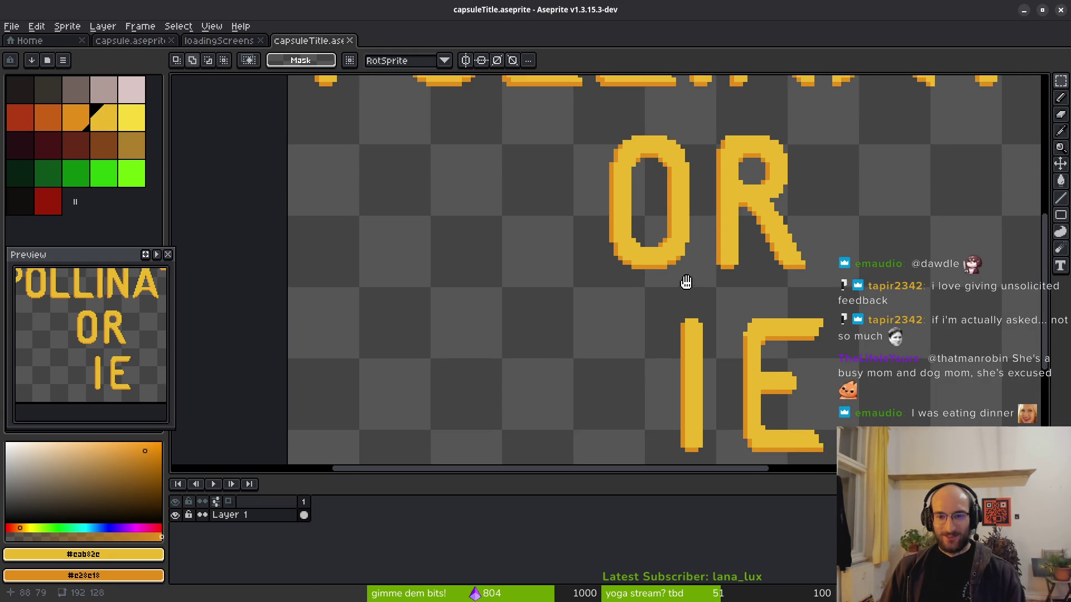
left_click_drag(581, 170, 832, 315)
left_click(781, 353)
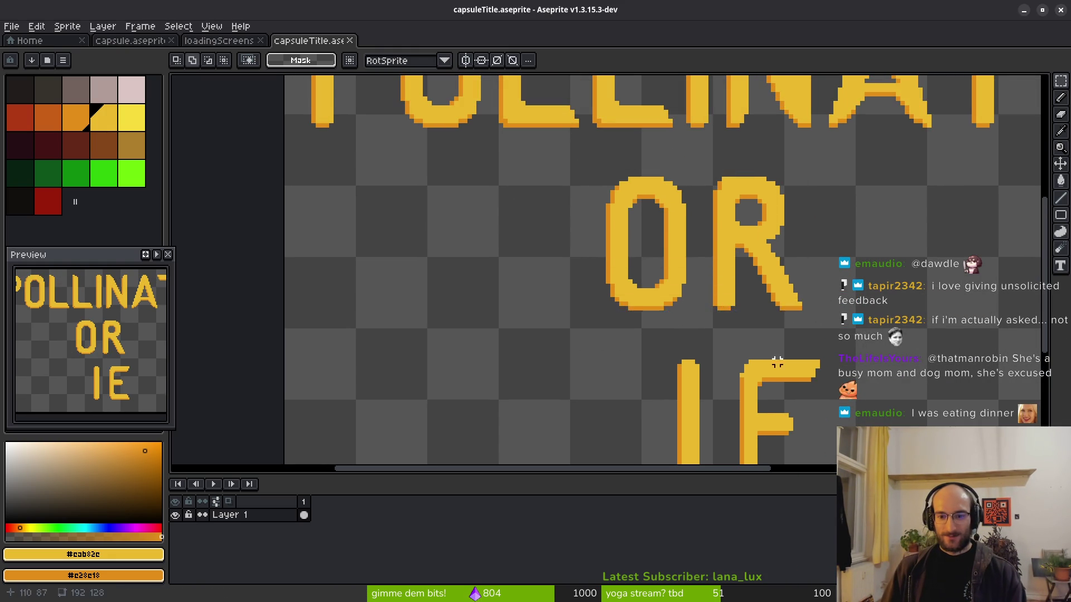
scroll(621, 246, "down", 2)
left_click_drag(550, 212, 667, 400)
left_click_drag(606, 347, 618, 347)
key("ctrl+d")
key("ctrl+s")
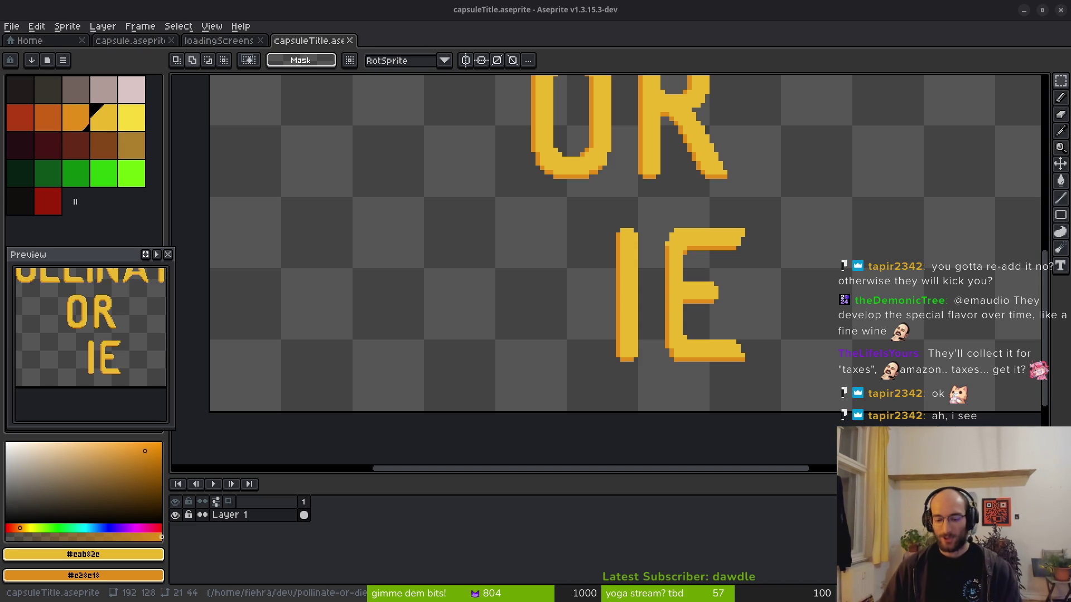
left_click_drag(339, 194, 365, 203)
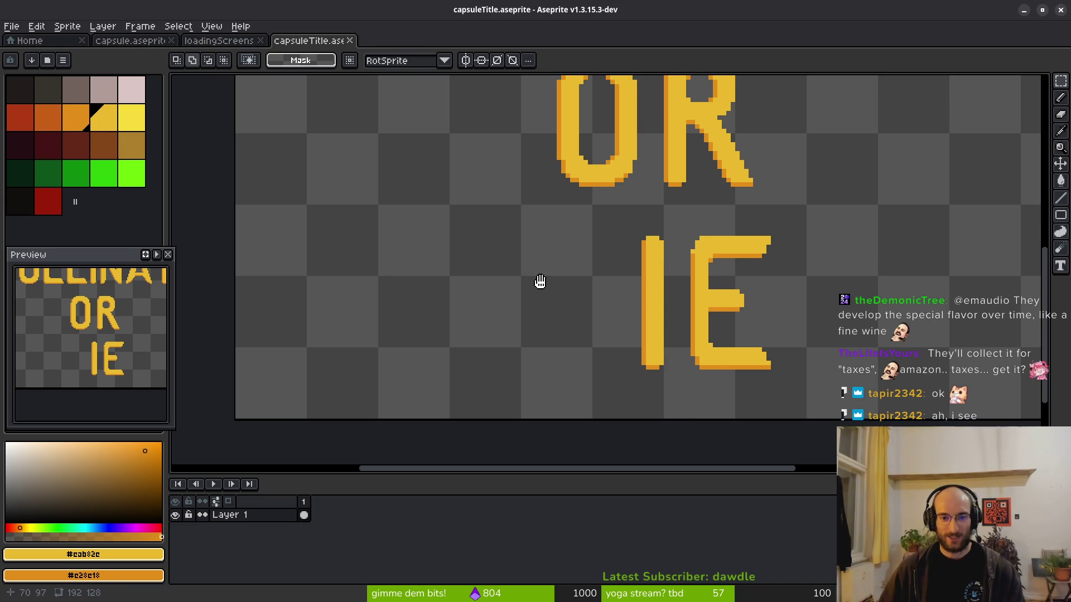
Pencil the new D's vertical stem and bottom foot in orange left of IE.
key("b")
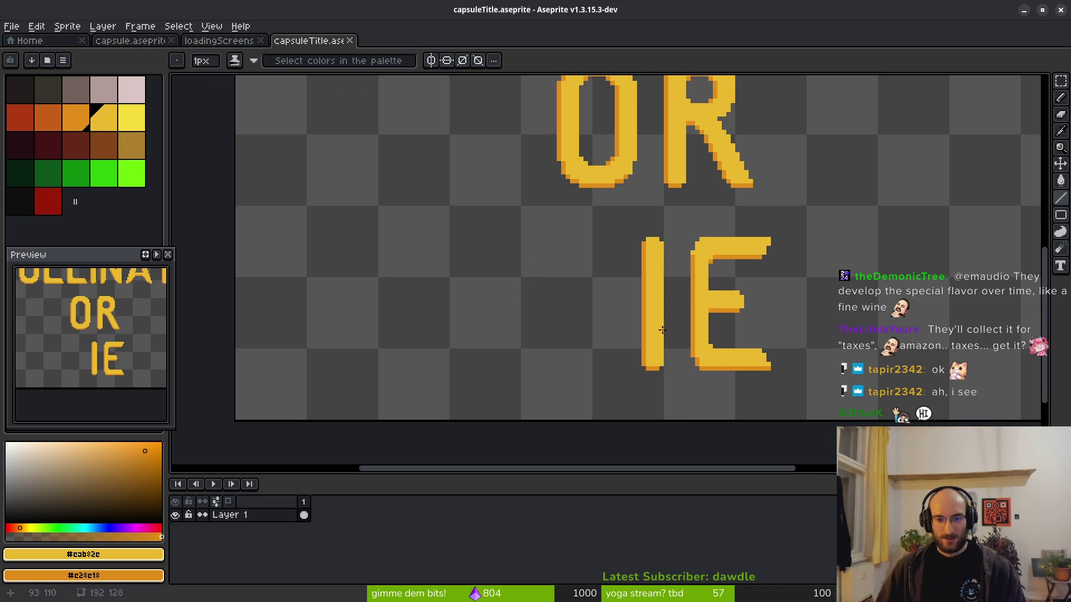
scroll(647, 296, "up", 1)
scroll(614, 257, "down", 1)
scroll(590, 227, "up", 1)
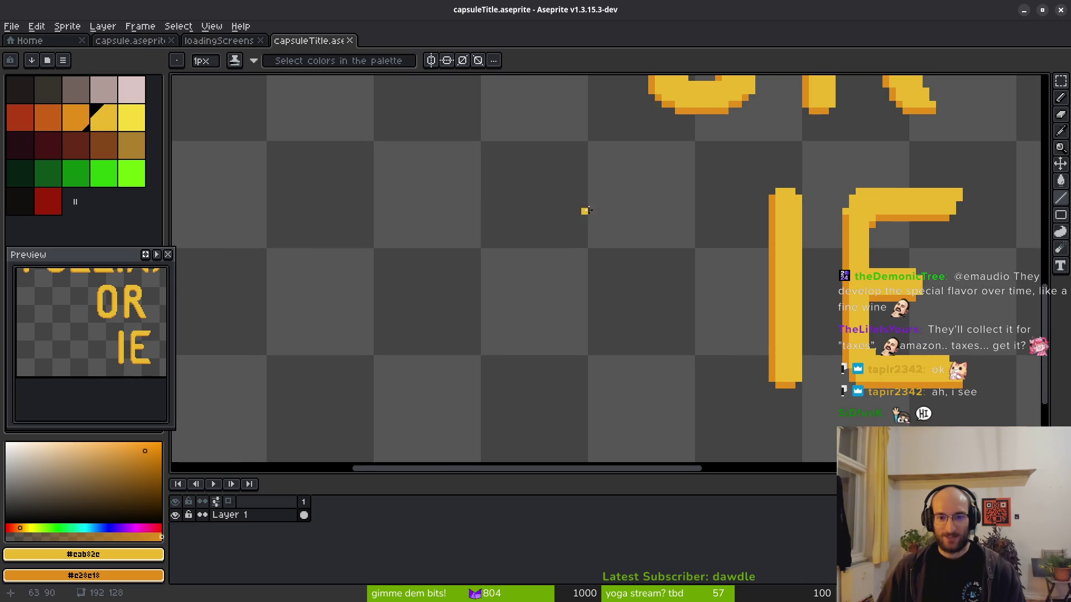
left_click_drag(577, 198, 578, 380)
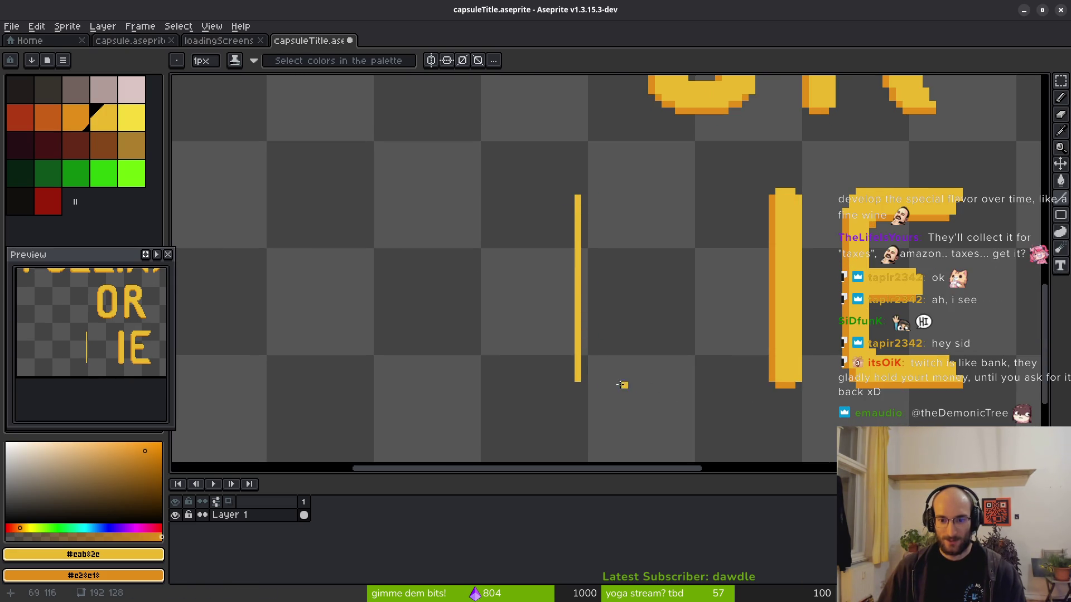
left_click_drag(581, 383, 608, 383)
left_click_drag(578, 381, 578, 195)
Draw the D's top bar and shift its curving top stroke to the right.
left_click(605, 198)
mouse_move(773, 192)
left_mouse_down()
mouse_move(588, 192)
mouse_move(655, 198)
mouse_move(684, 217)
left_mouse_up()
key("ctrl+z")
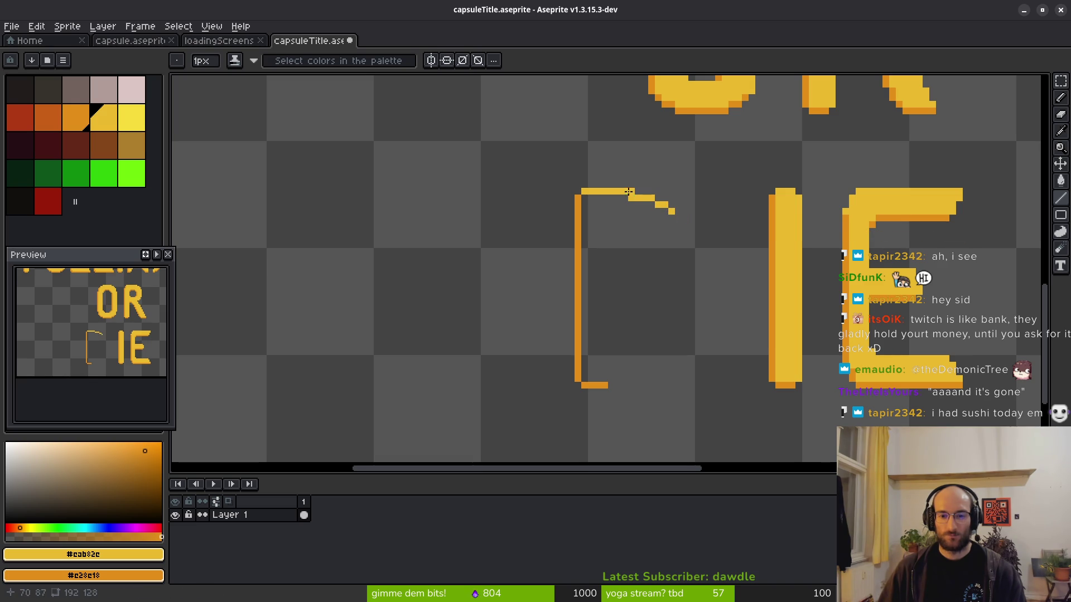
key("m")
mouse_move(609, 173)
left_mouse_down()
mouse_move(717, 239)
mouse_move(705, 245)
left_mouse_up()
Drop the moved stroke and fill the gaps at the top bar's right end.
key("ctrl+d")
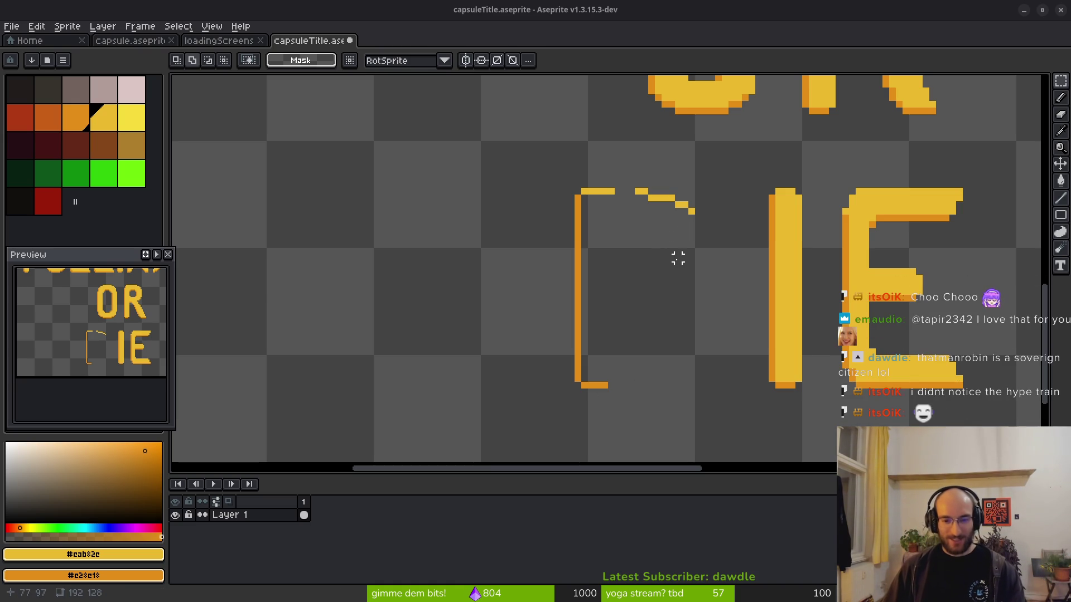
scroll(678, 258, "up", 2)
scroll(643, 211, "up", 2)
key("b")
left_click(545, 166)
left_click(565, 163)
left_click(576, 163)
Extend the curve's lowest step, erasing one extra pixel and adding one at its end.
scroll(709, 218, "down", 3)
scroll(714, 223, "up", 2)
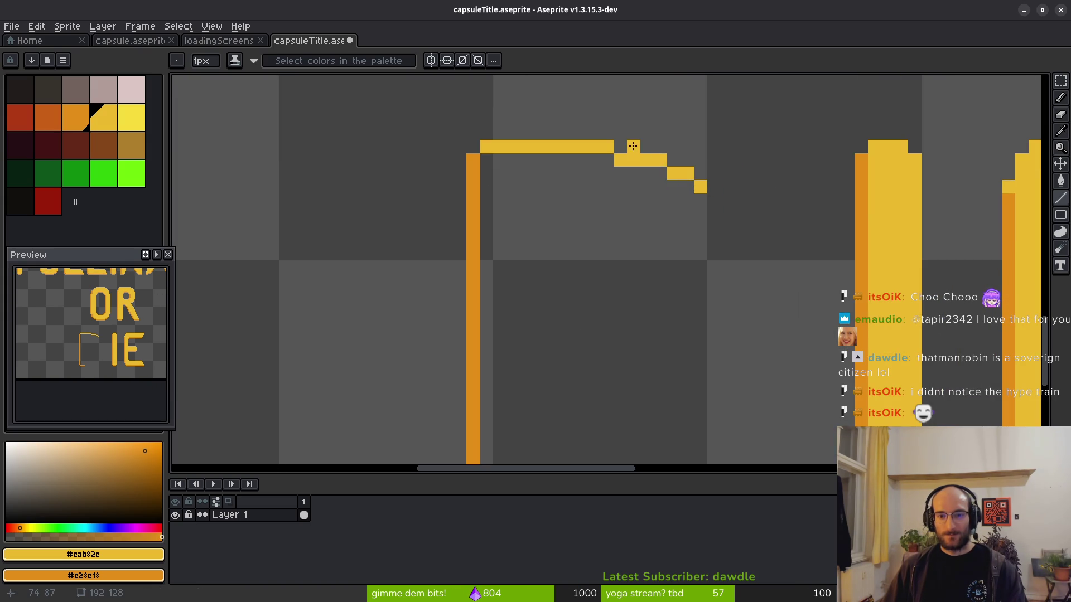
left_click(713, 187)
left_click(728, 187)
key("e")
left_click(741, 187)
scroll(725, 195, "down", 1)
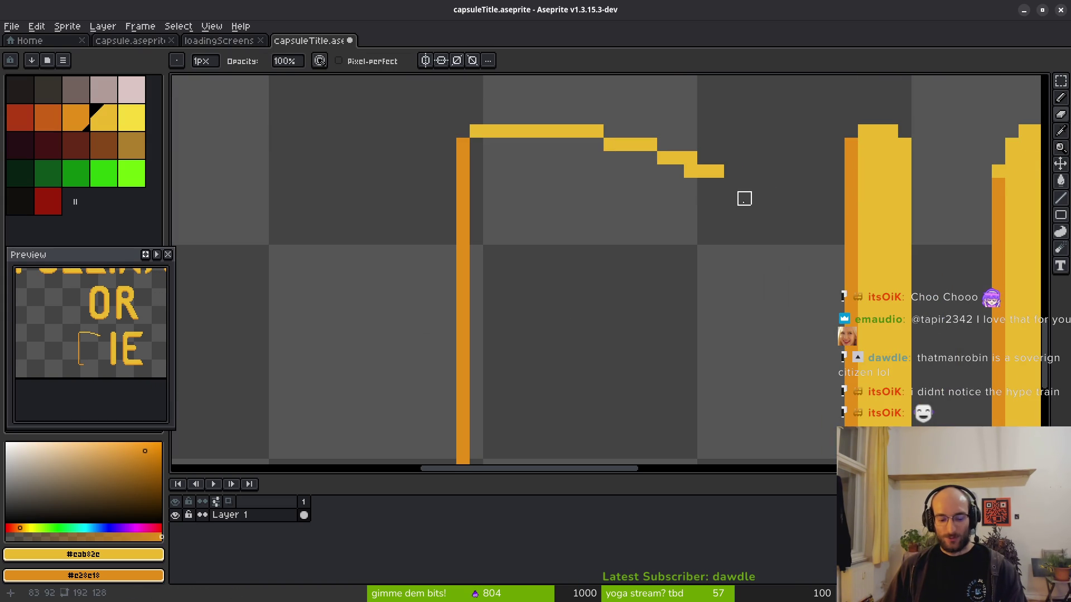
key("b")
left_click(731, 185)
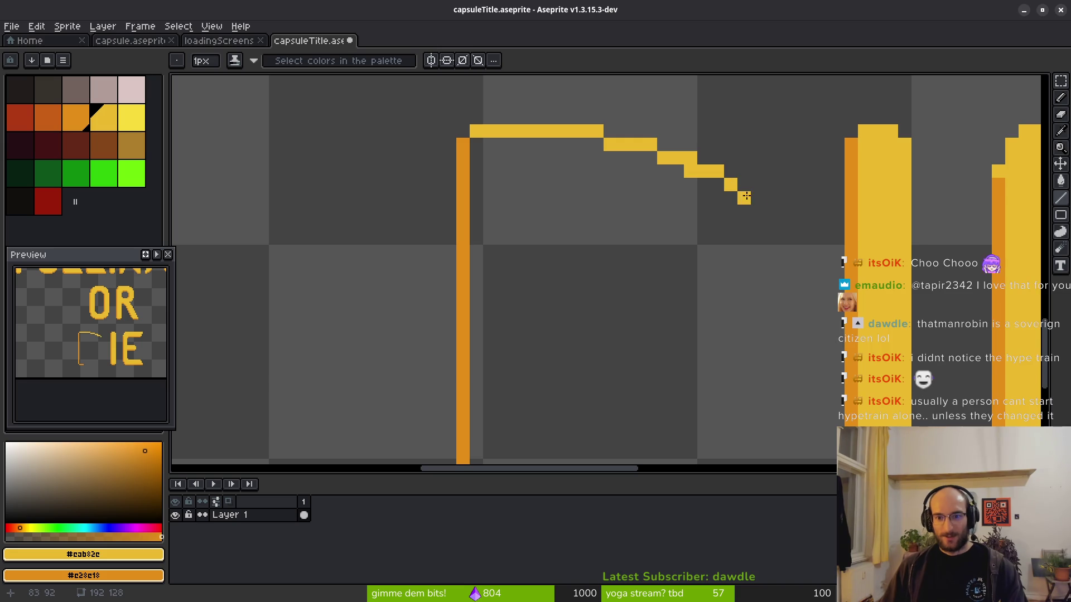
Draw the D's right side downward from the curve and select the arc.
scroll(753, 212, "down", 1)
left_click(744, 192)
mouse_move(743, 192)
left_mouse_down()
mouse_move(761, 234)
mouse_move(760, 287)
left_mouse_up()
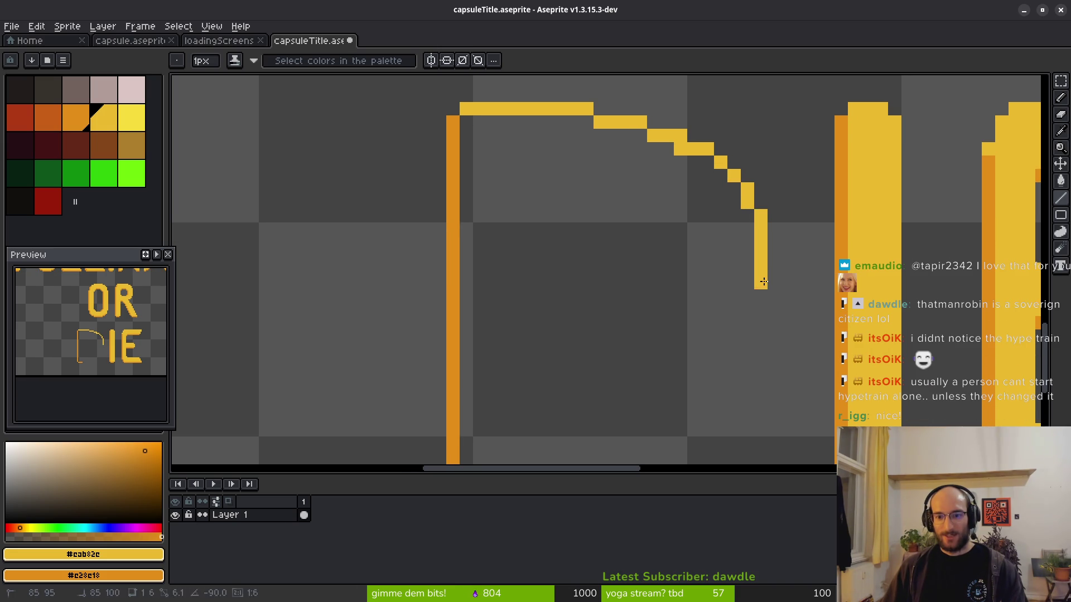
scroll(790, 315, "down", 2)
scroll(779, 310, "up", 1)
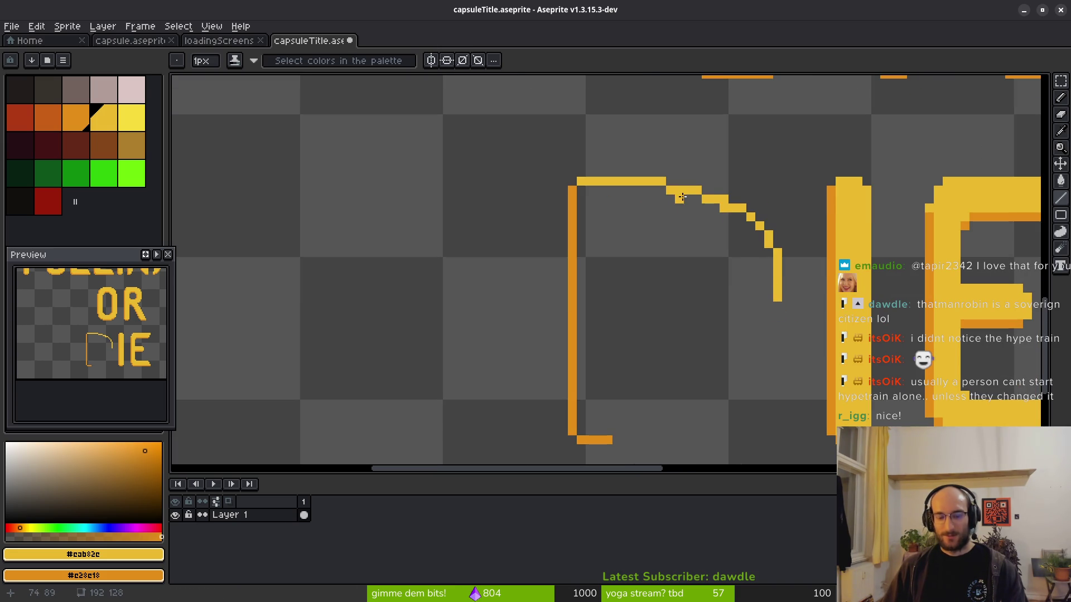
key("m")
mouse_move(619, 130)
left_mouse_down()
mouse_move(777, 299)
mouse_move(794, 335)
left_mouse_up()
Nudge the D's arc two pixels left, commit it, and save capsuleTitle.
key("Left")
key("Left")
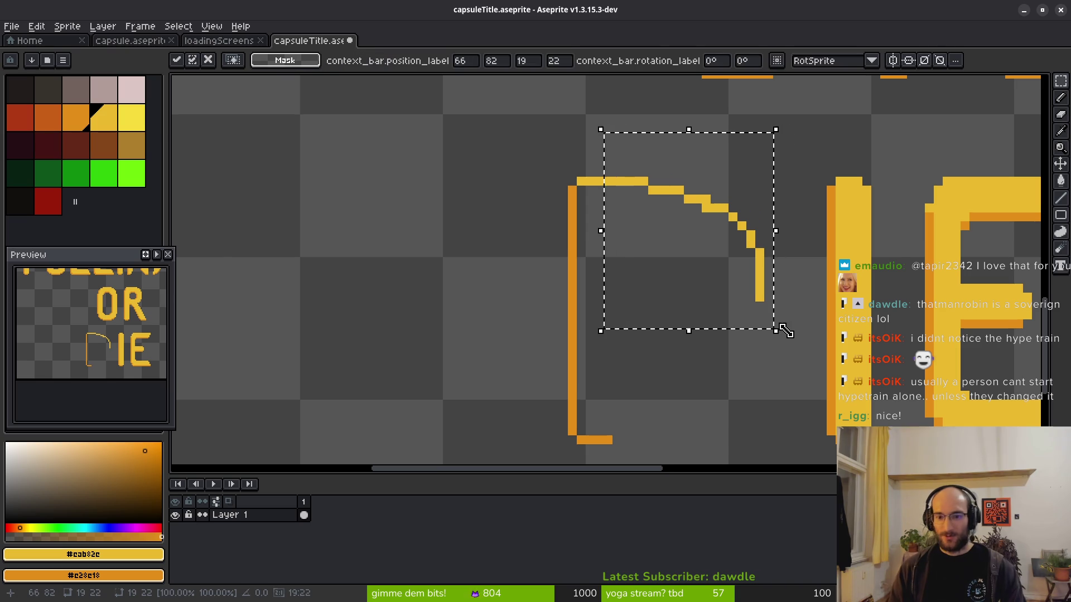
key("Left")
key("ctrl+d")
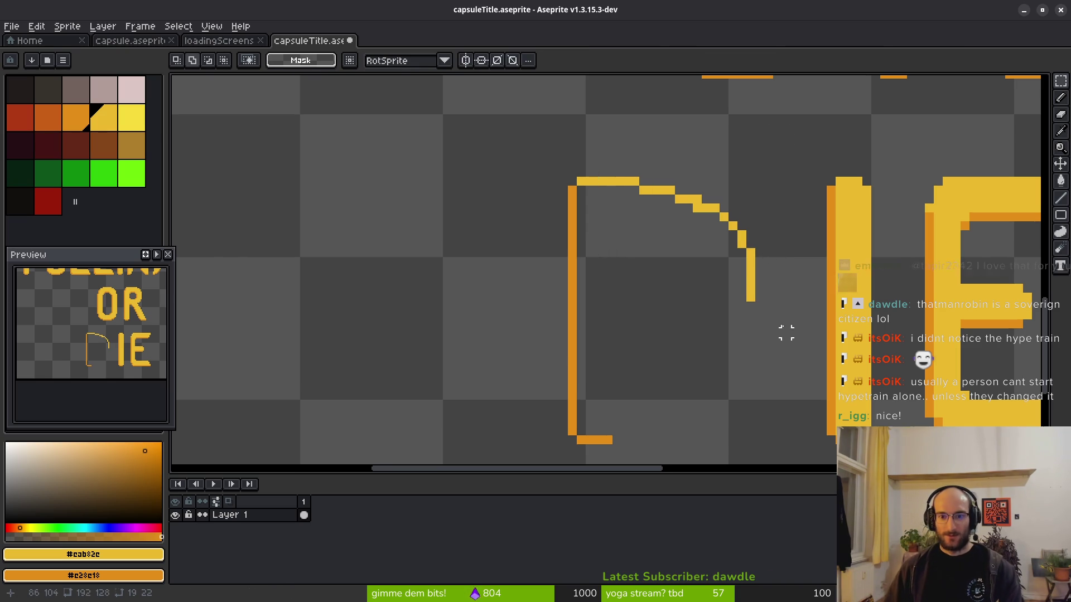
key("ctrl+s")
mouse_move(721, 278)
left_mouse_down()
mouse_move(722, 251)
mouse_move(713, 257)
left_mouse_up()
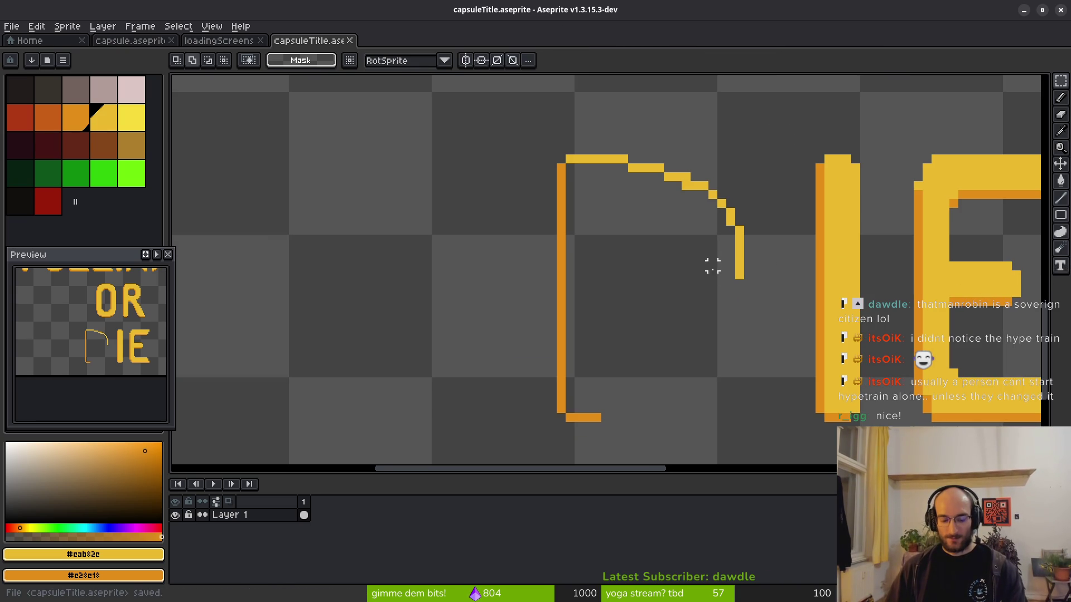
Flip a copy of the D's top arc vertically and move it down as the bottom curve.
key("l")
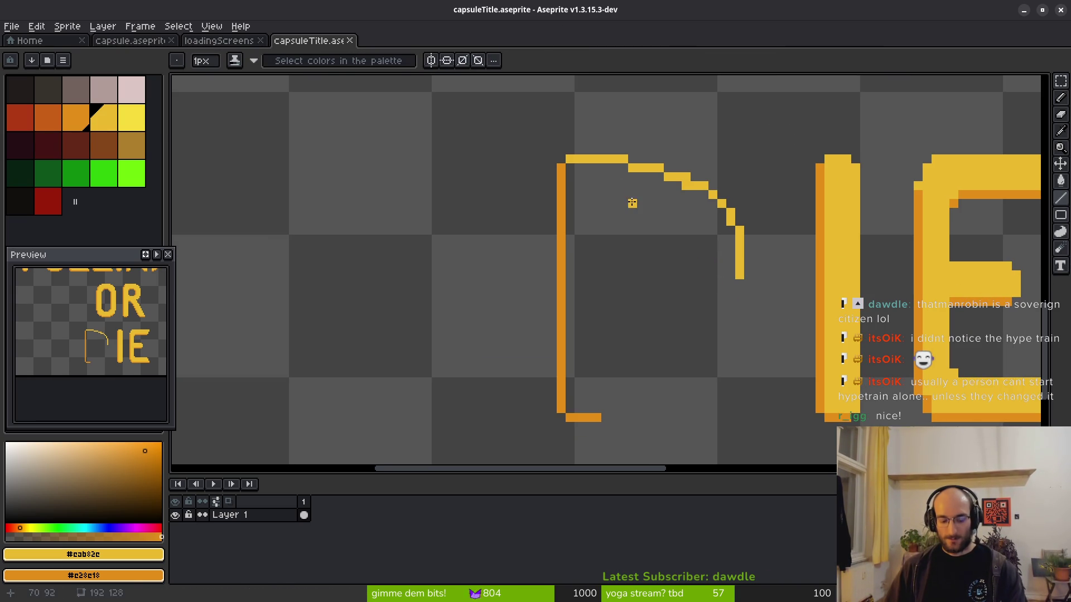
key("m")
mouse_move(565, 146)
left_mouse_down()
mouse_move(729, 239)
mouse_move(771, 299)
left_mouse_up()
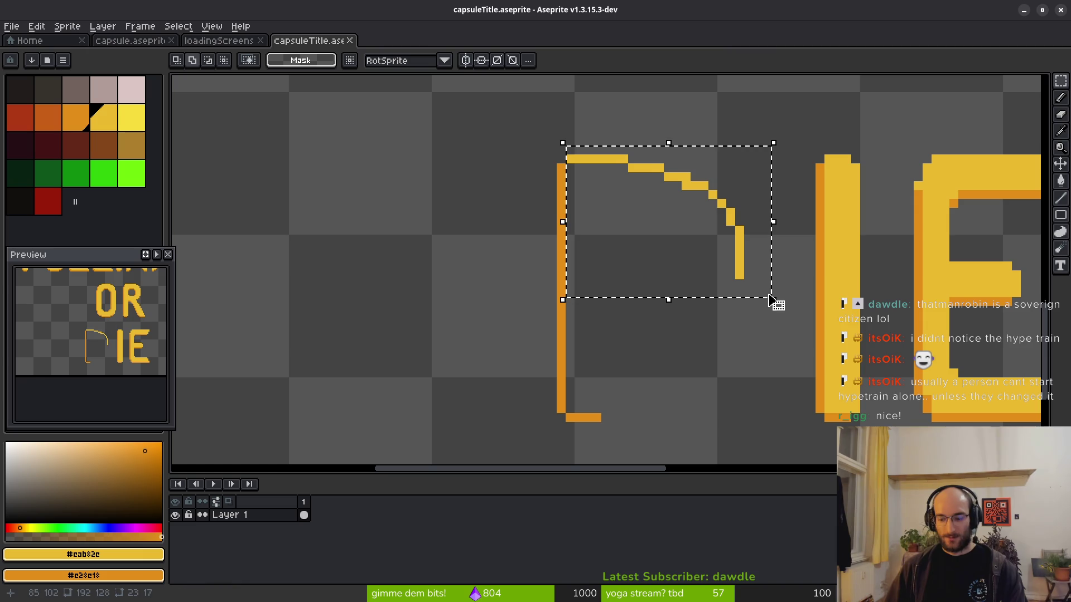
left_click(773, 299)
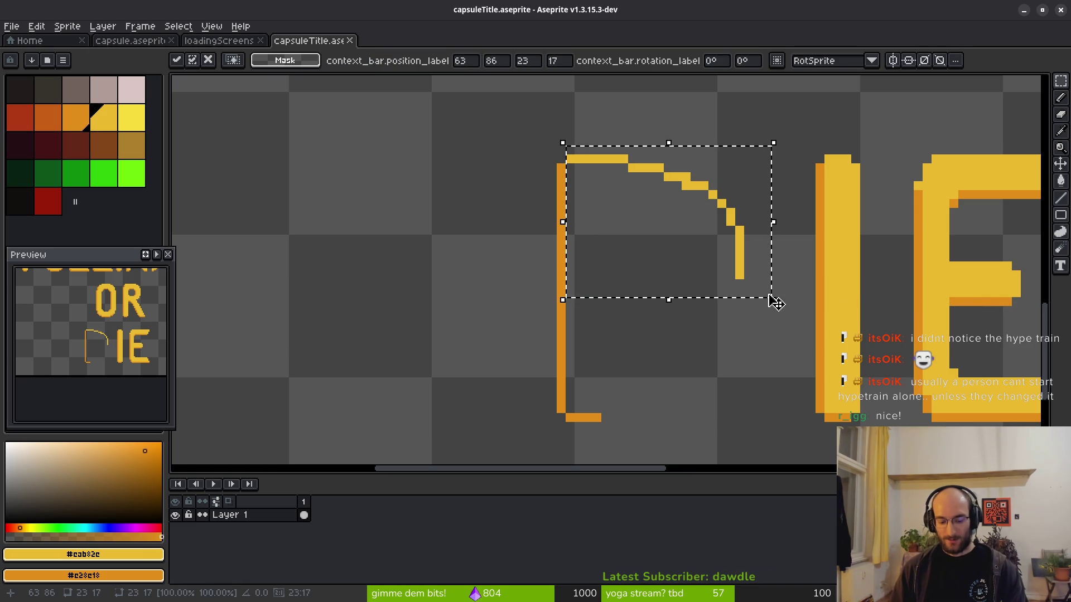
key("shift+v")
key("Down")
key("Down")
key("Down")
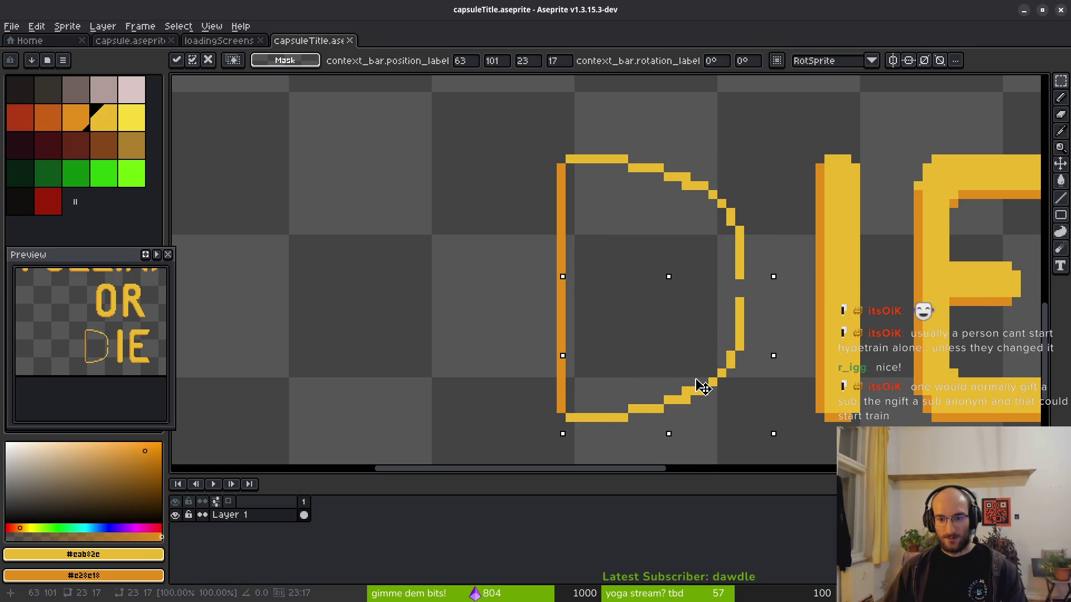
key("Return")
Pencil in the gap on the D's right side to close the outline.
scroll(725, 295, "up", 2)
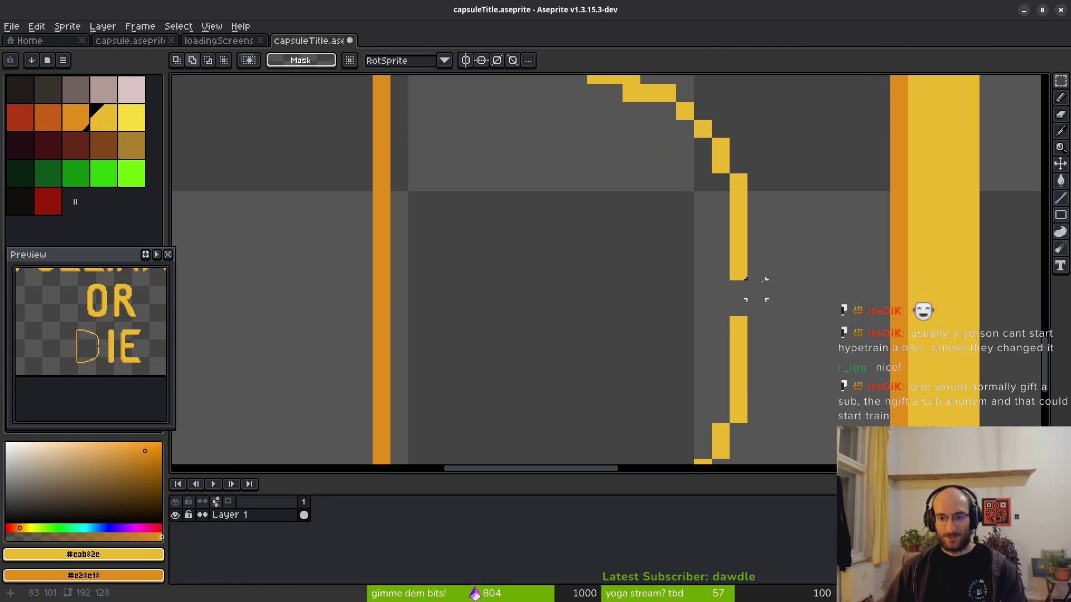
key("b")
mouse_move(756, 235)
left_mouse_down()
mouse_move(739, 307)
mouse_move(782, 310)
mouse_move(783, 350)
left_mouse_up()
scroll(756, 312, "down", 2)
scroll(783, 331, "up", 1)
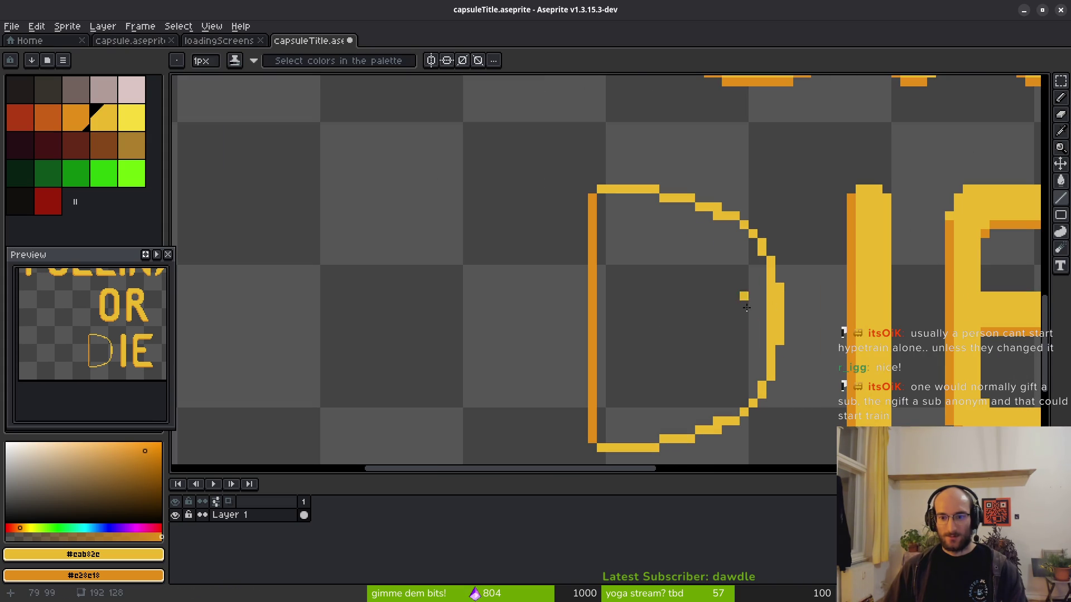
scroll(662, 294, "down", 2)
scroll(662, 294, "up", 2)
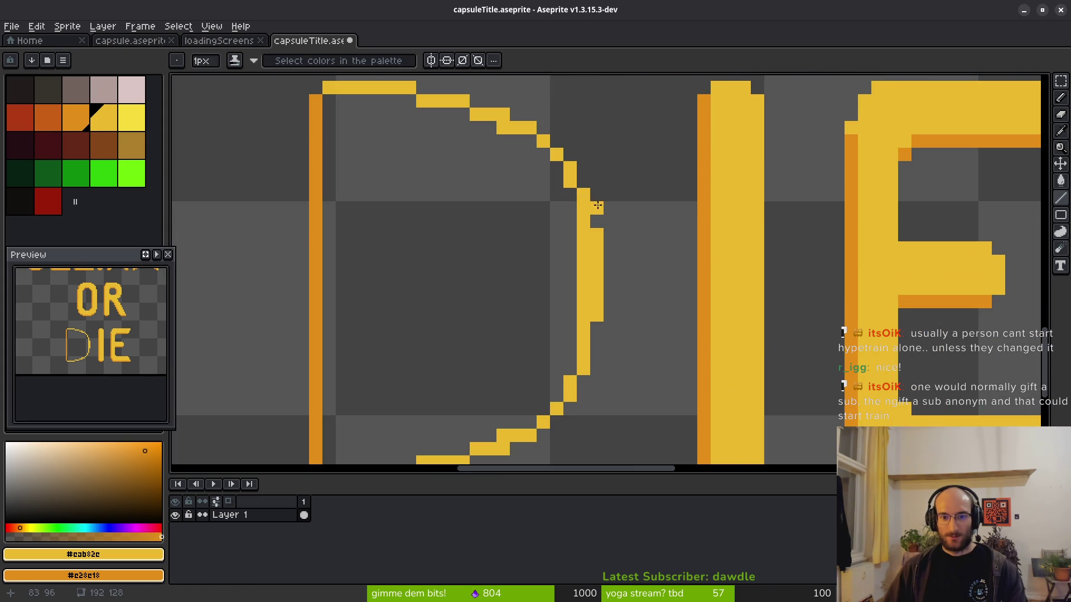
scroll(601, 346, "down", 2)
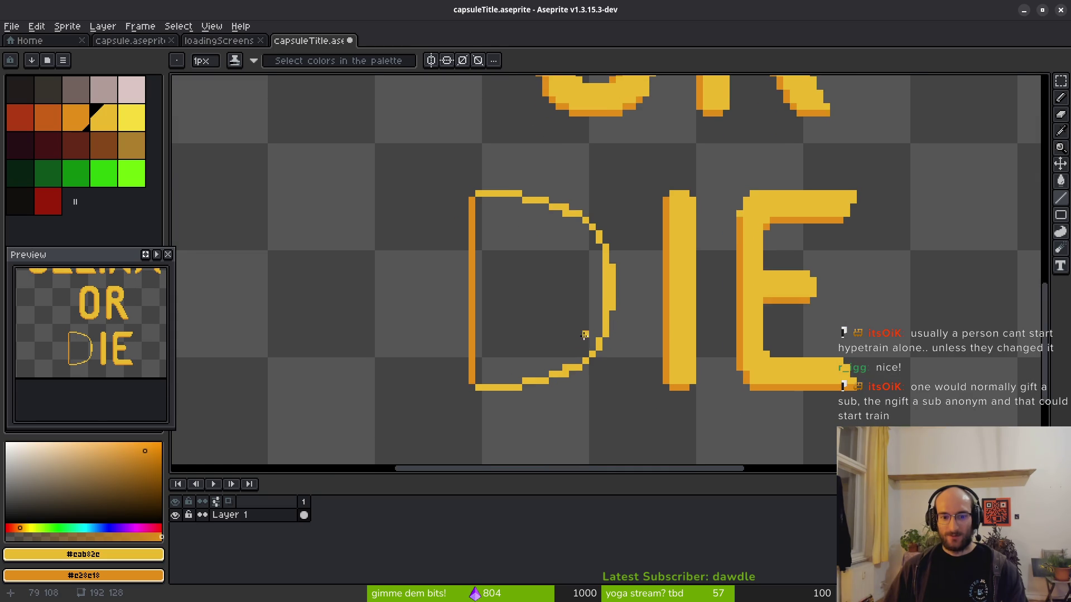
scroll(525, 185, "up", 4)
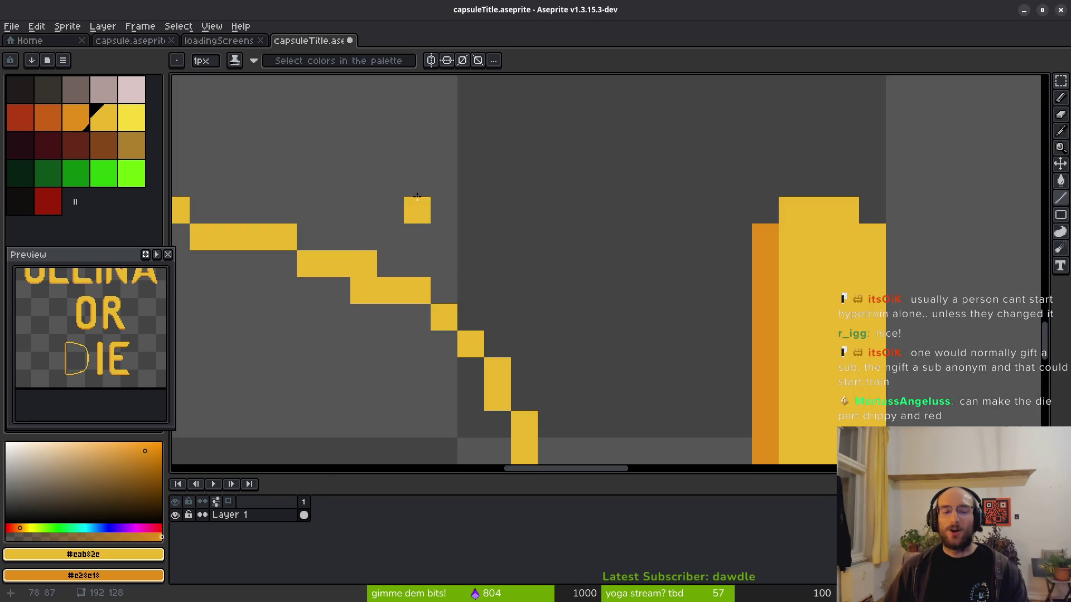
scroll(489, 249, "down", 1)
scroll(557, 212, "down", 3)
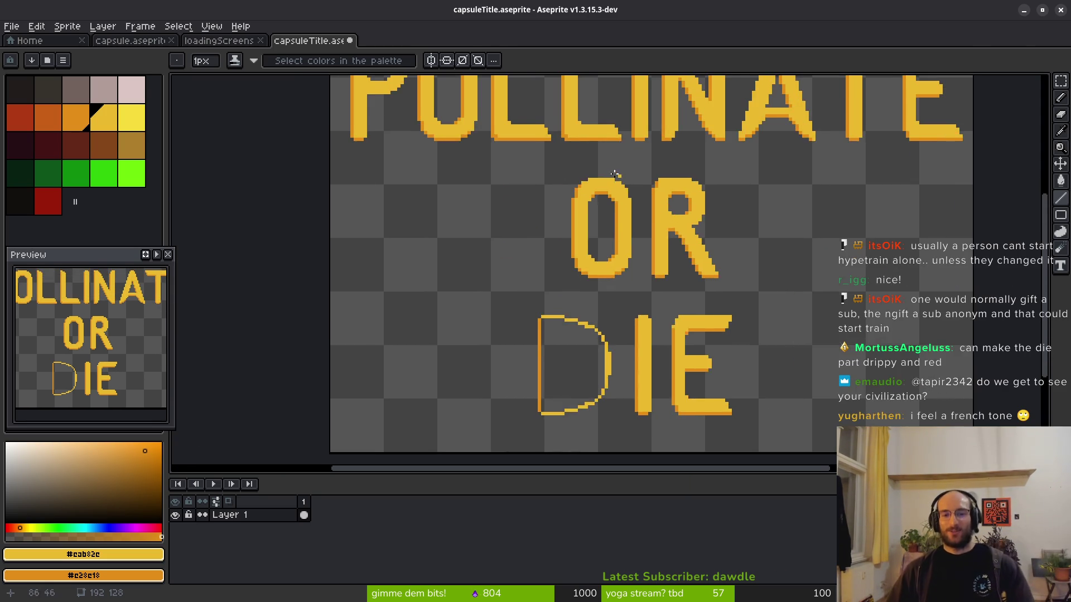
left_click_drag(614, 174, 619, 253)
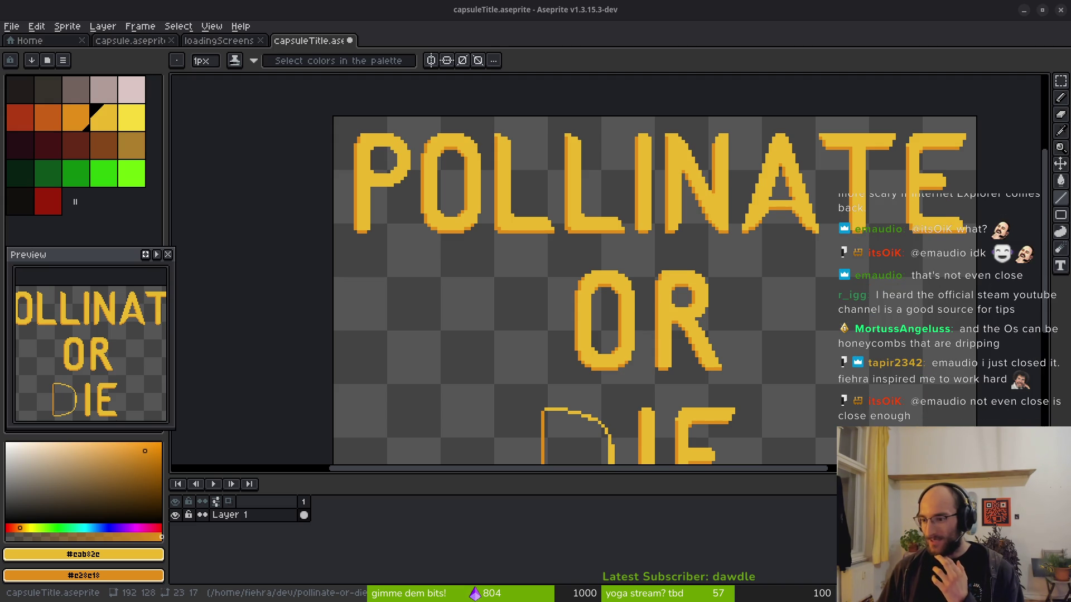
scroll(705, 318, "down", 3)
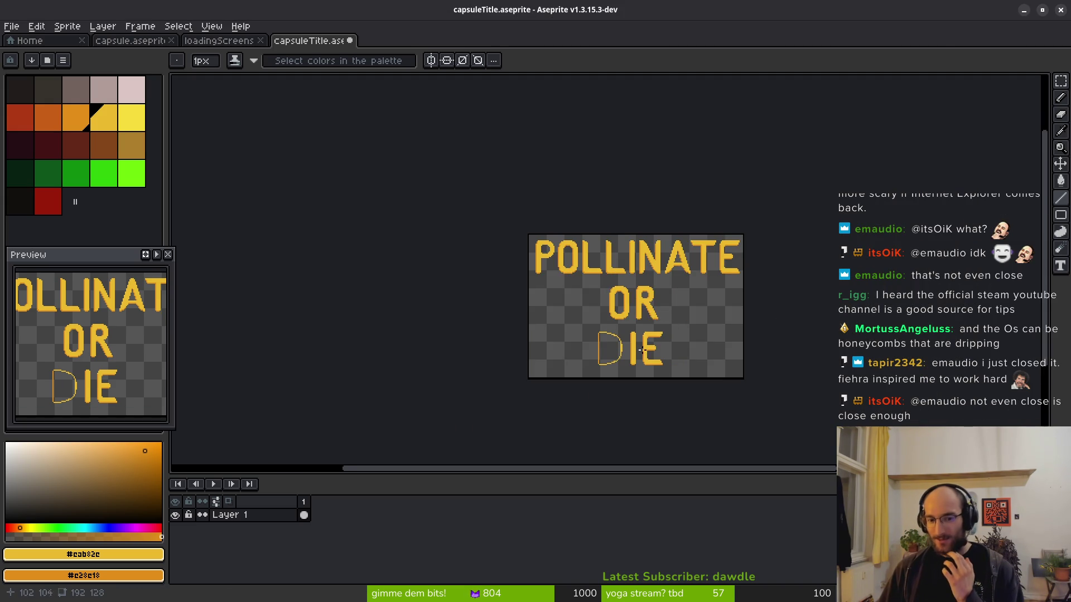
scroll(648, 339, "up", 3)
scroll(648, 338, "down", 1)
scroll(642, 313, "up", 1)
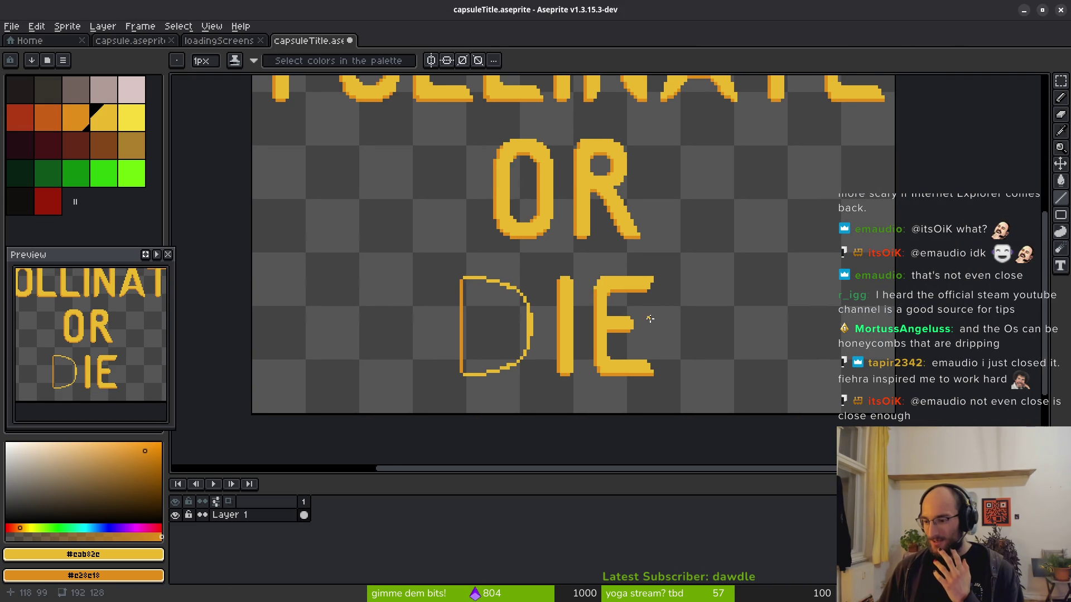
scroll(649, 319, "down", 1)
scroll(639, 314, "up", 1)
scroll(736, 343, "down", 1)
scroll(753, 345, "up", 1)
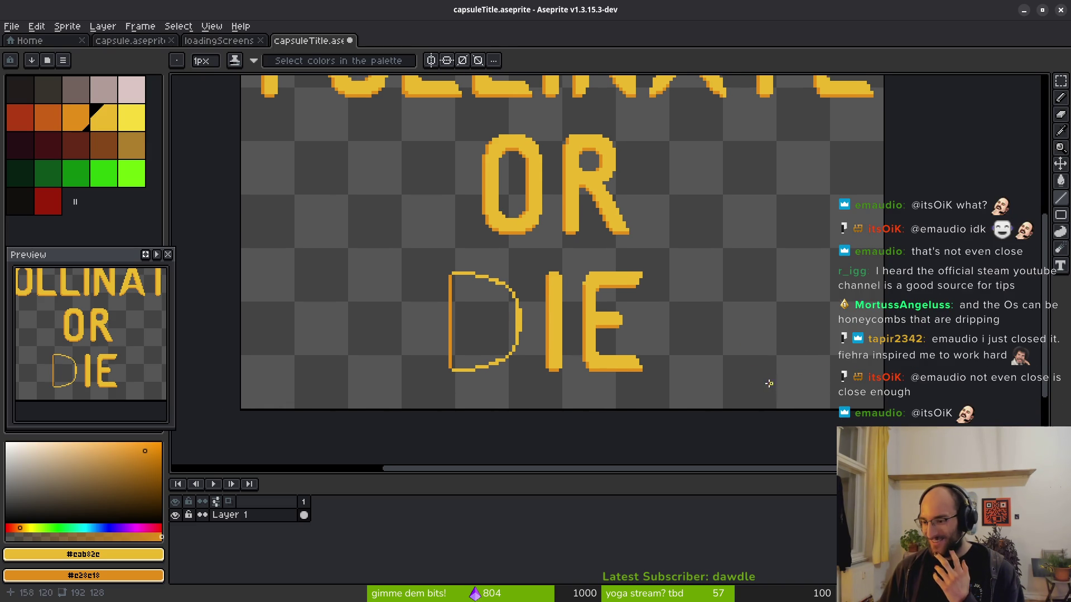
scroll(758, 365, "down", 1)
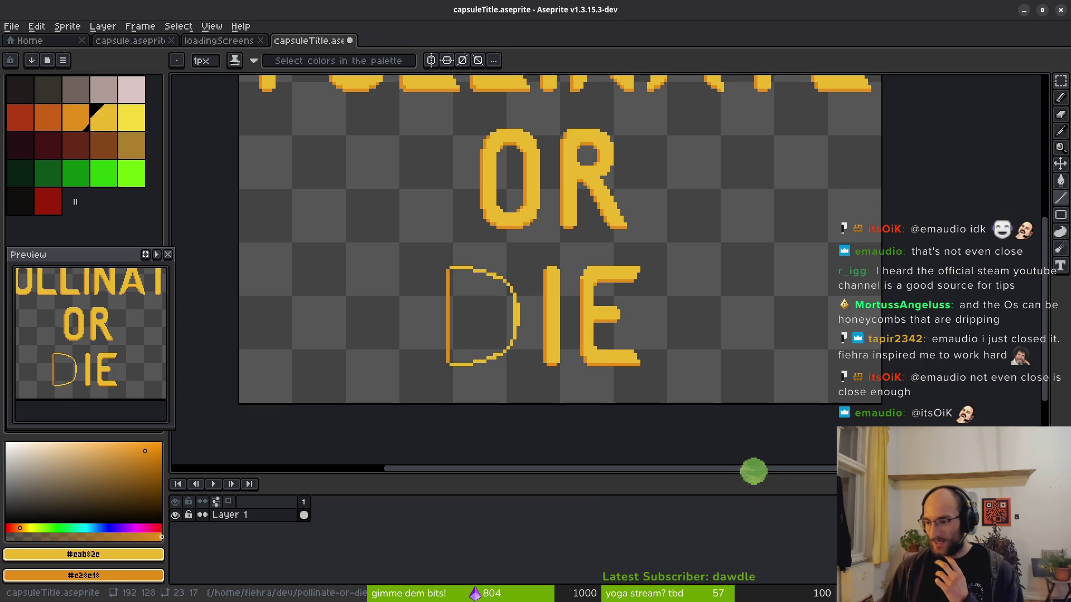
scroll(561, 241, "down", 4)
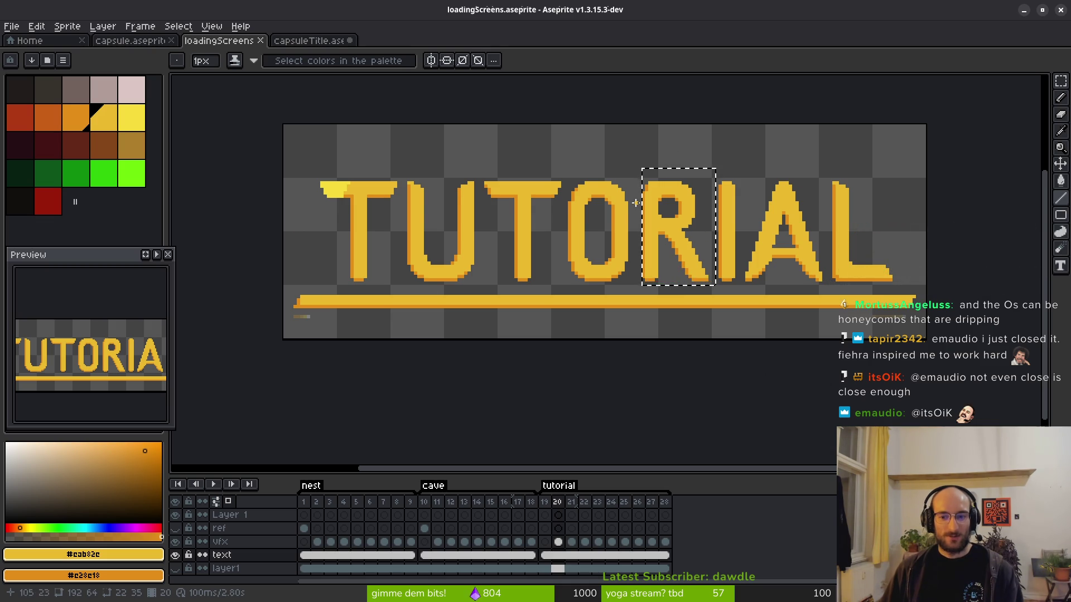
left_click(322, 41)
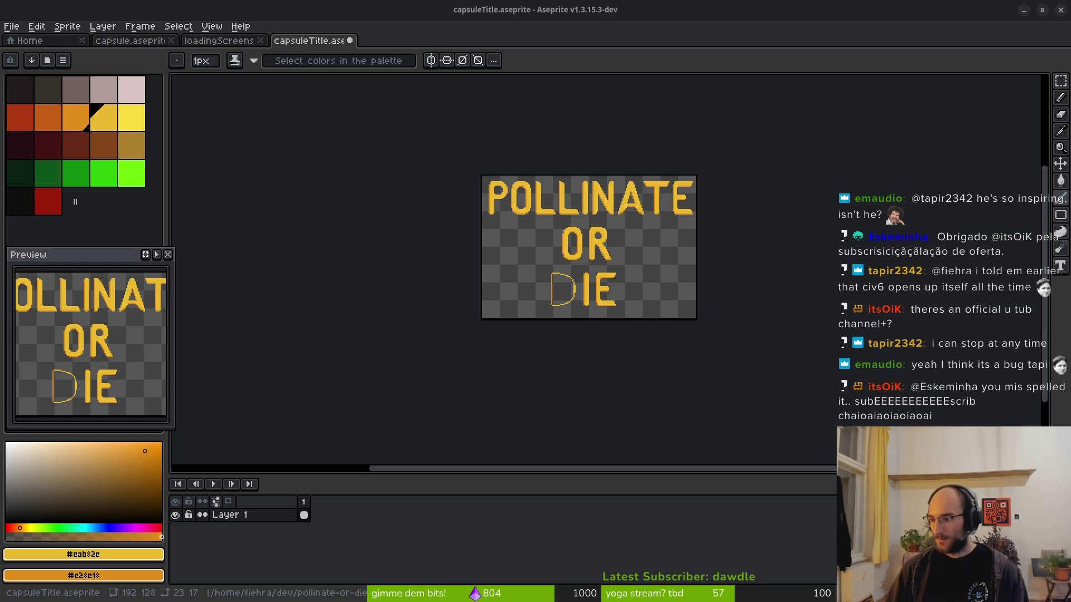
Open the Steamworks Development channel from the YouTube search results and copy its address.
key("alt+Tab")
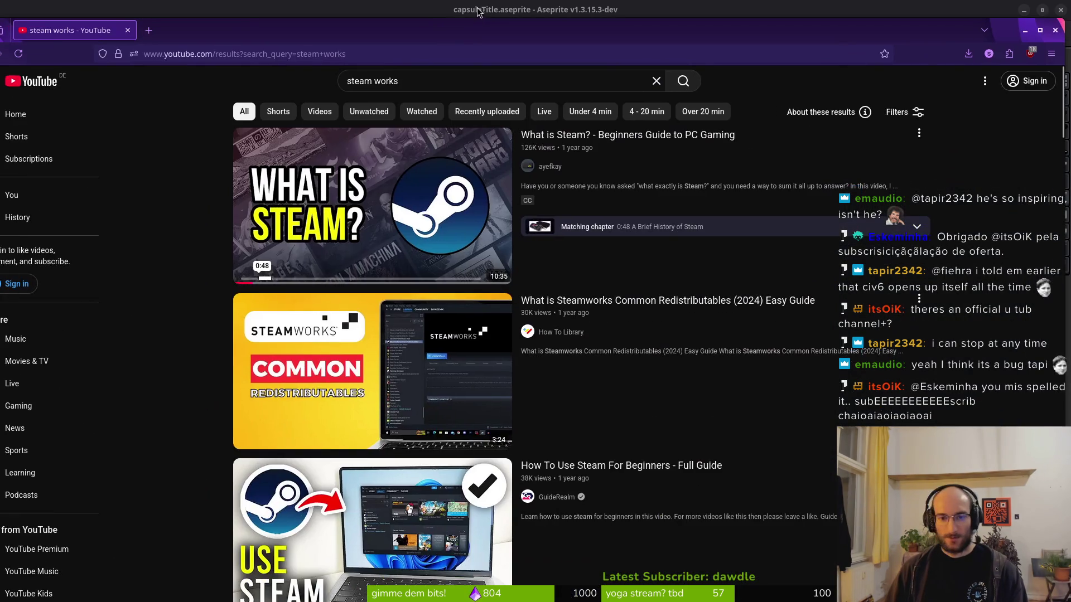
scroll(645, 471, "down", 5)
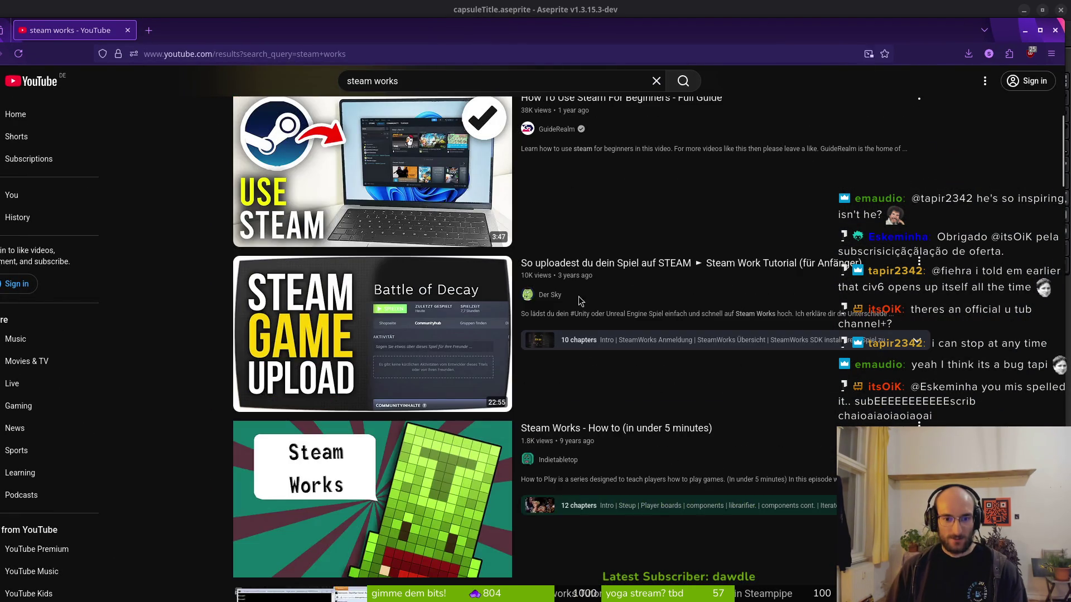
scroll(636, 335, "down", 8)
left_click(575, 185)
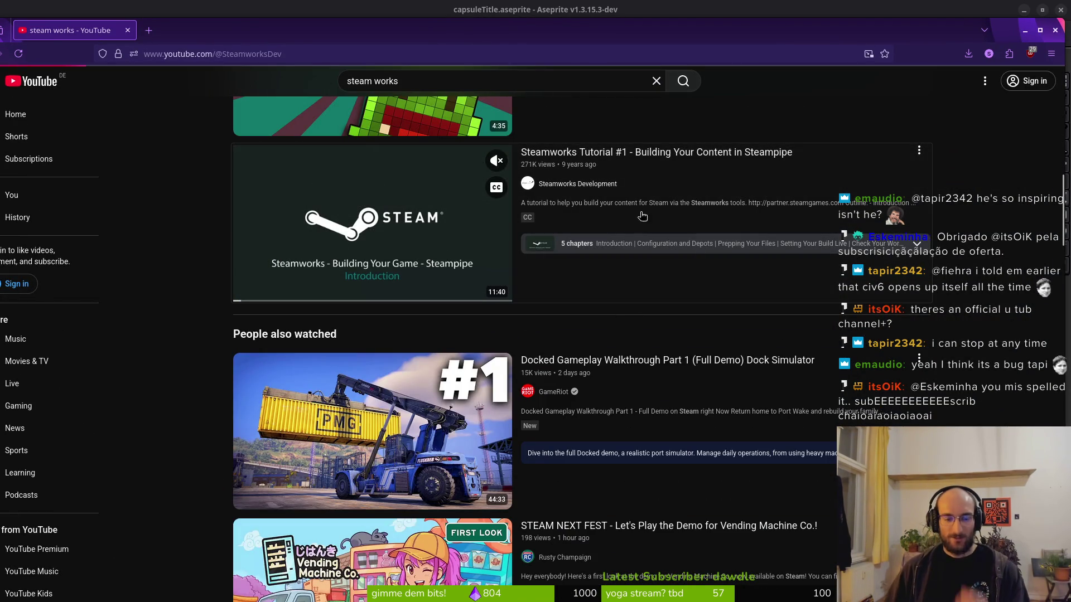
left_click(341, 54)
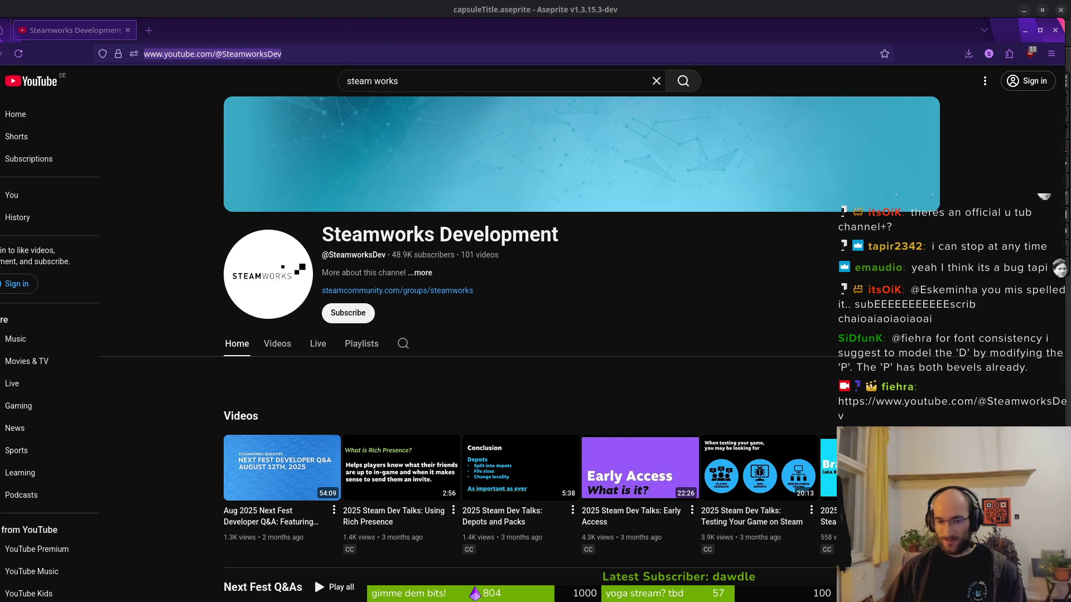
Browse the channel's Videos list, then return to the Aseprite title artwork.
scroll(569, 365, "down", 3)
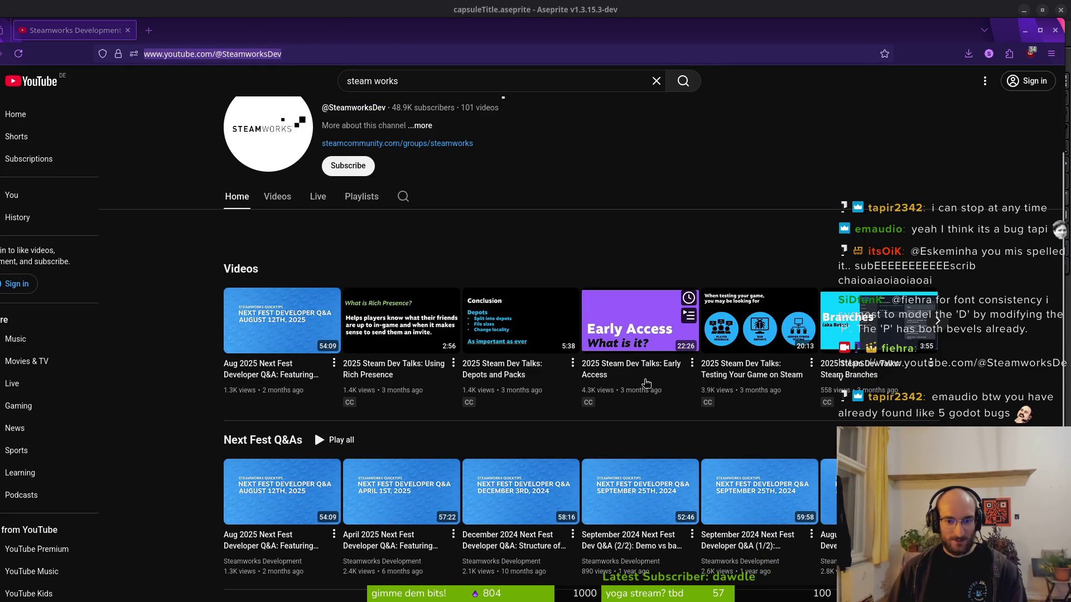
left_click(274, 198)
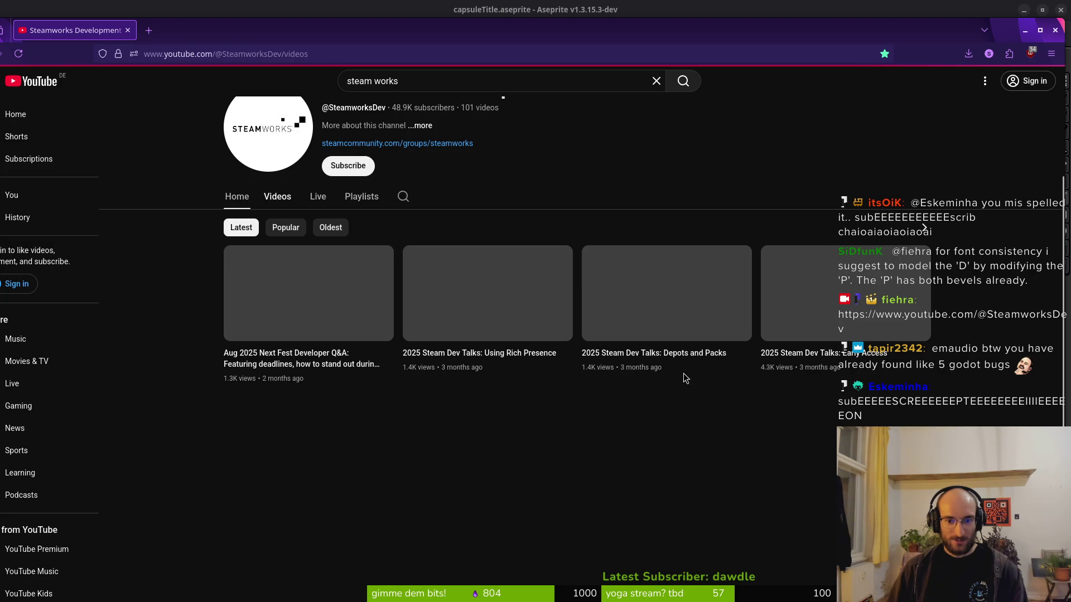
scroll(617, 468, "down", 4)
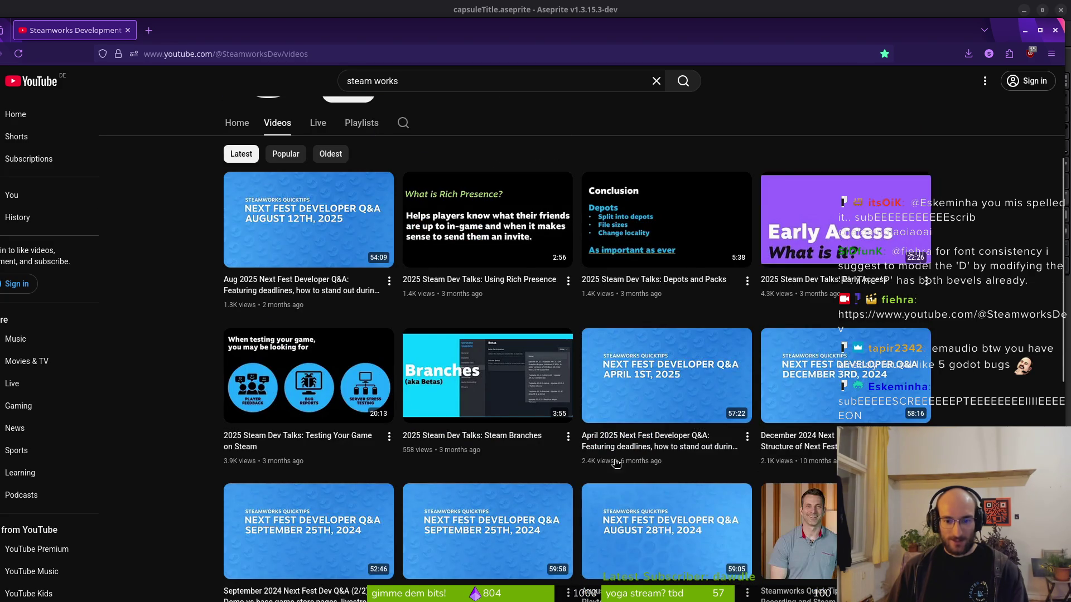
scroll(618, 469, "down", 3)
scroll(641, 472, "down", 4)
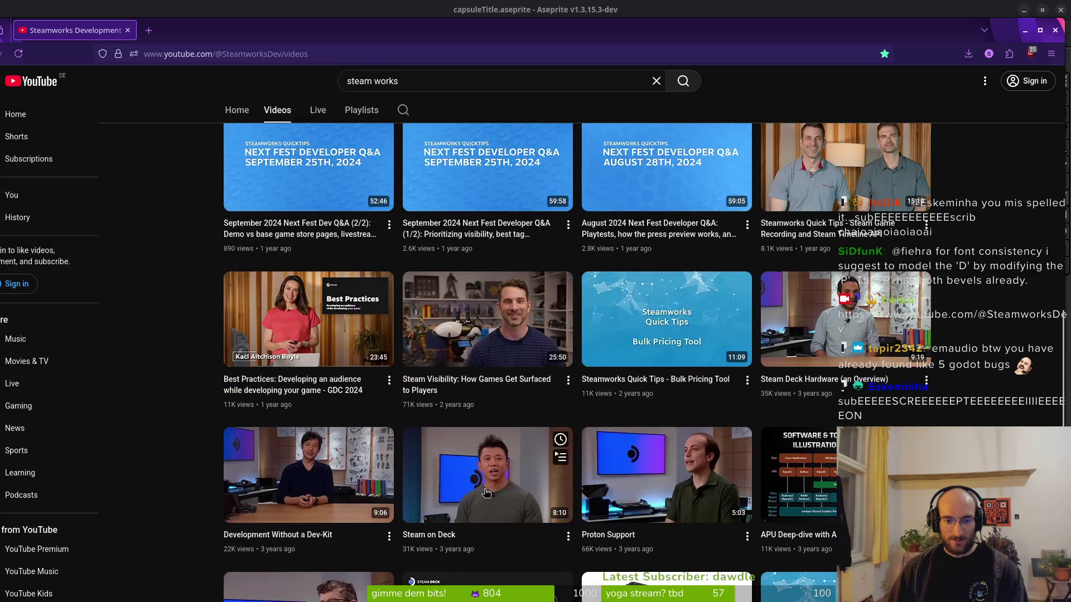
scroll(491, 494, "down", 5)
scroll(355, 344, "up", 7)
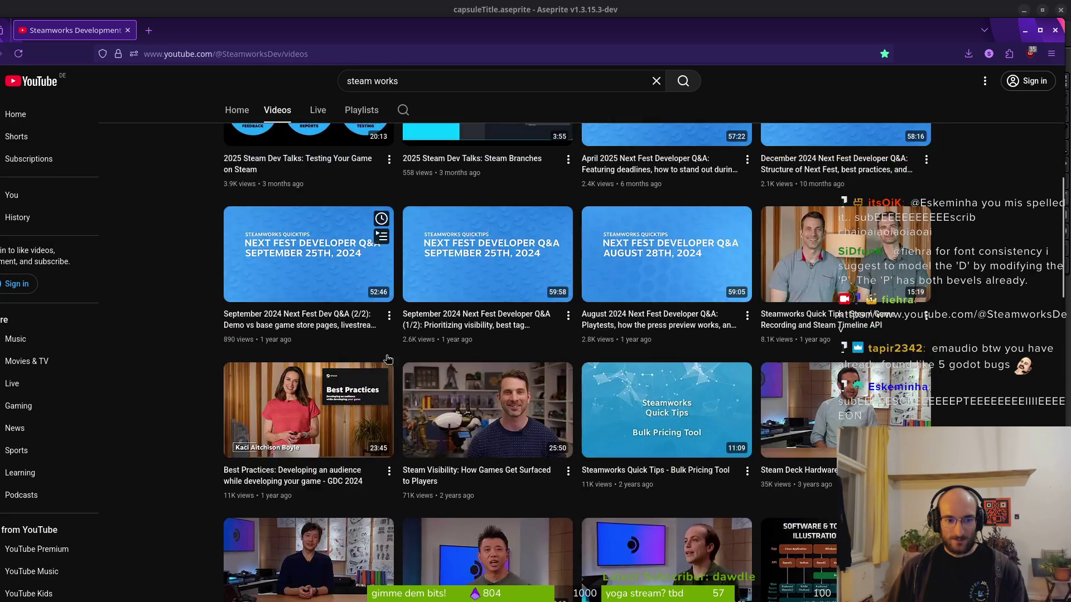
scroll(335, 379, "down", 7)
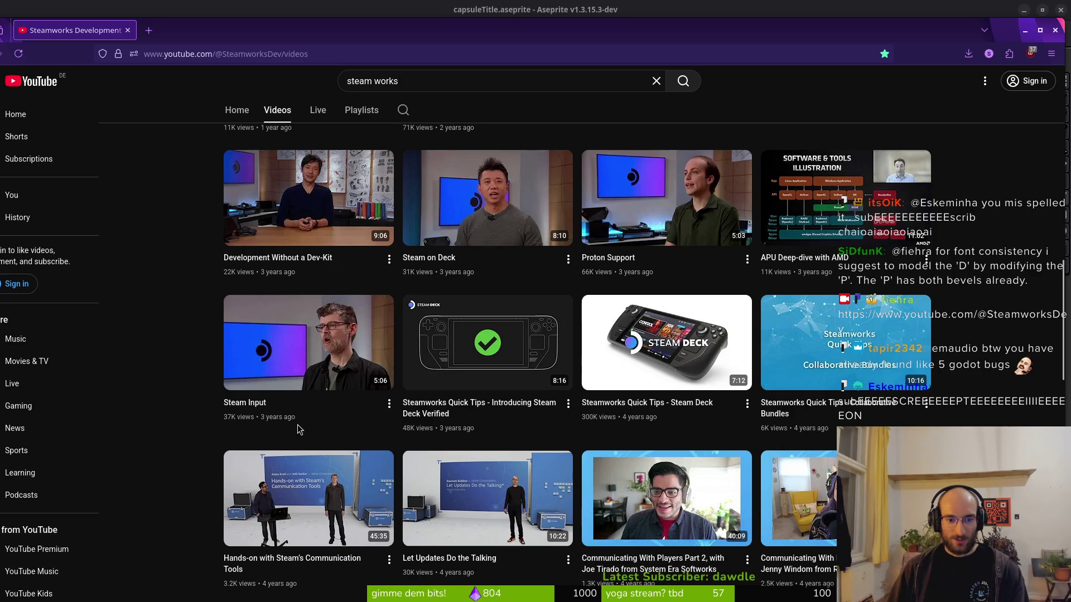
left_click(117, 17)
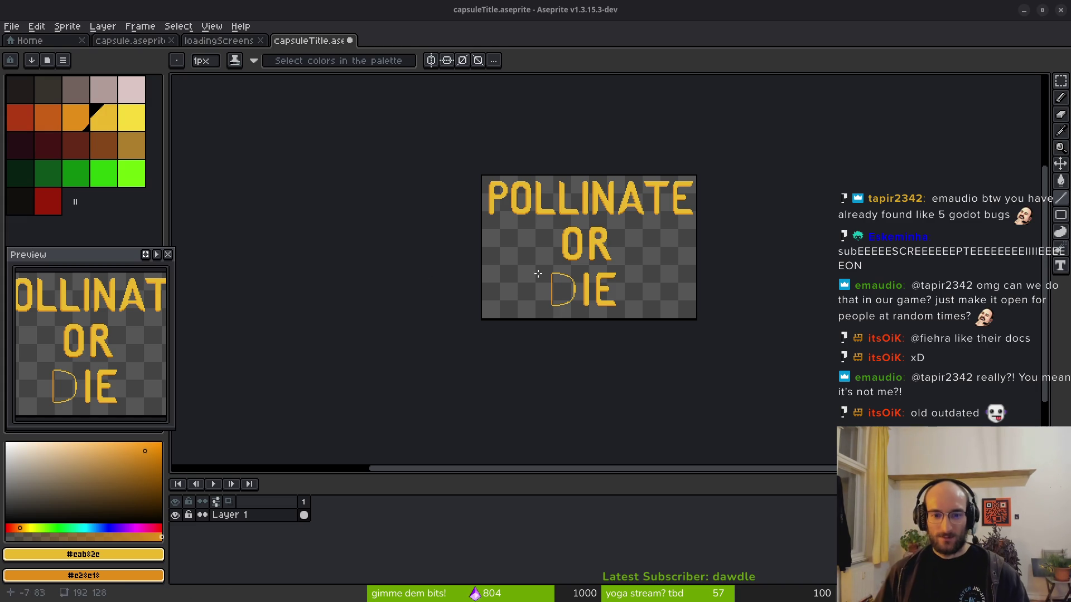
scroll(511, 212, "up", 4)
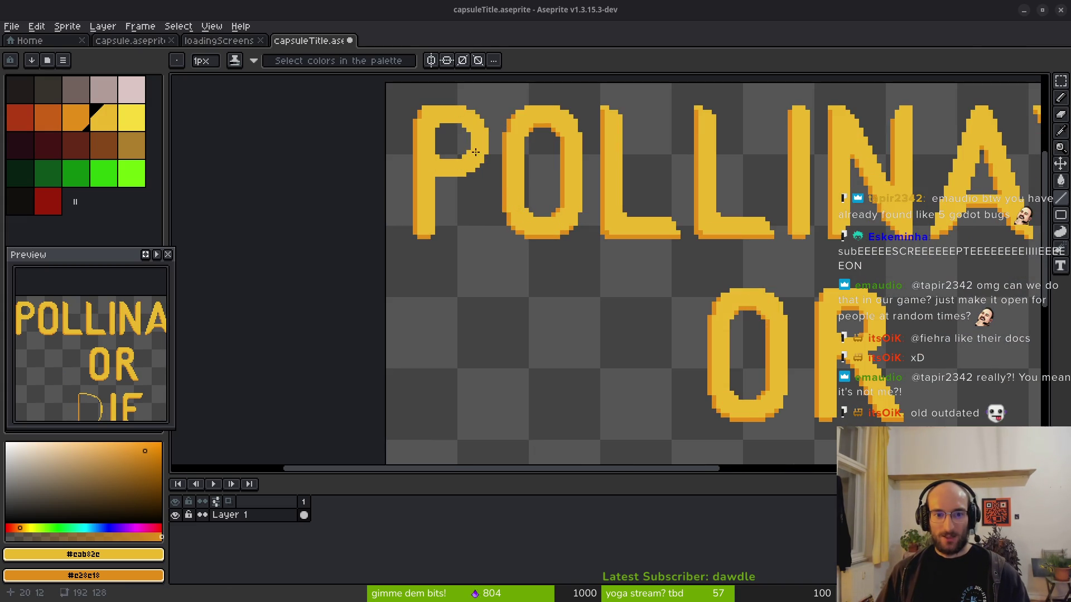
scroll(490, 167, "down", 3)
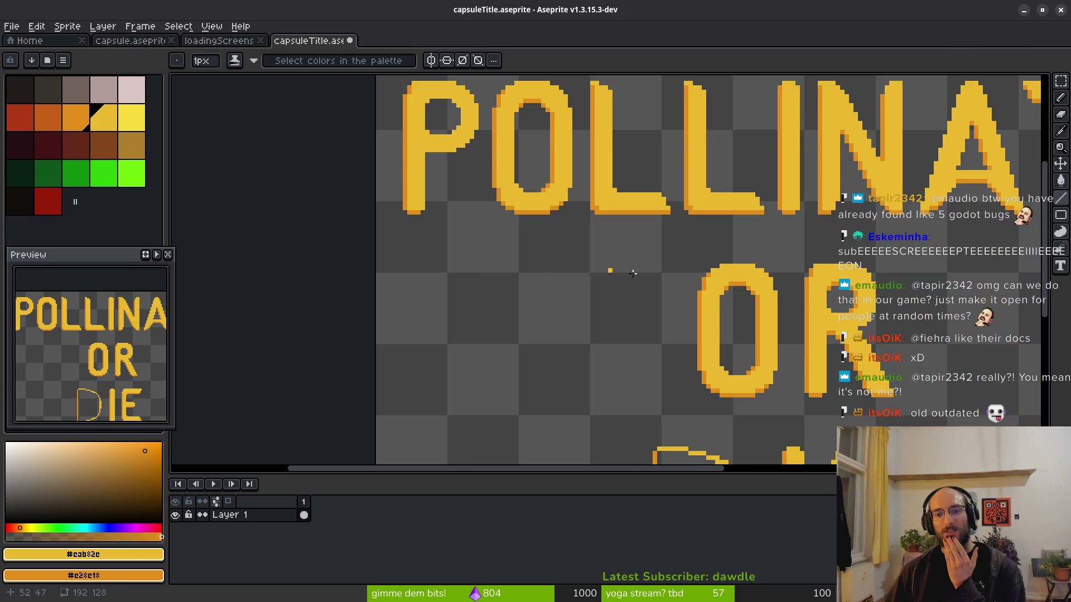
scroll(775, 313, "up", 2)
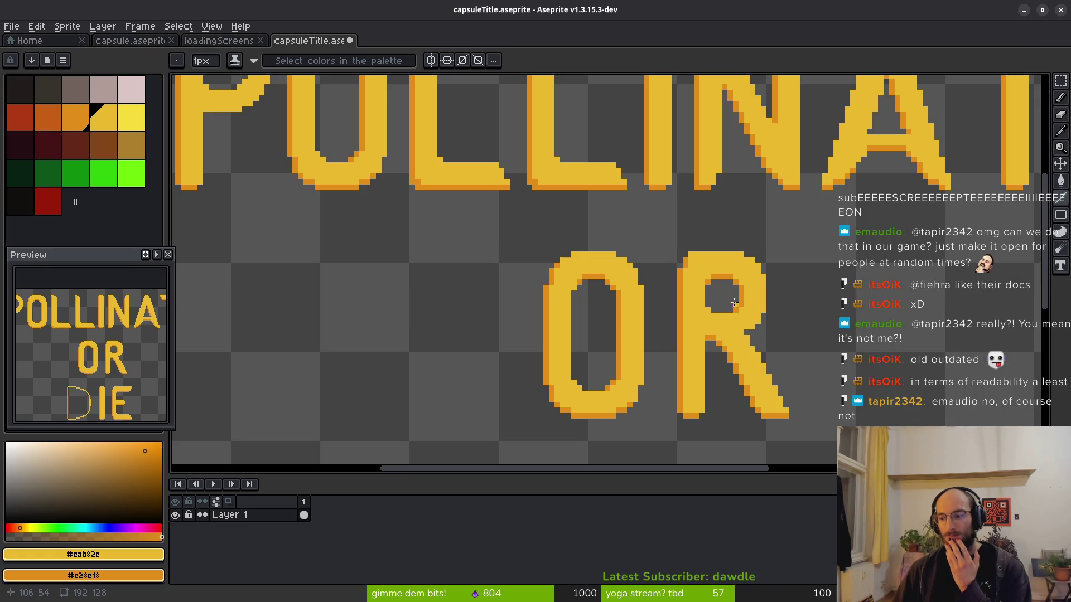
scroll(731, 301, "down", 2)
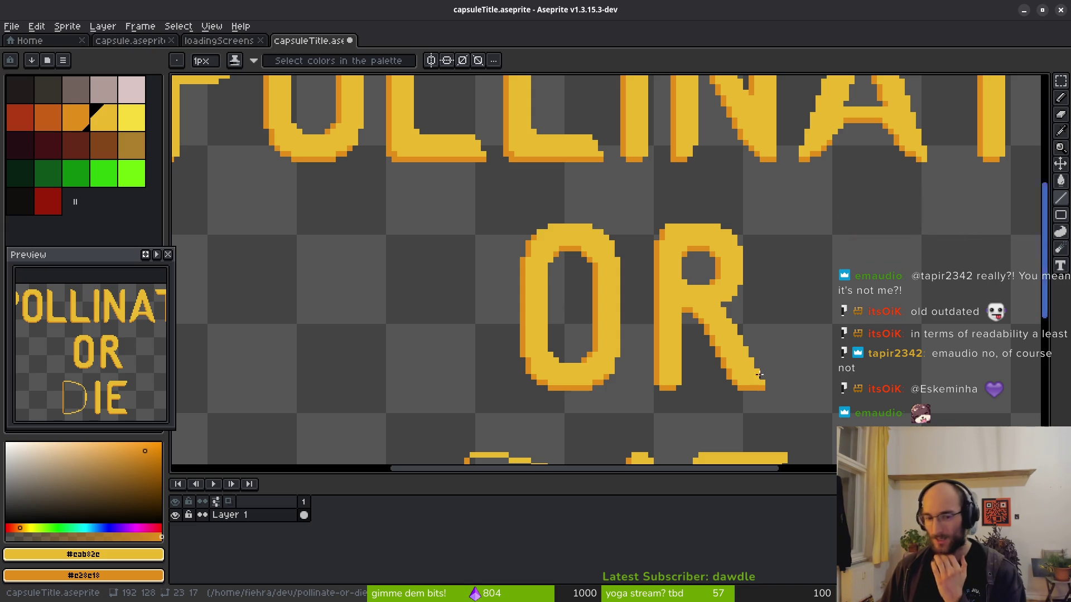
scroll(495, 262, "down", 5)
Move the arc piece onto the top of the D and commit it in place.
scroll(566, 288, "up", 3)
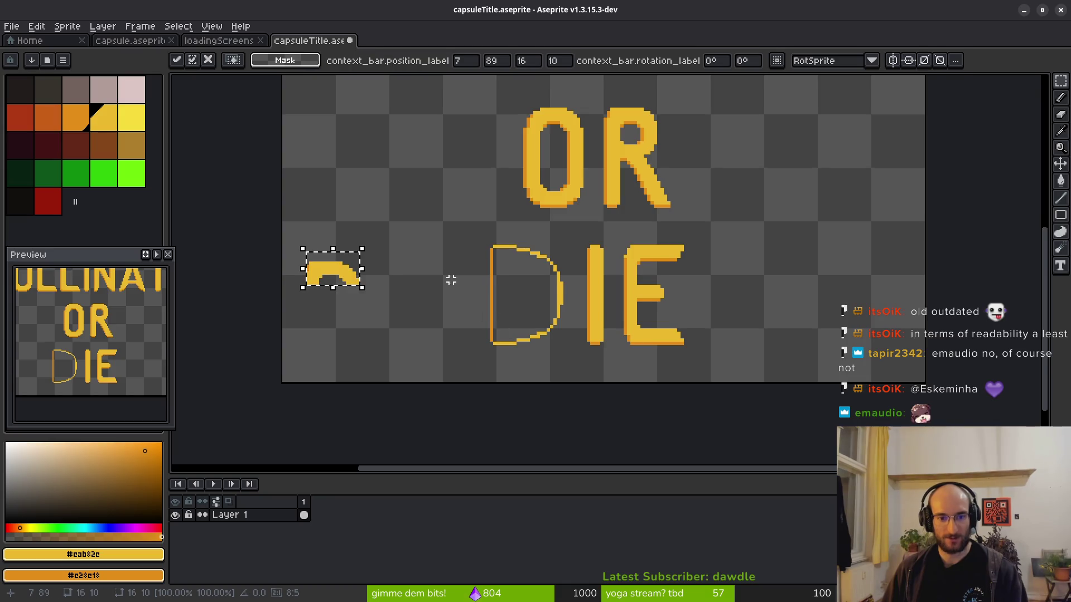
scroll(470, 301, "up", 1)
mouse_move(385, 304)
left_mouse_down()
mouse_move(561, 298)
mouse_move(566, 280)
left_mouse_up()
scroll(580, 292, "up", 2)
key("Return")
scroll(586, 290, "down", 1)
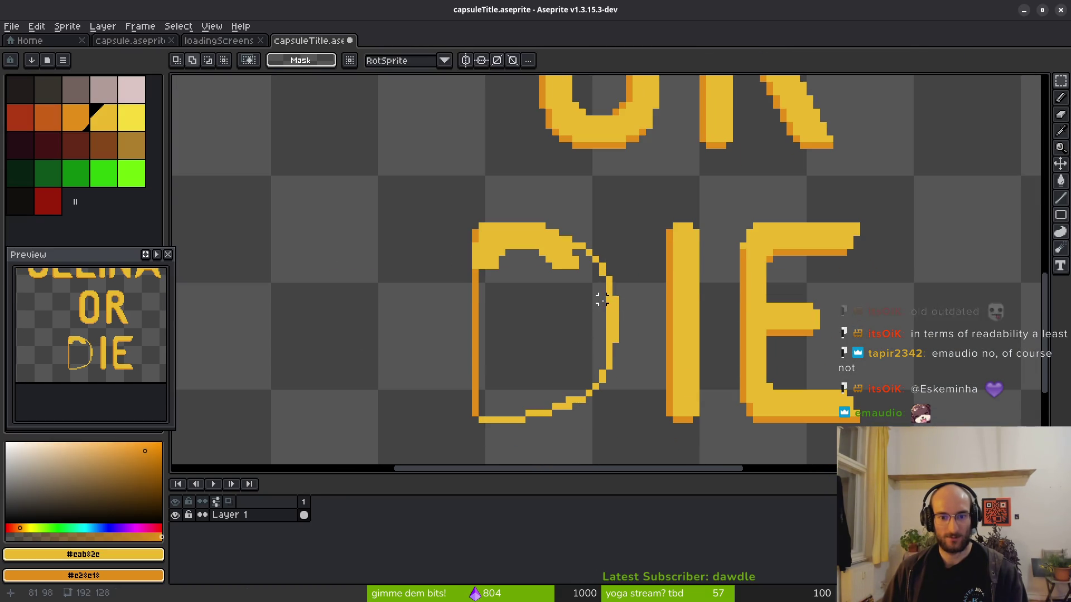
scroll(601, 270, "up", 3)
Erase the stray pixels at the arc's tip and the D's old thin right stroke.
key("e")
mouse_move(546, 215)
left_mouse_down()
mouse_move(582, 232)
mouse_move(582, 268)
left_mouse_up()
scroll(582, 268, "down", 3)
mouse_move(616, 218)
left_mouse_down()
mouse_move(619, 325)
mouse_move(566, 363)
mouse_move(573, 337)
left_mouse_up()
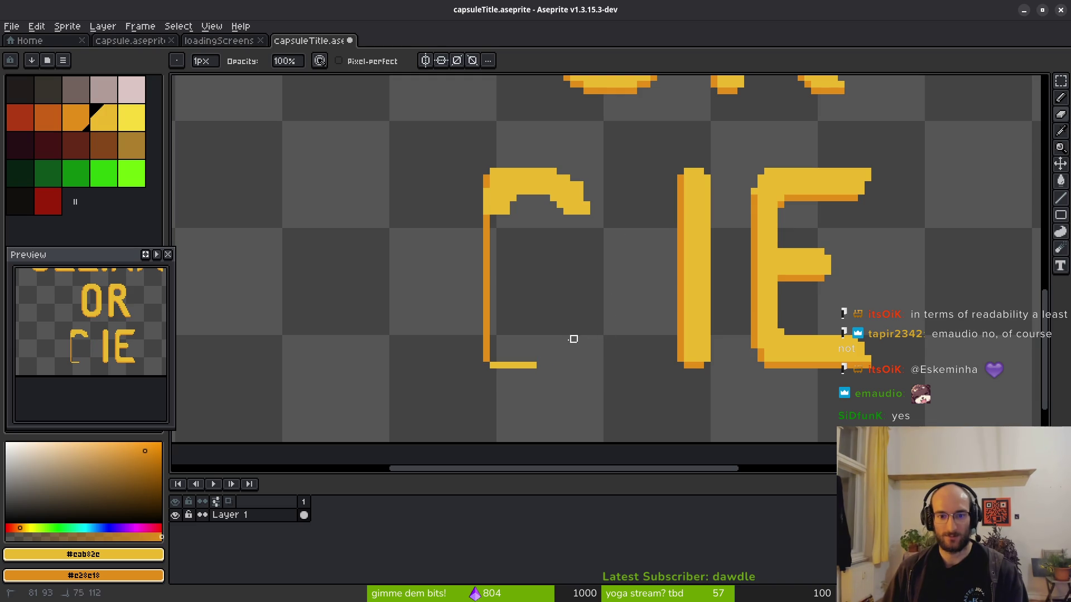
scroll(601, 290, "up", 1)
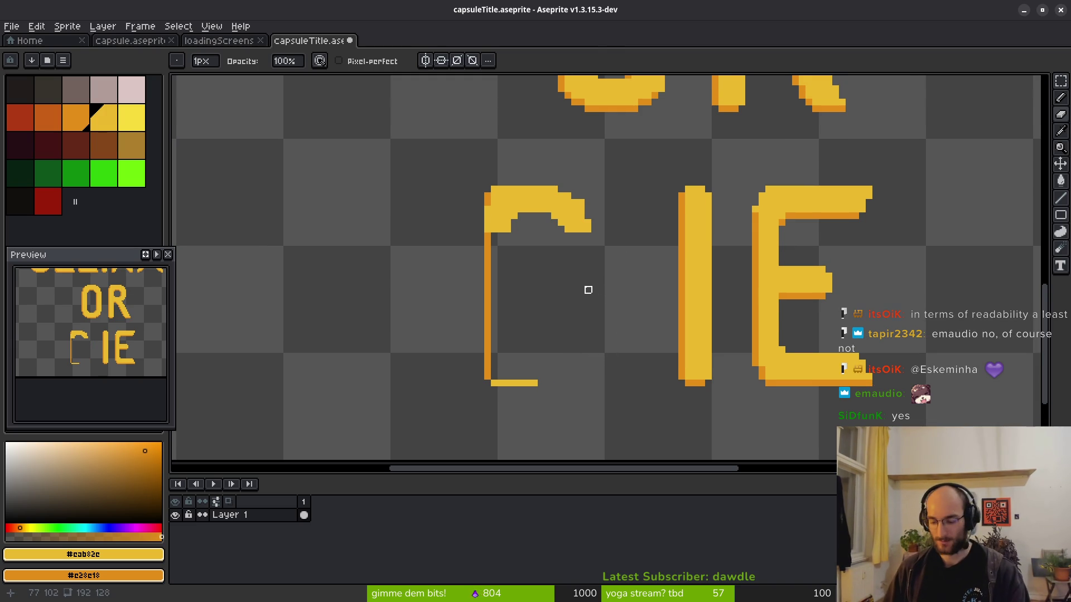
scroll(617, 252, "up", 2)
Draw a straight vertical line under the arc as the D's new stroke.
key("l")
left_click_drag(558, 213, 558, 379)
scroll(557, 345, "down", 2)
scroll(545, 265, "up", 2)
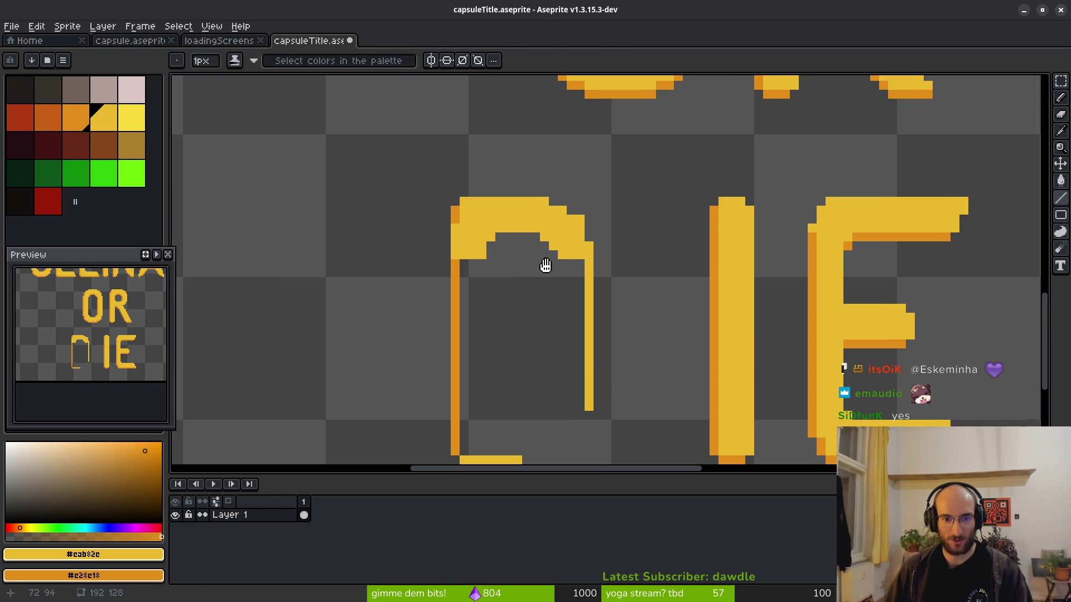
Flip a copy of the top arc vertically and drop it at the bottom of the D.
key("m")
left_click_drag(461, 179, 608, 271)
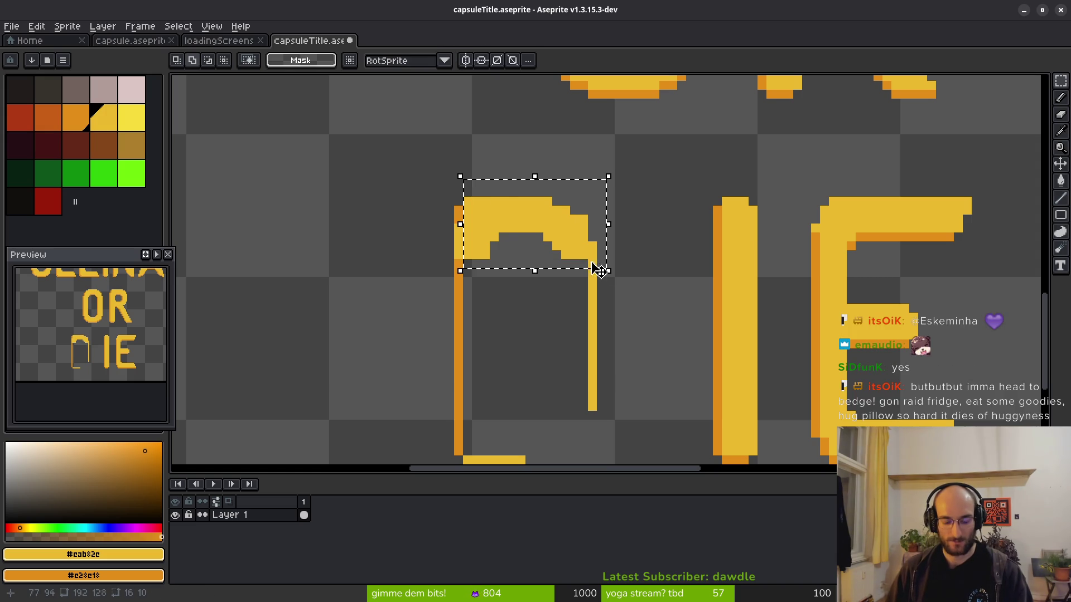
left_click(593, 283)
key("shift+v")
scroll(519, 371, "down", 3)
left_click_drag(536, 148, 535, 348)
key("ctrl+d")
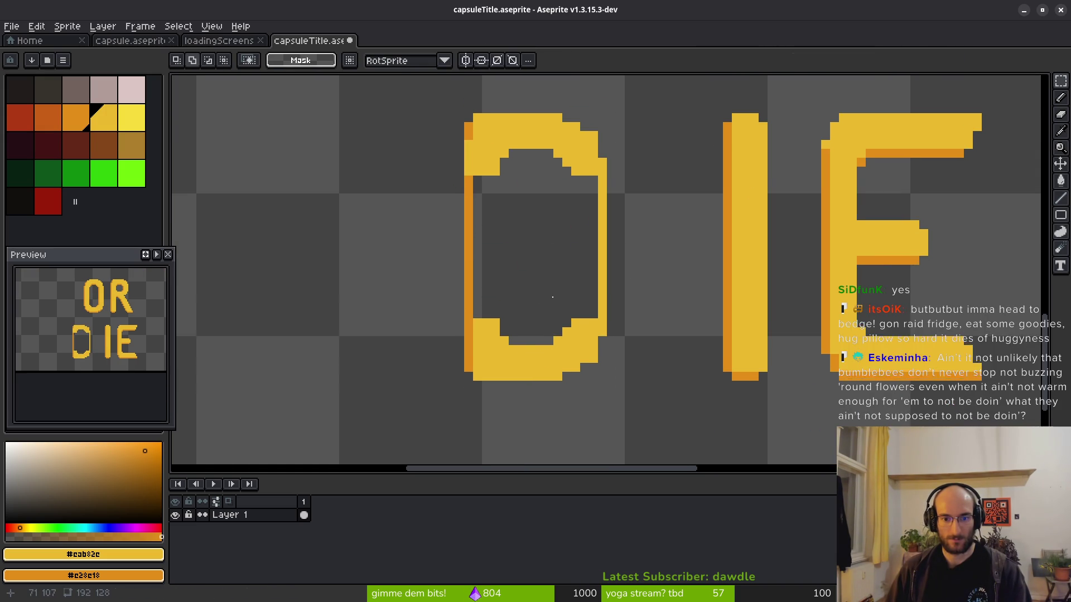
scroll(547, 312, "up", 3)
scroll(525, 354, "down", 2)
scroll(476, 249, "down", 3)
scroll(502, 253, "up", 2)
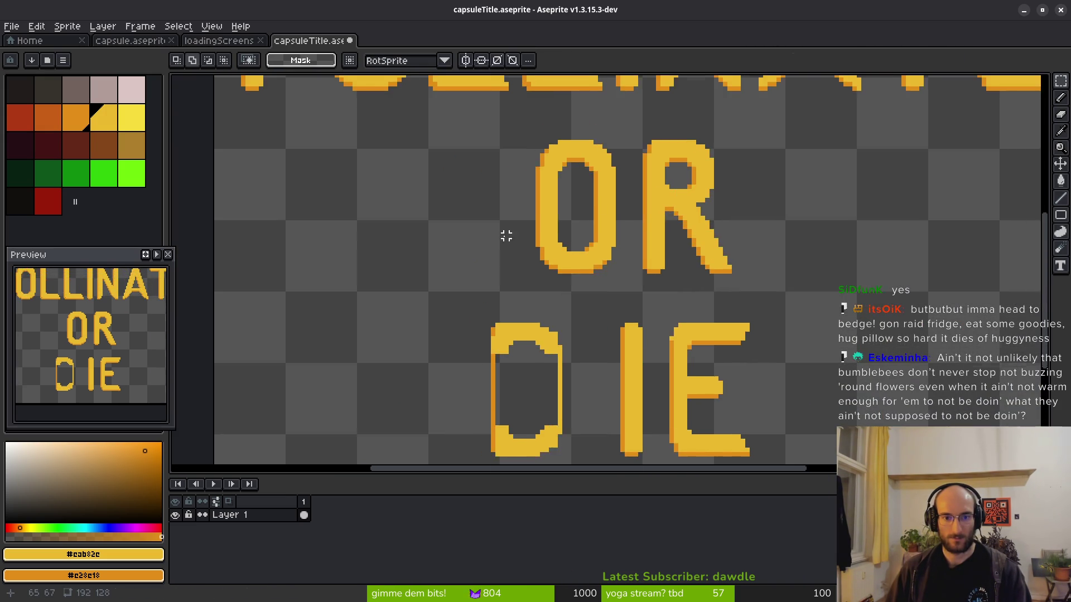
left_click_drag(502, 253, 528, 378)
scroll(527, 379, "up", 1)
scroll(557, 346, "down", 4)
scroll(564, 246, "up", 2)
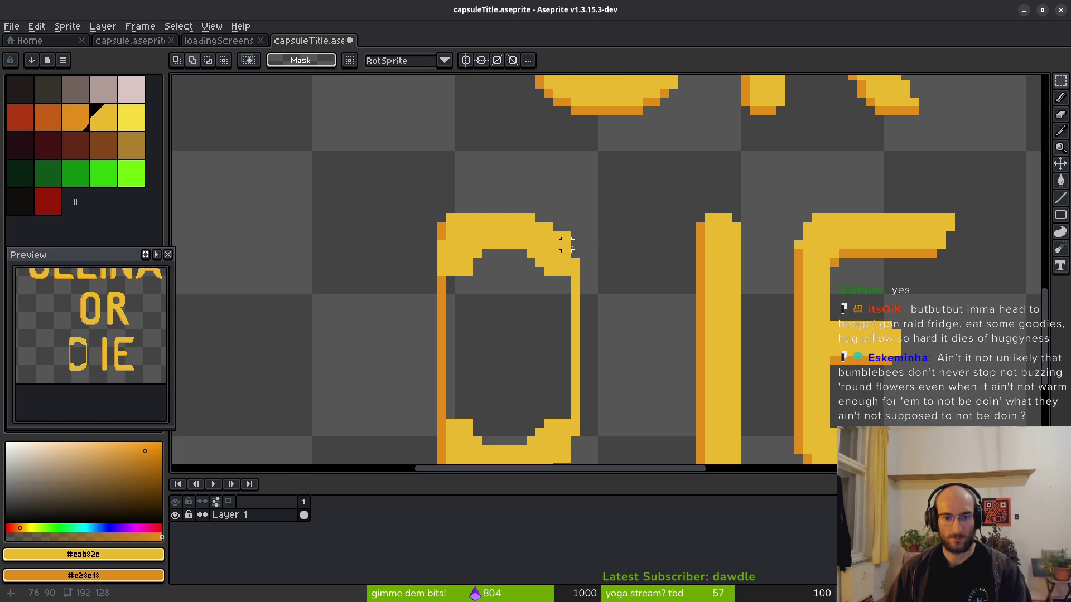
key("b")
scroll(593, 237, "down", 3)
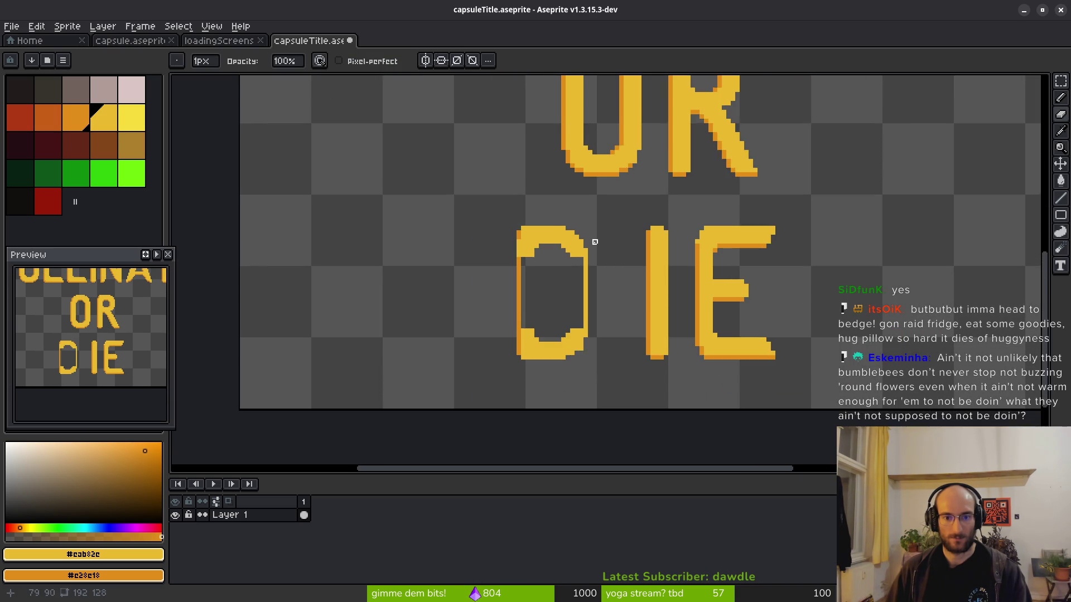
scroll(567, 280, "up", 1)
scroll(570, 427, "up", 2)
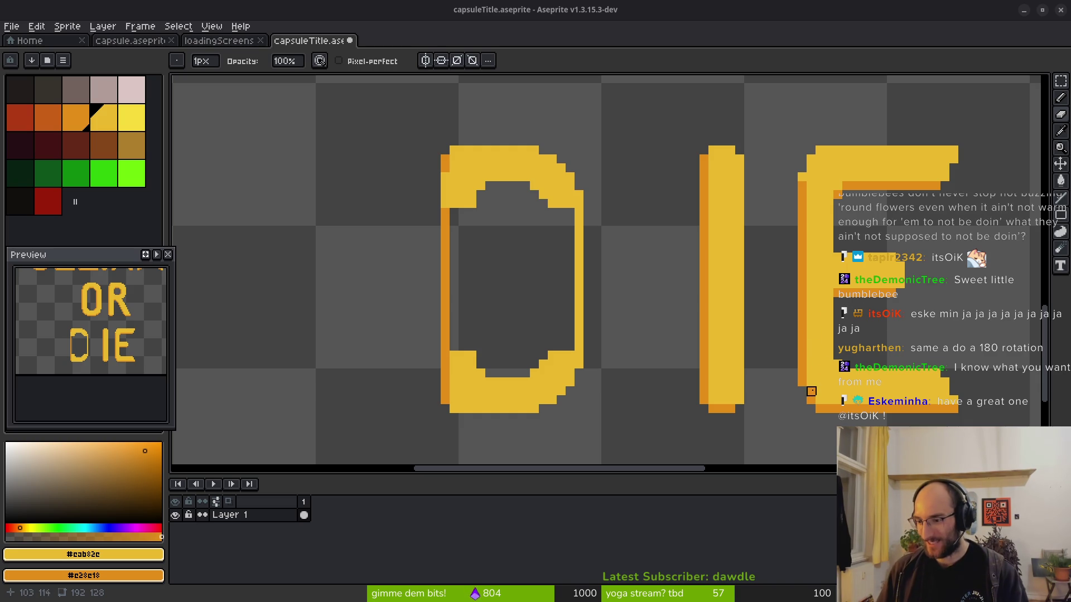
mouse_move(734, 363)
left_mouse_down()
mouse_move(669, 311)
mouse_move(694, 335)
left_mouse_up()
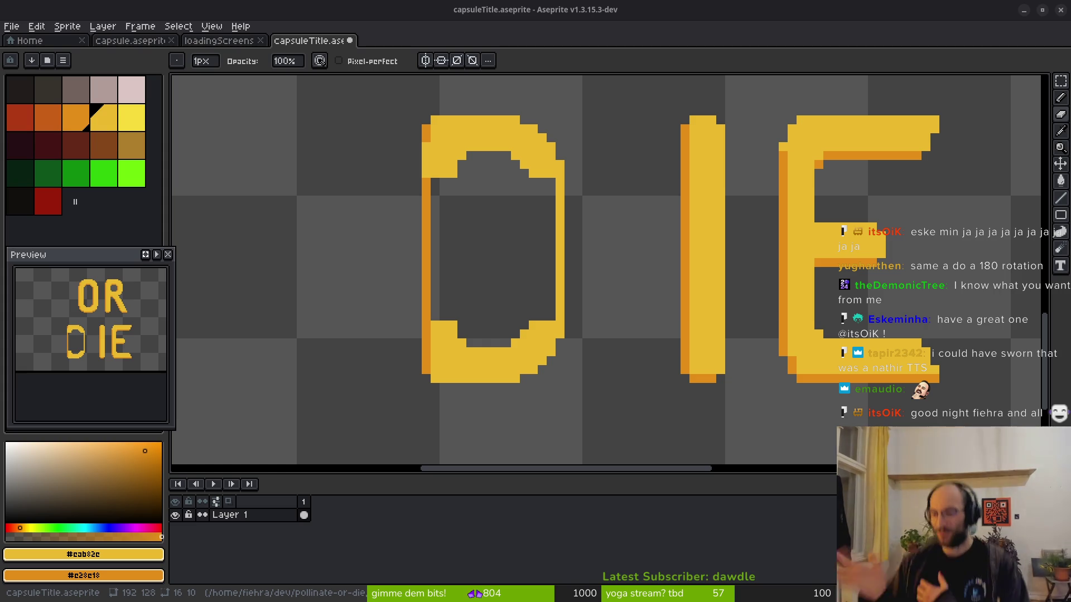
scroll(635, 306, "up", 2)
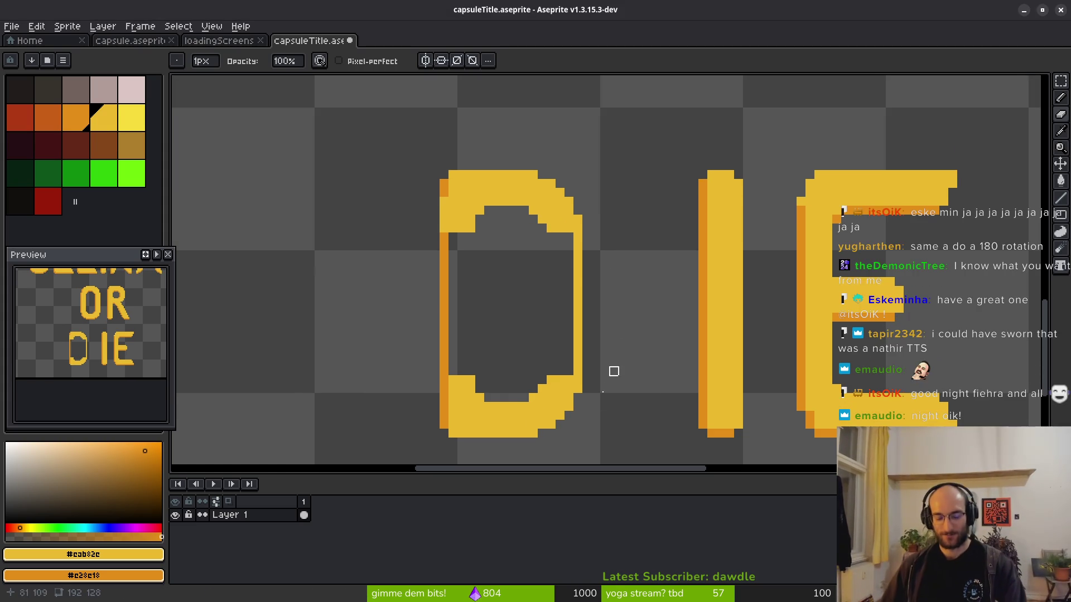
Thicken the D's right stroke with yellow lines and fill its gap yellow.
key("l")
scroll(560, 378, "left", 2)
scroll(630, 410, "up", 1)
left_click_drag(672, 178, 671, 395)
key("g")
left_click(694, 346)
key("b")
left_click_drag(723, 188, 725, 357)
scroll(698, 399, "down", 2)
scroll(686, 311, "left", 2)
scroll(826, 267, "up", 1)
Thicken the D's left stroke with a yellow column and fill its gap.
left_click_drag(635, 251, 634, 391)
key("g")
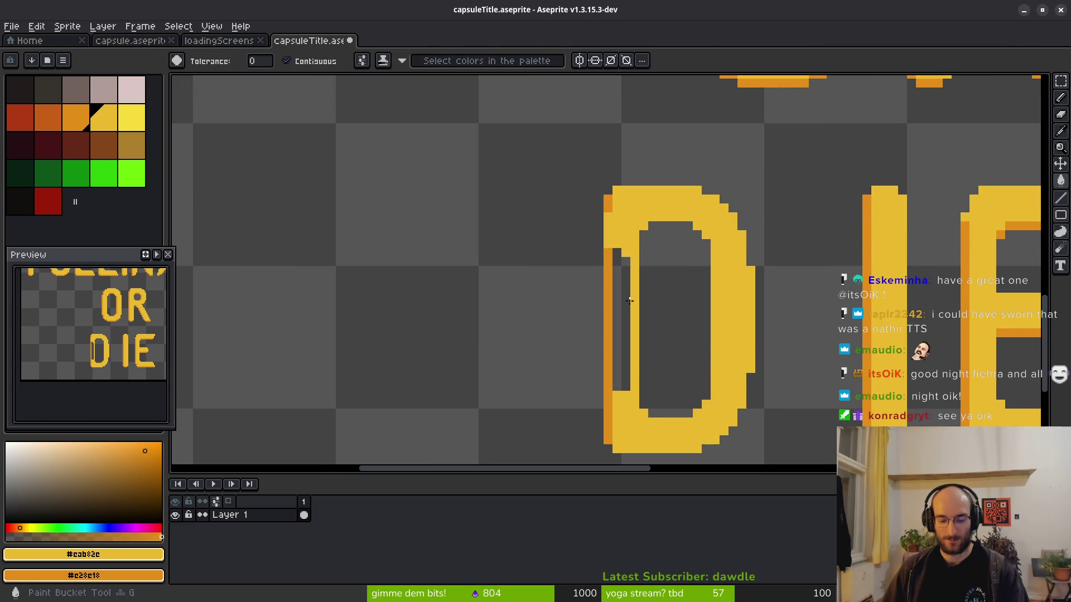
left_click(625, 304)
scroll(639, 320, "down", 2)
scroll(639, 319, "down", 2)
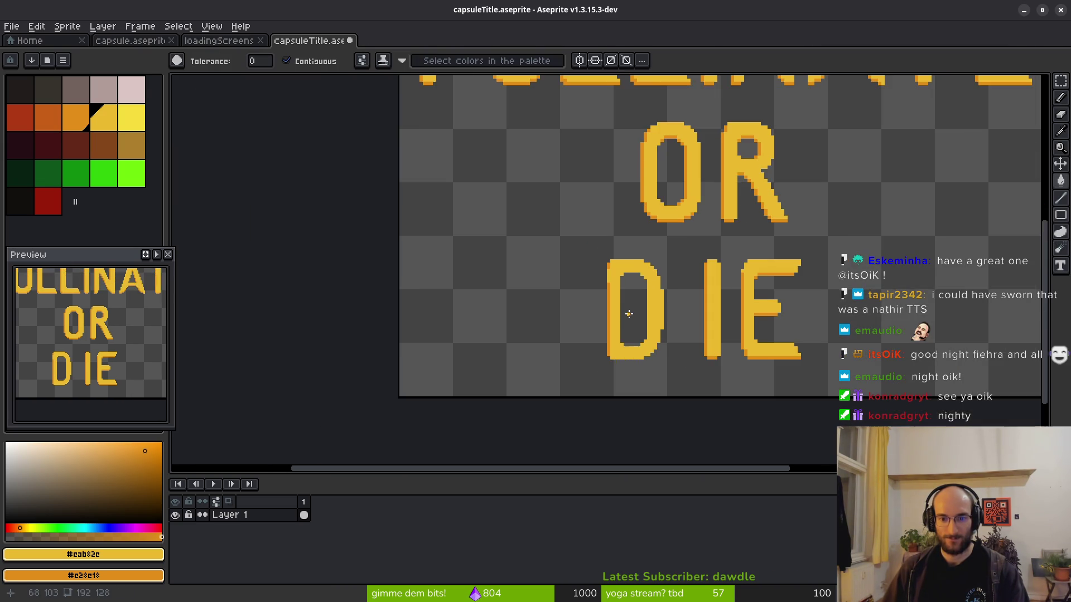
Close the gaps and the dark notch at the top and bottom of the D.
key("m")
scroll(630, 245, "up", 2)
mouse_move(622, 238)
left_mouse_down()
mouse_move(681, 437)
mouse_move(693, 441)
left_mouse_up()
left_click(487, 110)
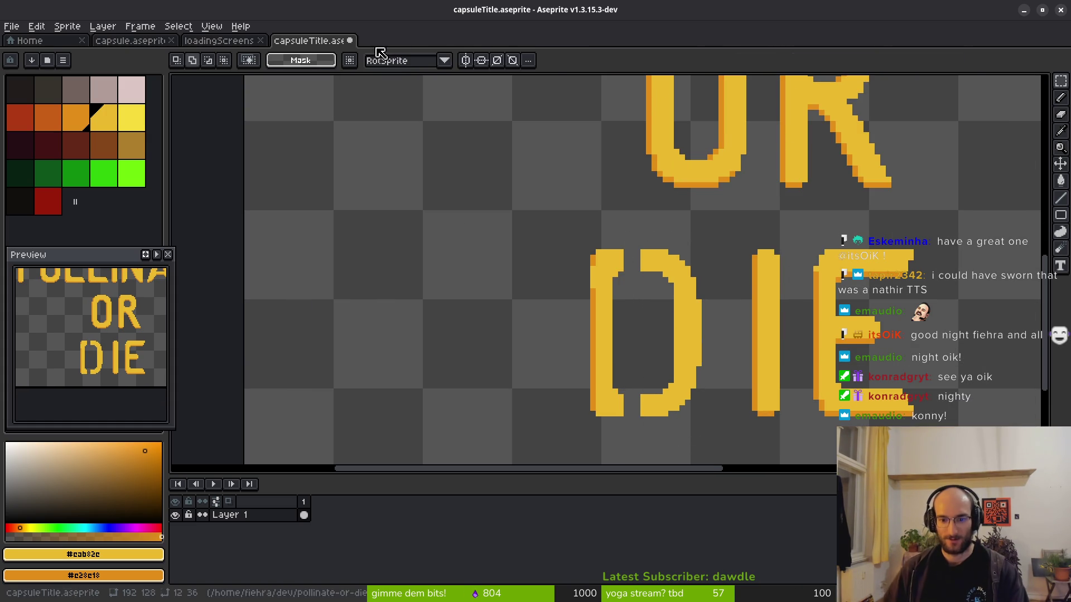
scroll(671, 360, "up", 1)
key("b")
mouse_move(600, 191)
left_mouse_down()
mouse_move(619, 191)
mouse_move(620, 217)
left_mouse_up()
mouse_move(600, 422)
left_mouse_down()
mouse_move(619, 422)
mouse_move(622, 448)
left_mouse_up()
scroll(636, 385, "down", 1)
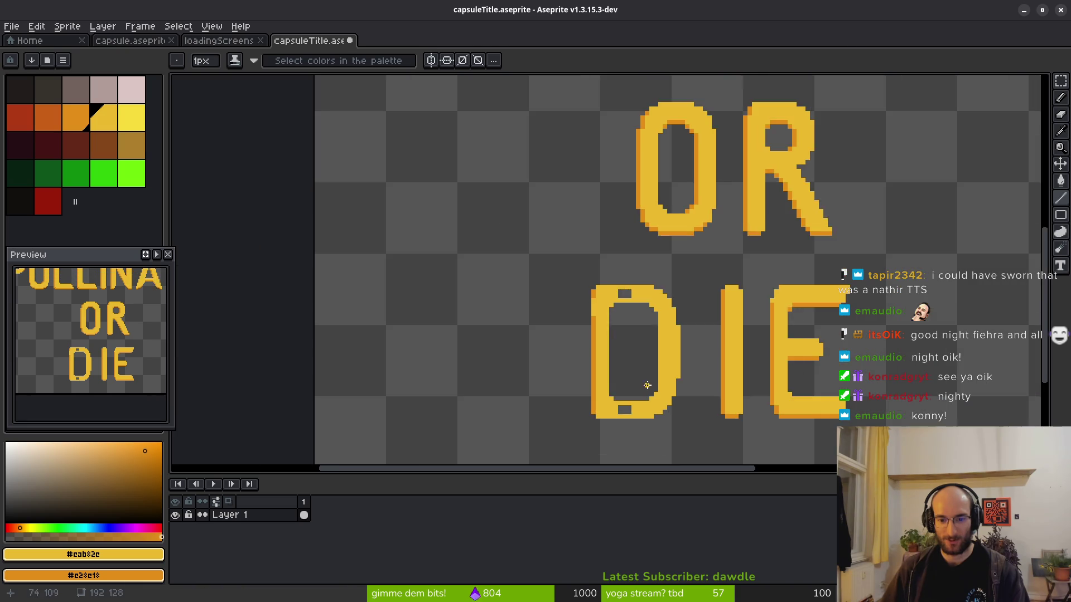
scroll(639, 373, "up", 1)
key("g")
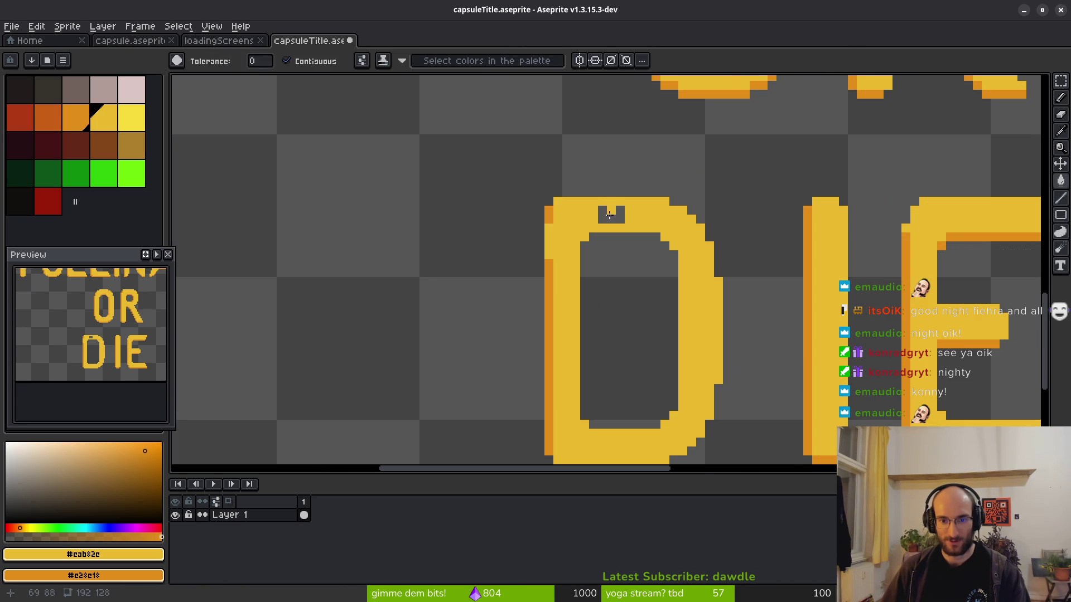
left_click(612, 215)
scroll(669, 291, "down", 3)
Shift the D's right half two pixels left toward the stem.
key("m")
left_click_drag(646, 218, 707, 368)
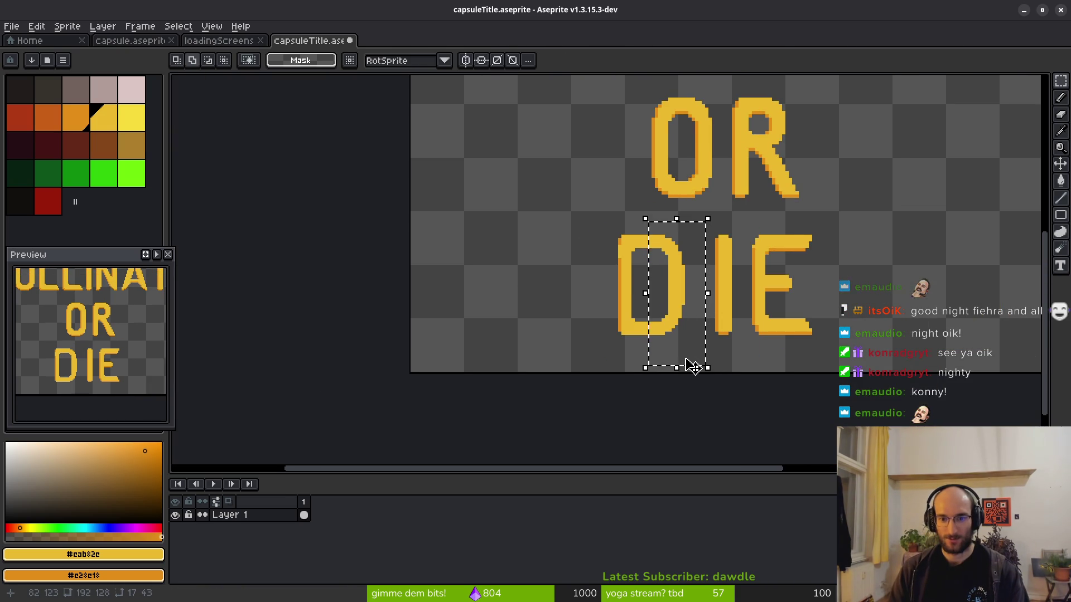
key("Left")
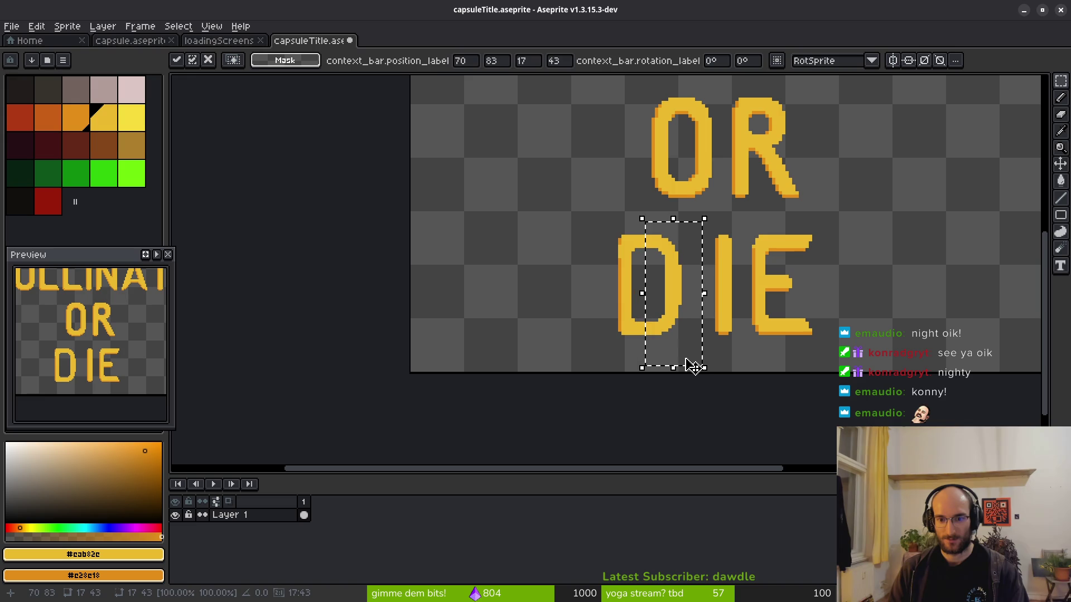
key("ctrl+d")
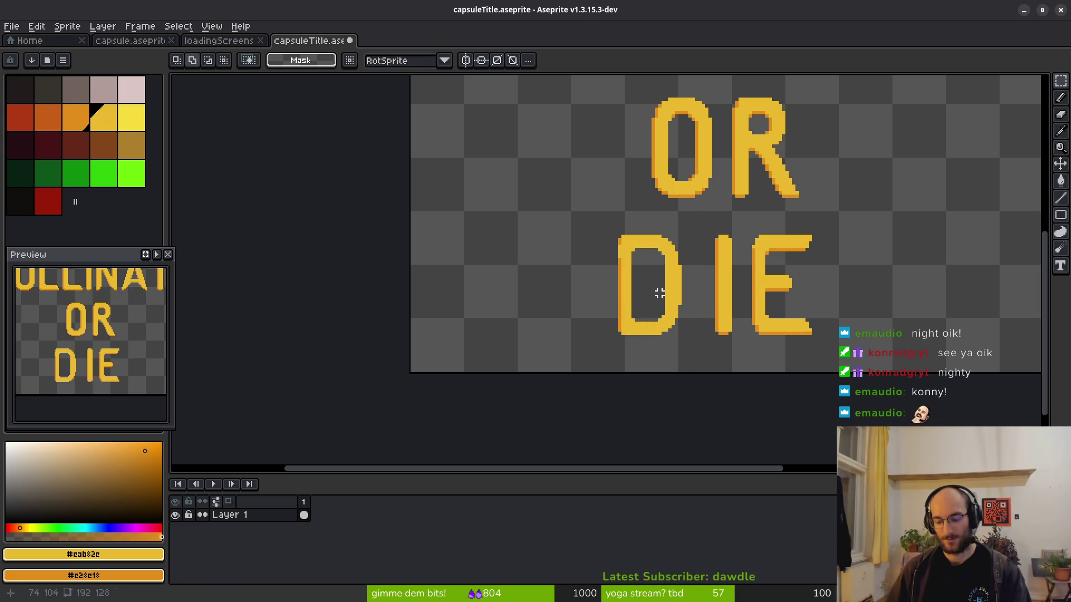
key("ctrl+shift+d")
key("Left")
key("ctrl+d")
scroll(666, 277, "up", 2)
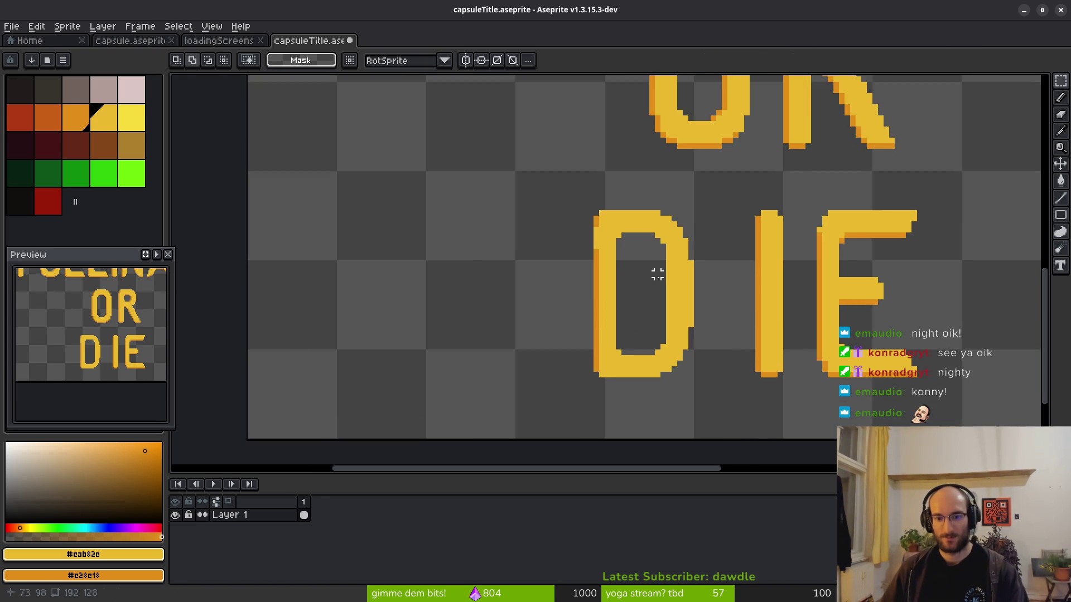
Erase the D's inner right edge to smooth the curve.
key("e")
left_click(675, 271)
left_click_drag(675, 271, 677, 363)
key("b")
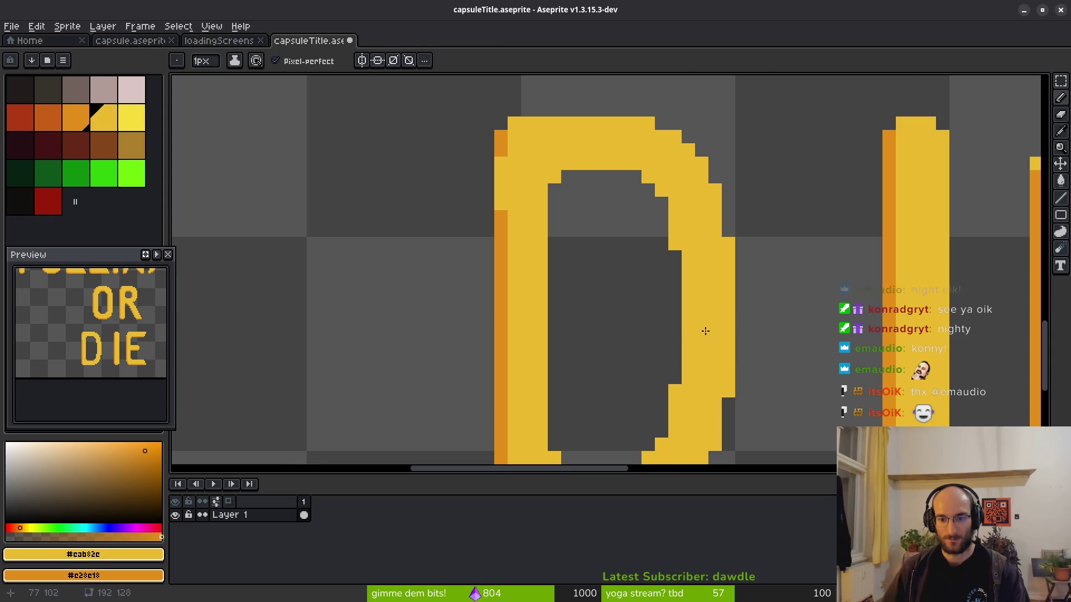
scroll(703, 329, "down", 6)
scroll(709, 359, "up", 2)
scroll(710, 344, "down", 2)
scroll(705, 352, "down", 1)
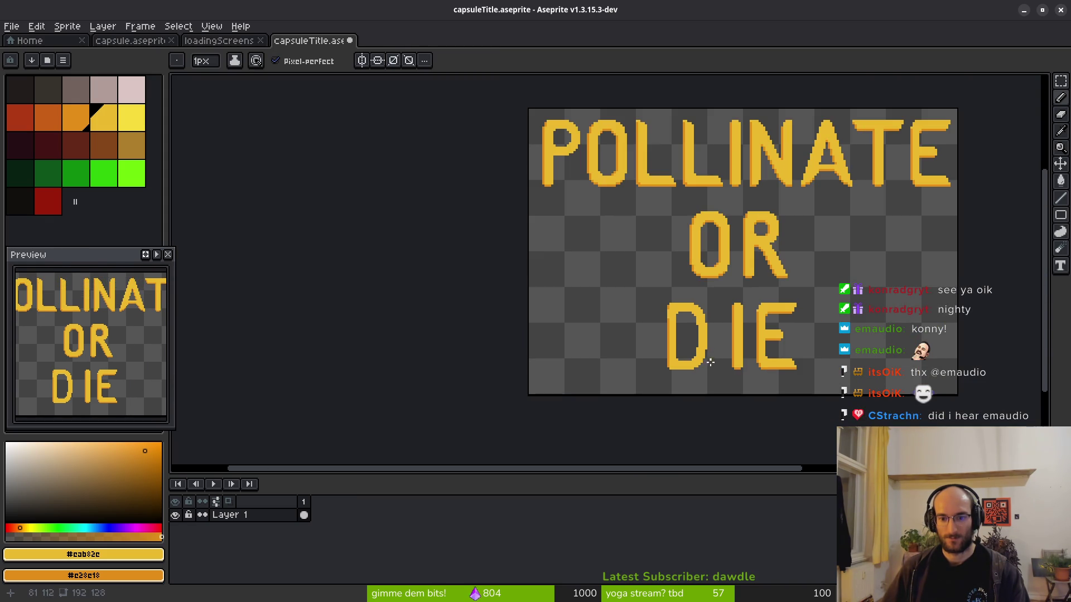
Paint an orange shadow down the D's left edge and erase a stray pixel beside it.
left_click_drag(688, 348, 664, 334)
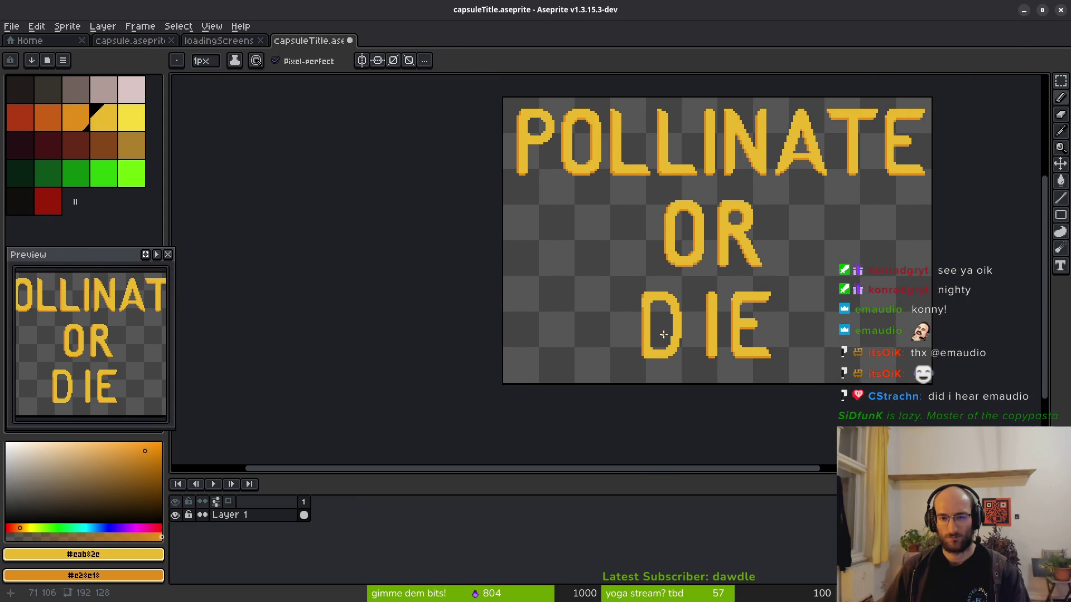
scroll(664, 335, "up", 5)
scroll(529, 206, "down", 5)
left_click_drag(529, 205, 562, 287)
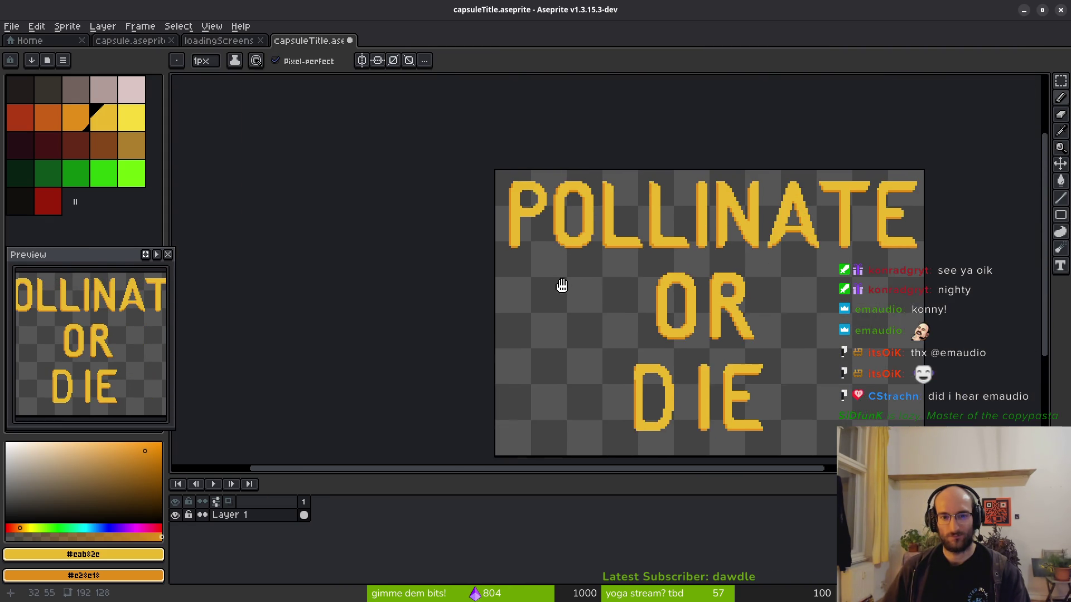
scroll(640, 277, "up", 8)
scroll(636, 245, "up", 2)
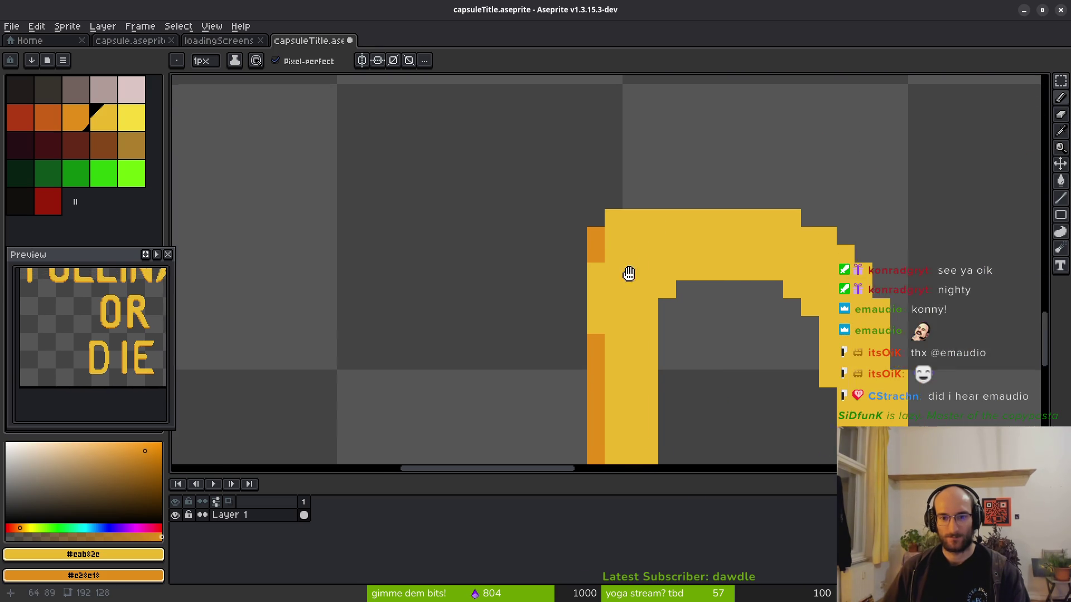
right_click(592, 249)
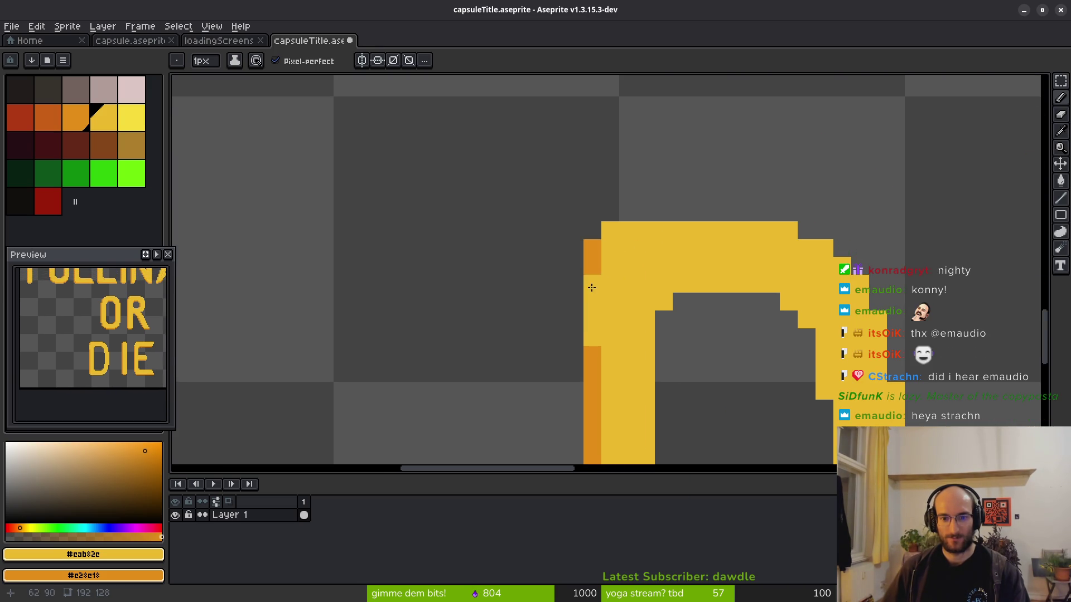
left_click(592, 266, "alt")
mouse_move(610, 248)
left_mouse_down()
mouse_move(610, 266)
mouse_move(592, 248)
mouse_move(592, 337)
left_mouse_up()
key("e")
left_click(610, 230)
key("b")
scroll(589, 271, "down", 4)
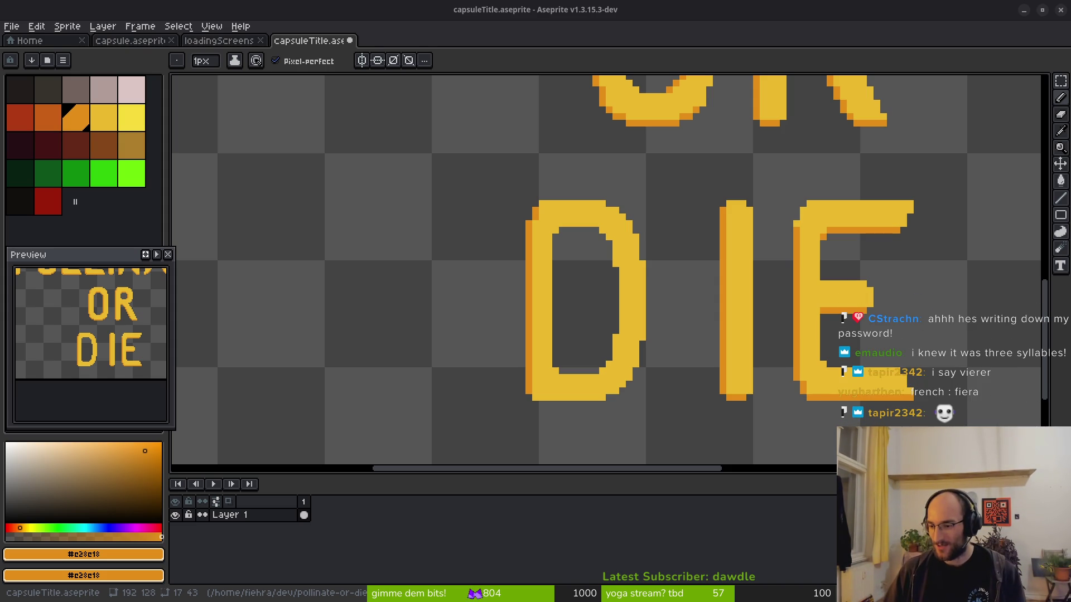
Shift the D to the right and commit its new position.
left_click(629, 333)
scroll(593, 299, "down", 1)
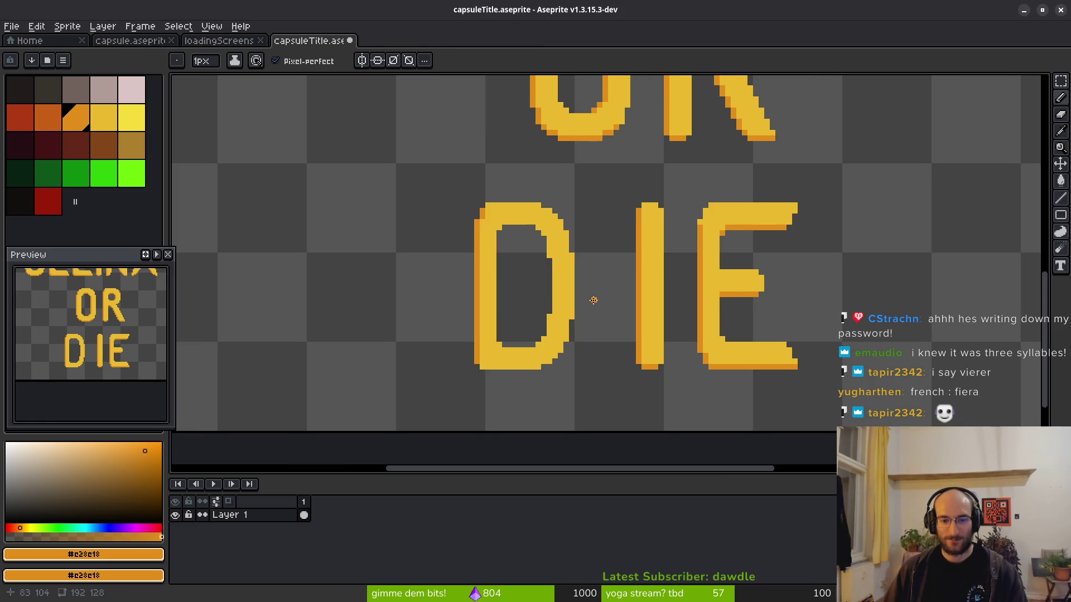
key("m")
mouse_move(445, 162)
left_mouse_down()
mouse_move(578, 385)
mouse_move(602, 388)
left_mouse_up()
left_click_drag(560, 349, 590, 350)
key("Return")
scroll(545, 327, "up", 4)
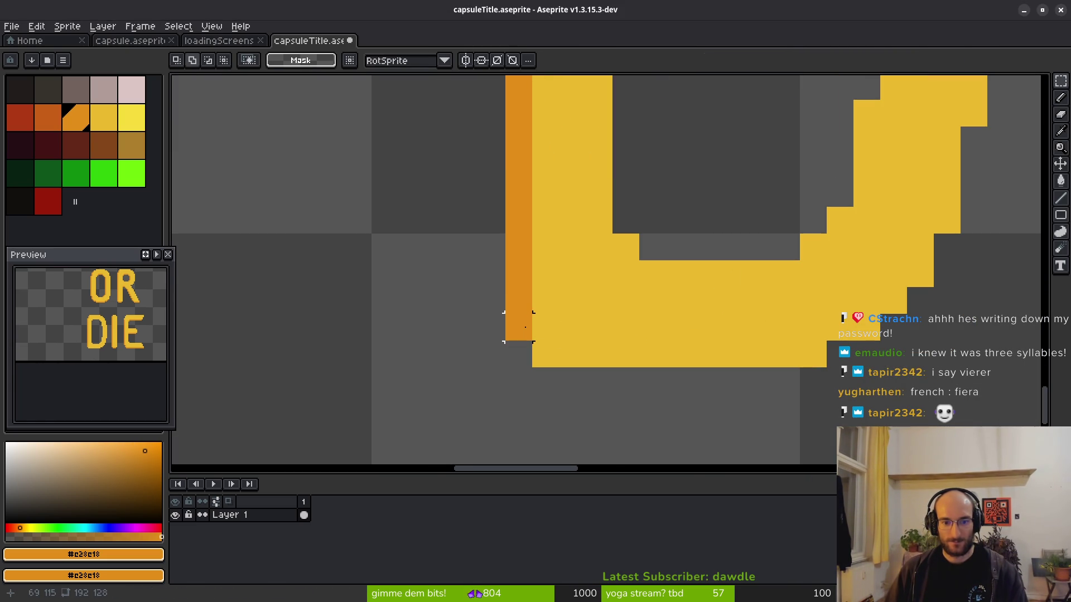
key("b")
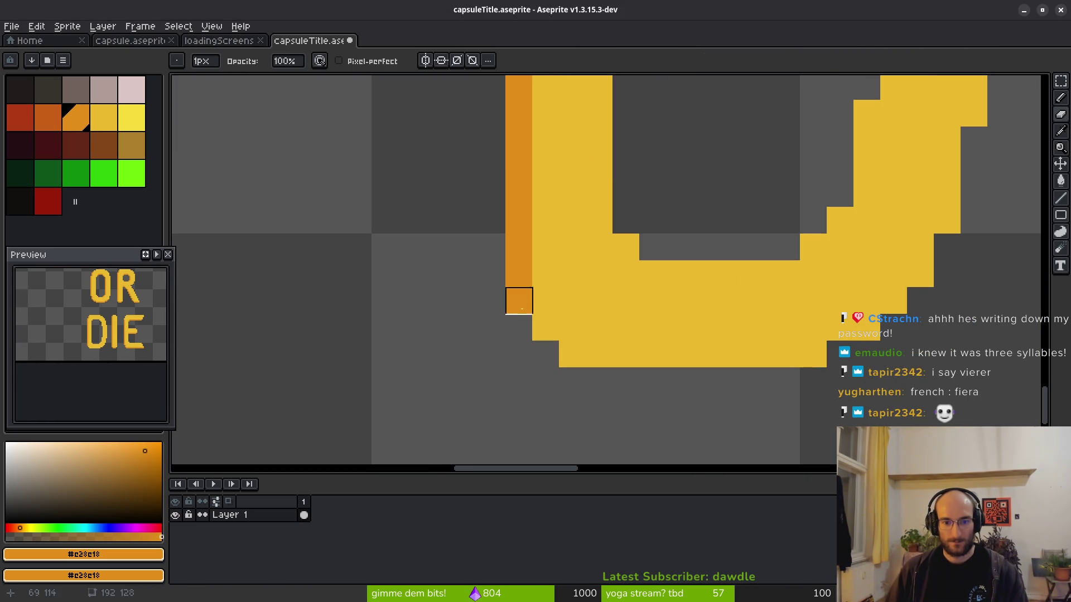
scroll(583, 362, "down", 3)
scroll(613, 300, "down", 2)
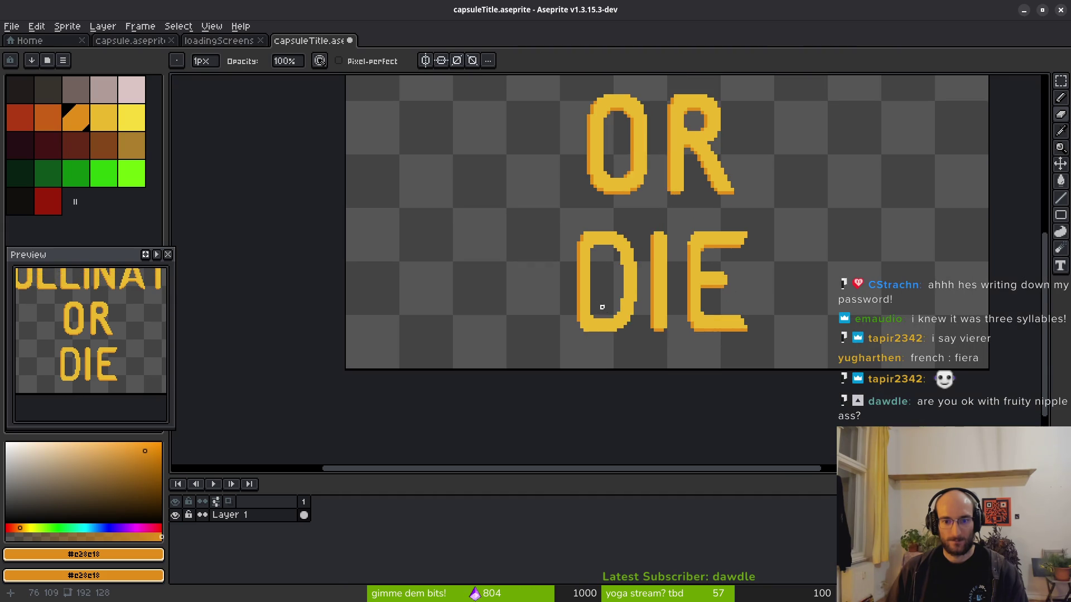
scroll(618, 295, "up", 2)
Nudge the E one pixel left, then the whole DIE one pixel right.
key("m")
mouse_move(768, 137)
left_mouse_down()
mouse_move(841, 239)
mouse_move(1003, 401)
left_mouse_up()
key("Left")
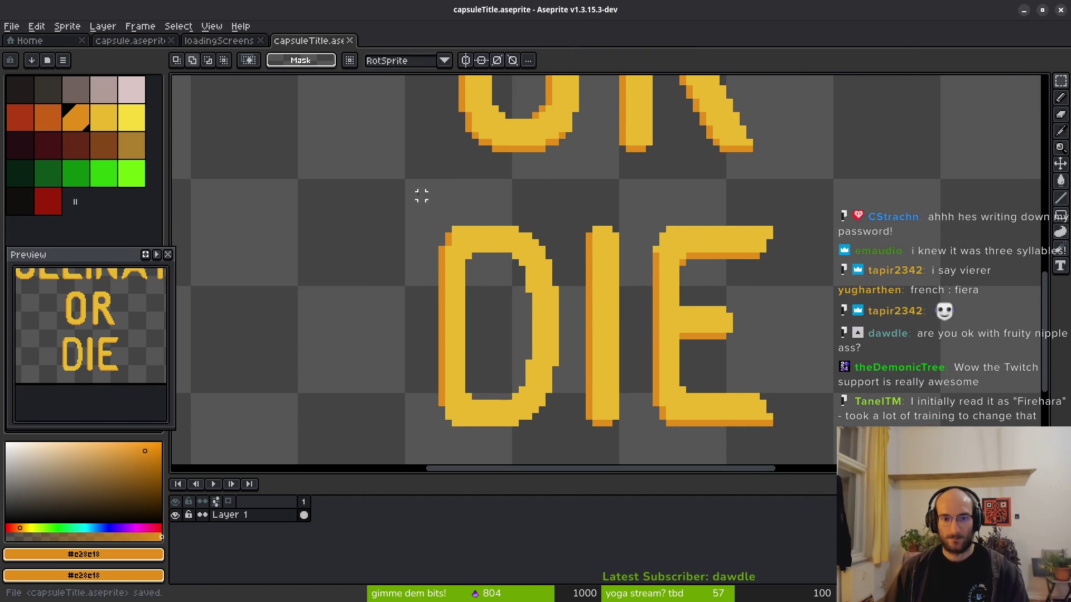
mouse_move(418, 191)
left_mouse_down()
mouse_move(903, 452)
mouse_move(903, 441)
left_mouse_up()
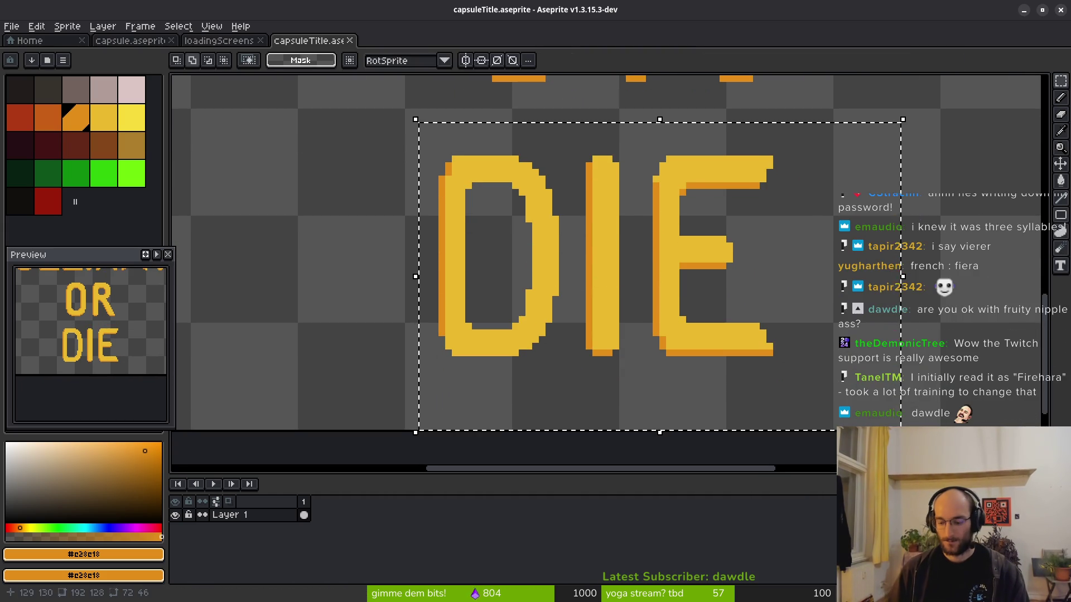
key("Right")
key("ctrl+d")
scroll(656, 236, "down", 4)
scroll(655, 229, "up", 5)
scroll(656, 229, "down", 1)
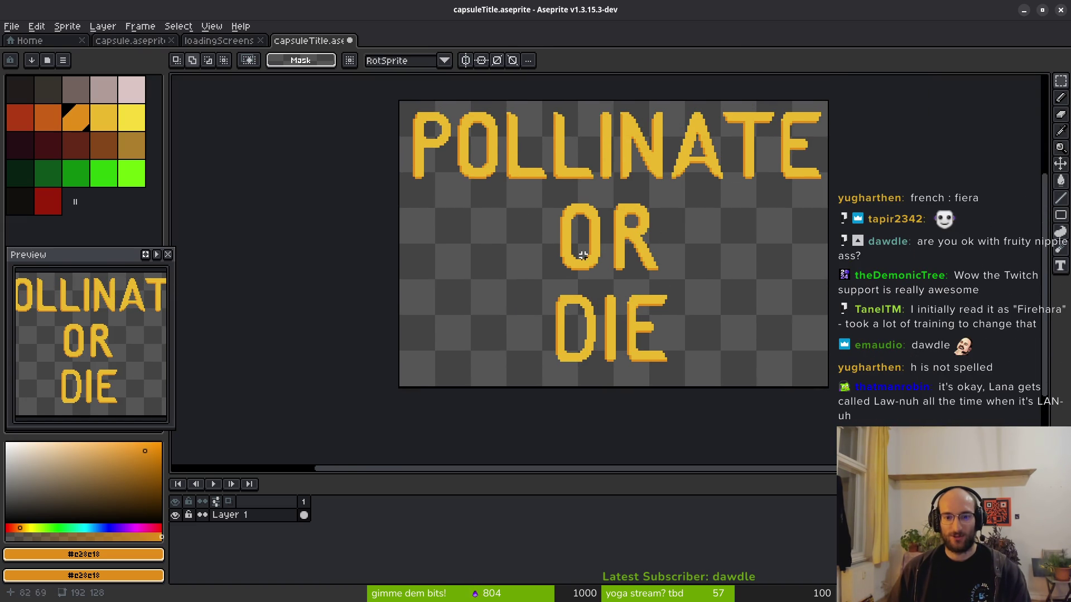
Move DIE up beside OR, centre the OR DIE line, and nudge DIE down to align.
key("ctrl+shift+d")
left_click_drag(625, 351, 748, 249)
key("ctrl+d")
left_click_drag(534, 194, 841, 313)
mouse_move(725, 270)
left_mouse_down()
mouse_move(669, 268)
mouse_move(694, 275)
left_mouse_up()
key("ctrl+d")
left_click_drag(618, 191, 770, 300)
key("Down")
key("Down")
key("Down")
key("ctrl+d")
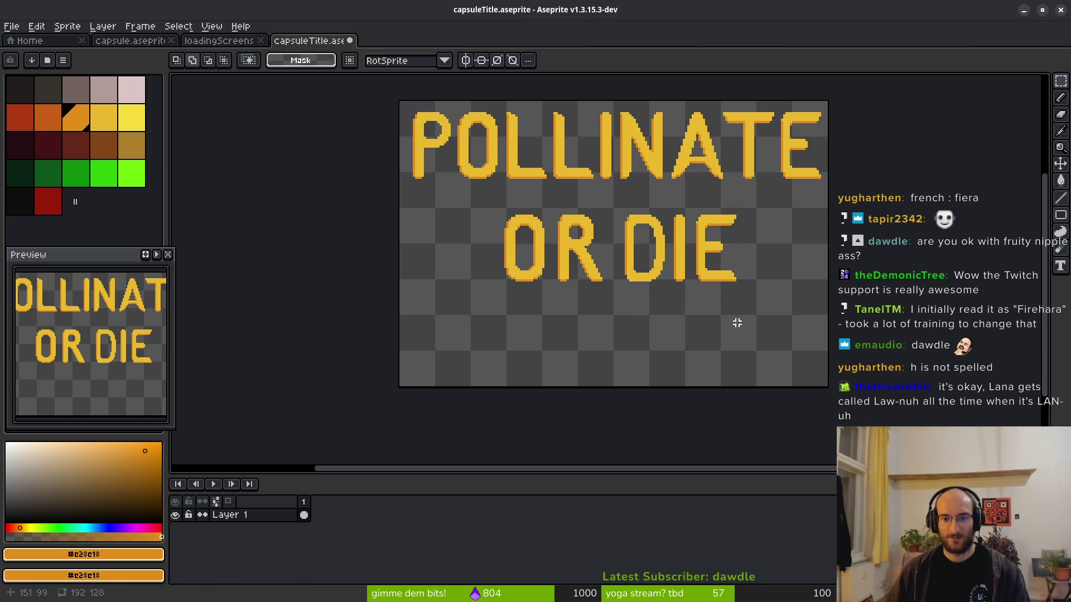
Widen the D's left stroke along its inner edge in the yellow #cab82e.
scroll(645, 257, "up", 3)
mouse_move(597, 244)
left_mouse_down()
mouse_move(627, 268)
mouse_move(621, 279)
left_mouse_up()
key("b")
scroll(603, 237, "up", 2)
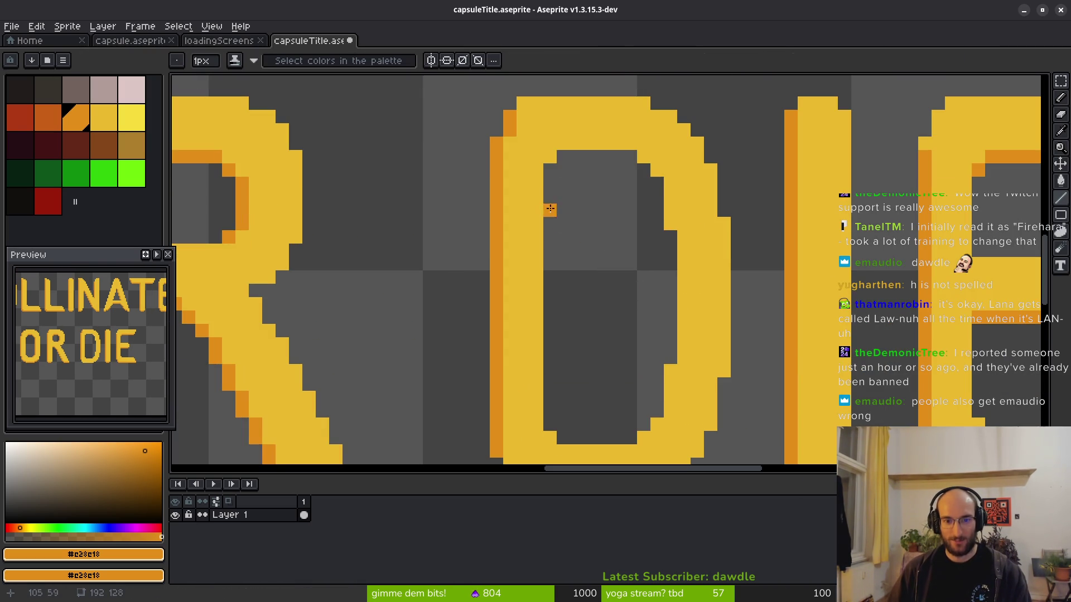
left_click(540, 172, "alt")
left_click_drag(547, 140, 549, 379)
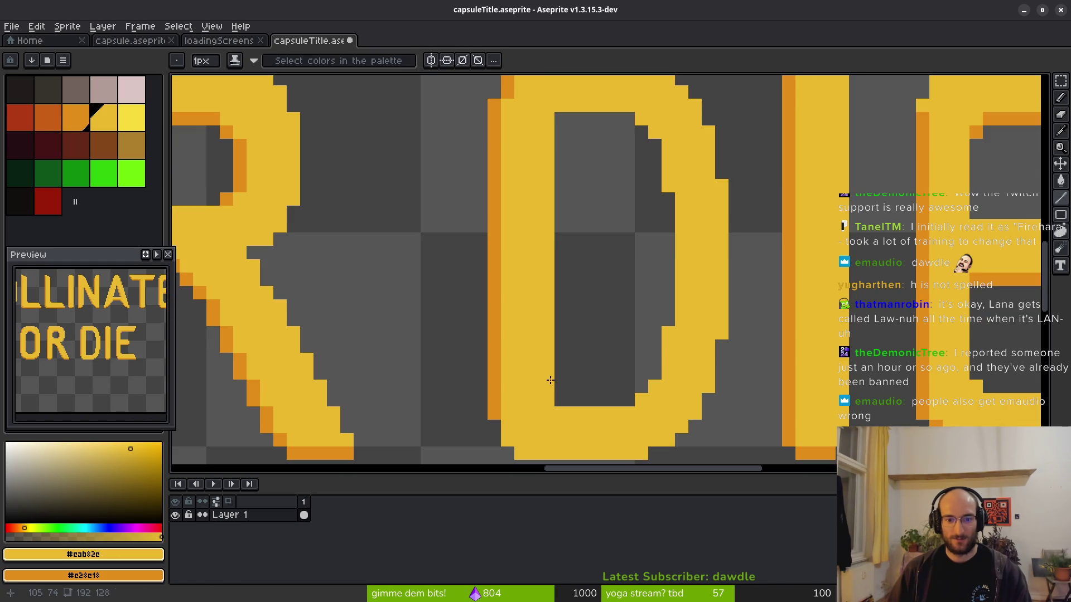
scroll(594, 296, "down", 1)
left_click_drag(553, 298, 509, 318)
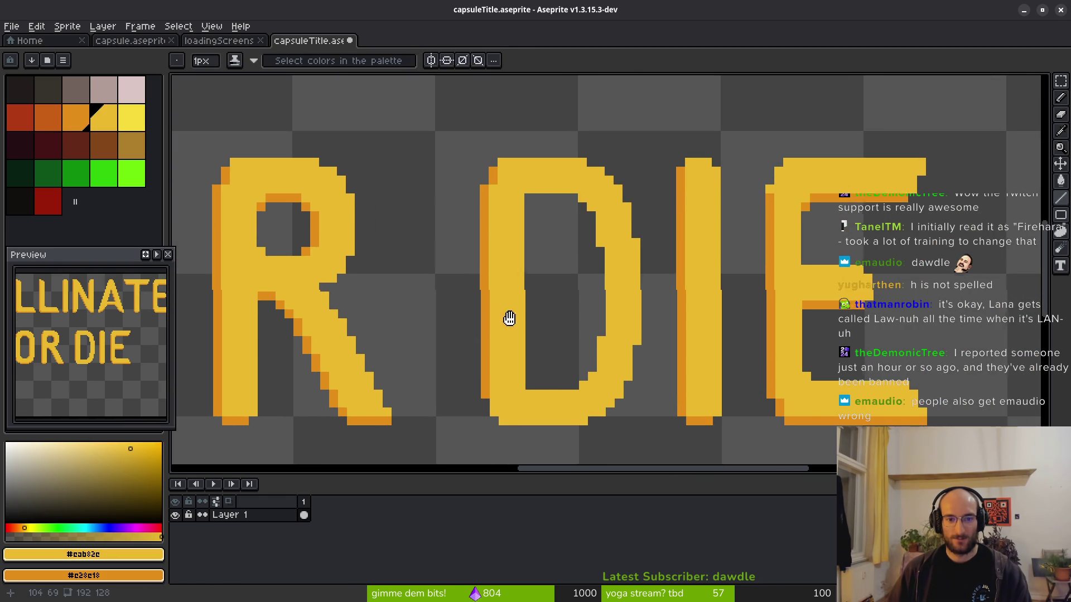
scroll(714, 200, "up", 3)
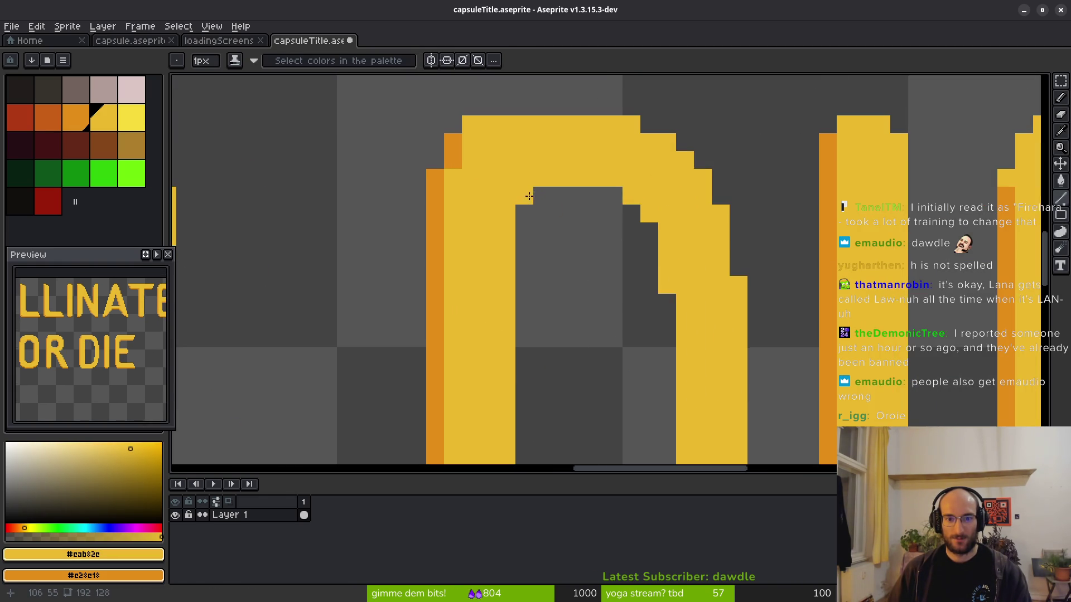
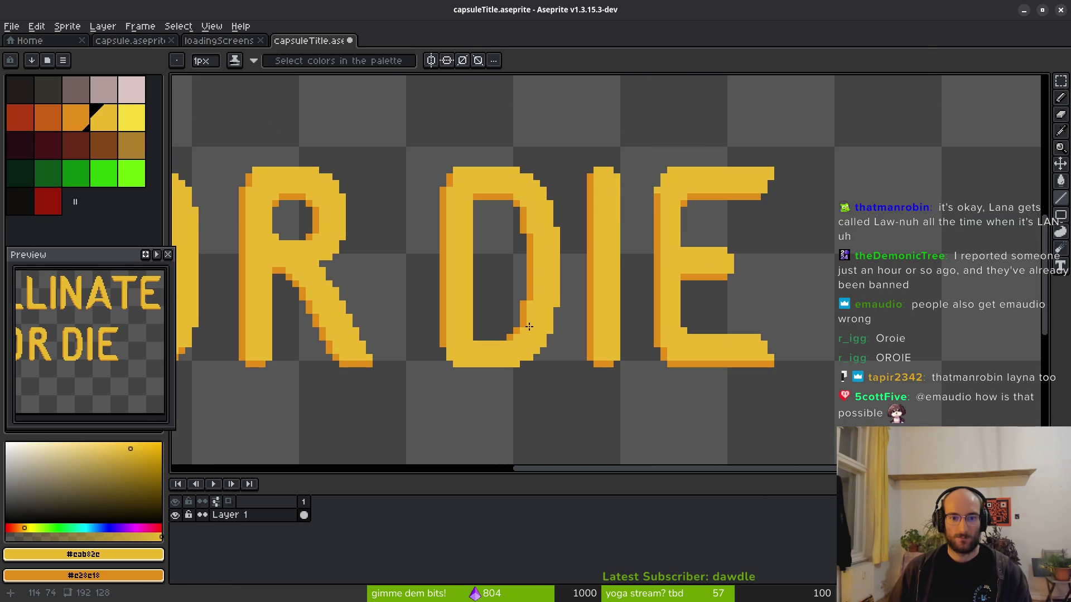
Repaint the bottom row of the U in POLLINATE with the orange secondary colour.
scroll(540, 294, "up", 3)
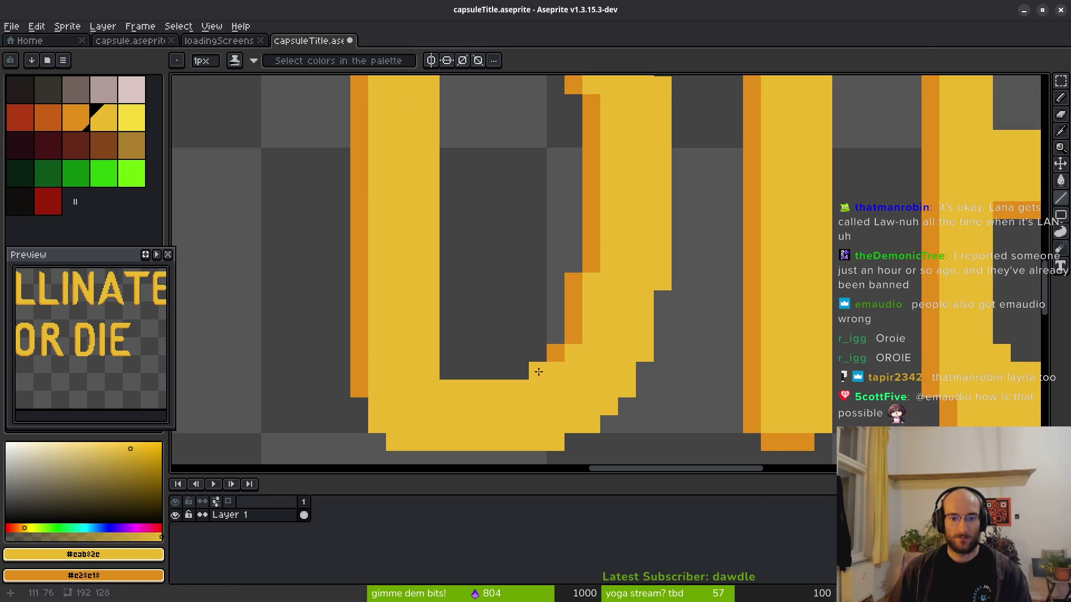
scroll(552, 359, "down", 3)
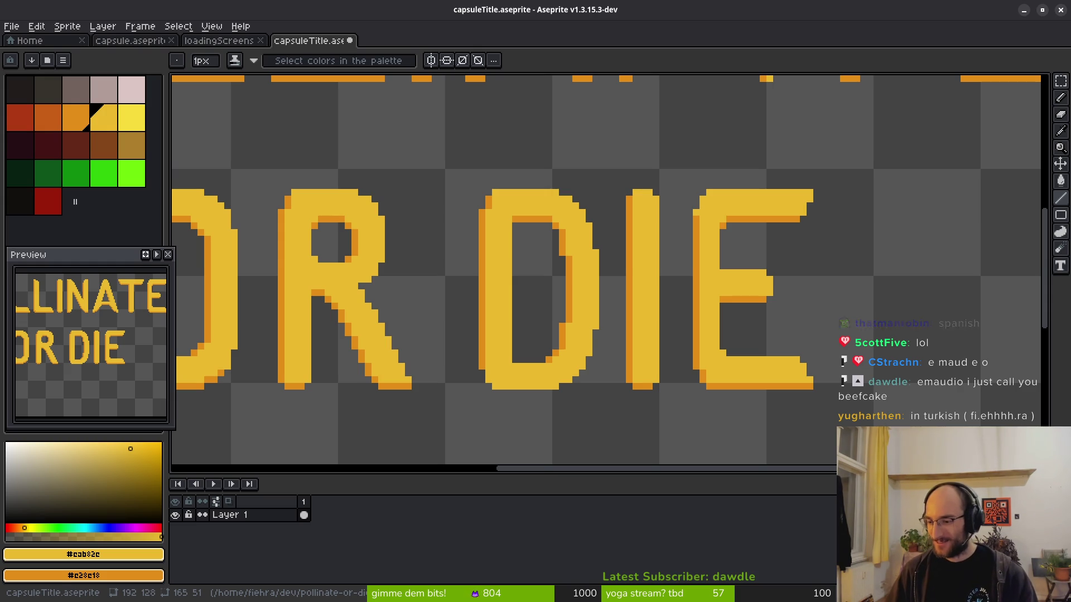
scroll(498, 310, "up", 1)
scroll(498, 310, "down", 3)
scroll(582, 280, "down", 1)
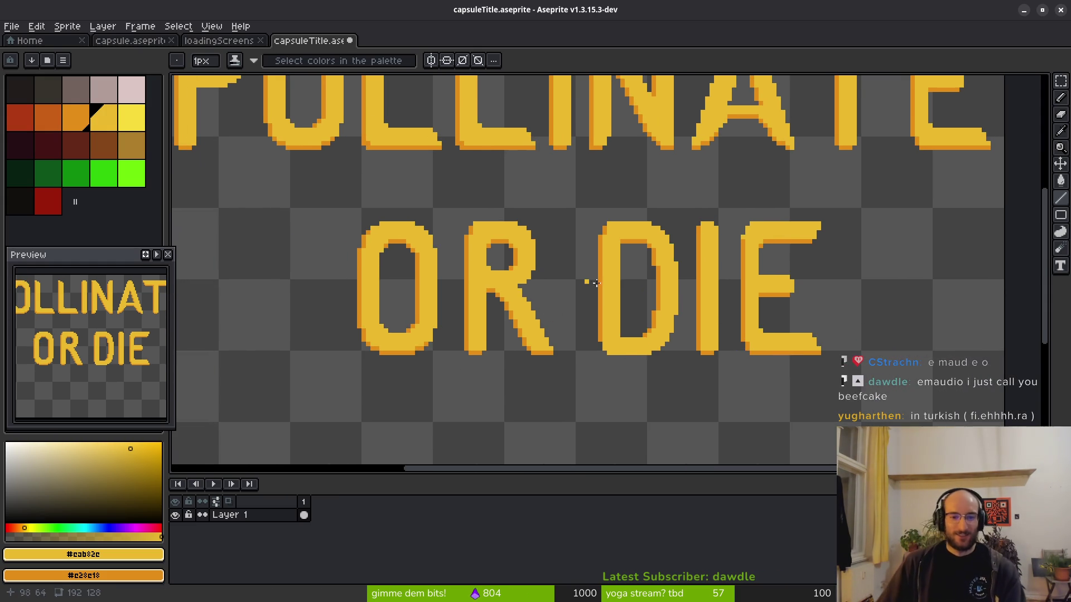
scroll(585, 307, "up", 5)
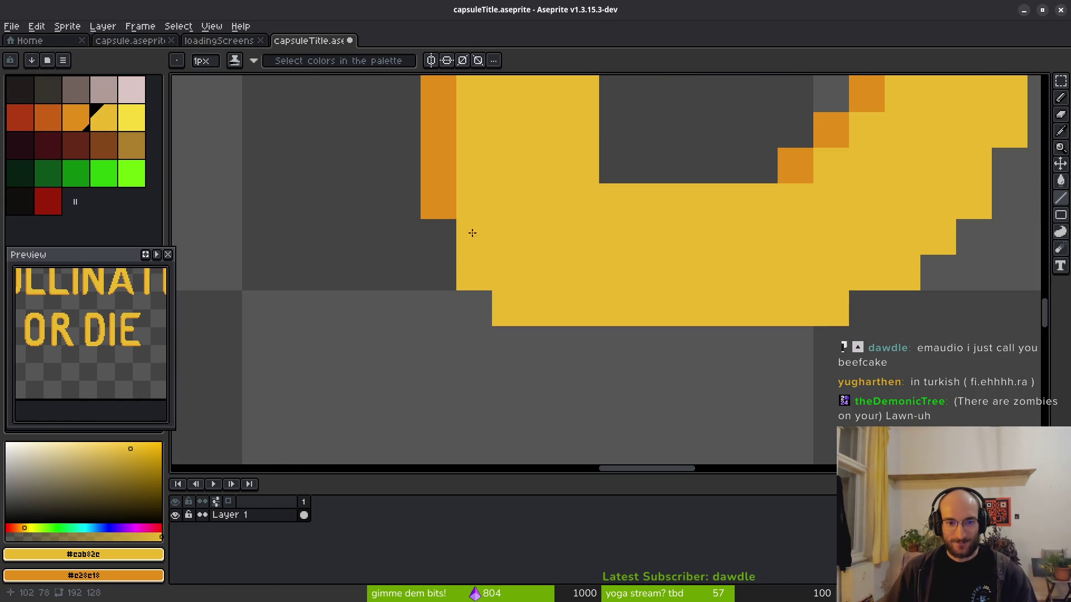
right_click(471, 232)
mouse_move(518, 309)
left_mouse_down()
mouse_move(818, 304)
mouse_move(915, 262)
left_mouse_up()
scroll(944, 256, "down", 2)
scroll(878, 278, "down", 1)
scroll(697, 296, "up", 4)
scroll(653, 335, "down", 3)
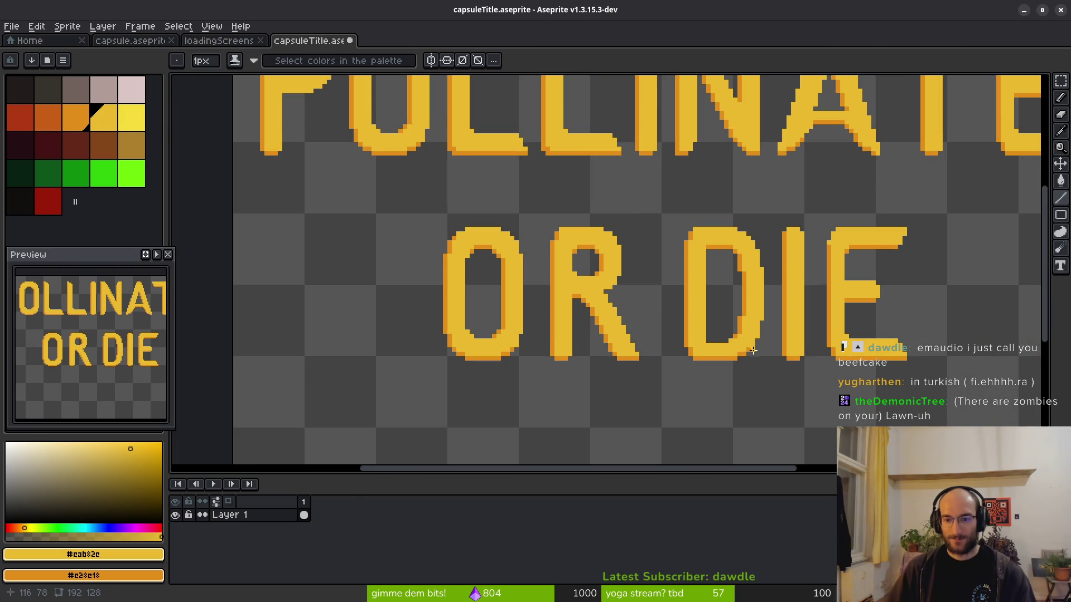
Move the D of OR DIE one pixel to the left.
key("m")
left_click_drag(650, 200, 718, 399)
key("Left")
Fill the gap in the D's lower notch with pencil pixels.
key("f")
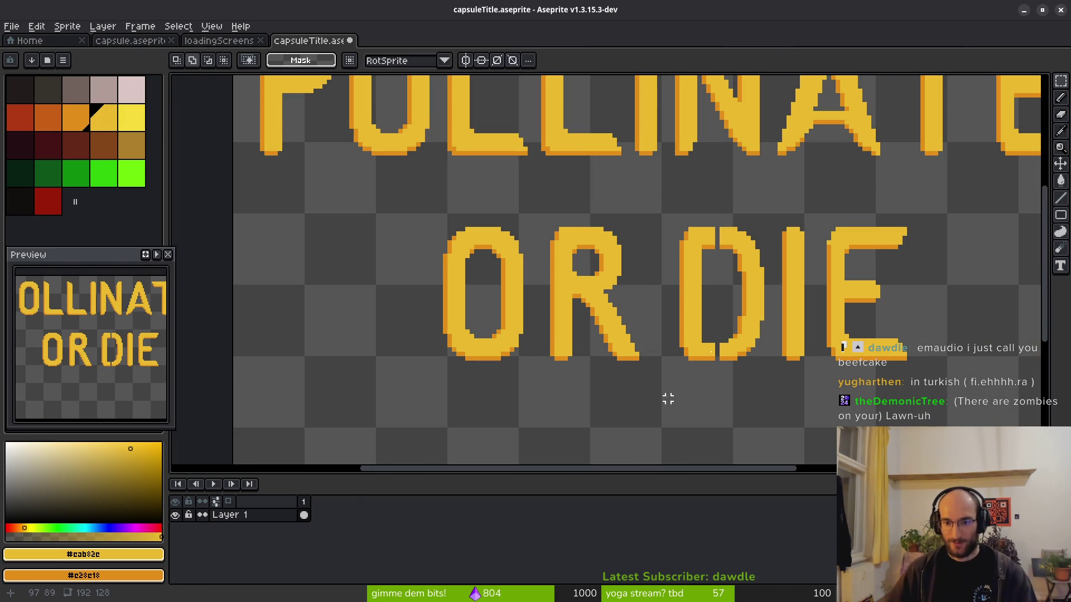
scroll(708, 253, "up", 5)
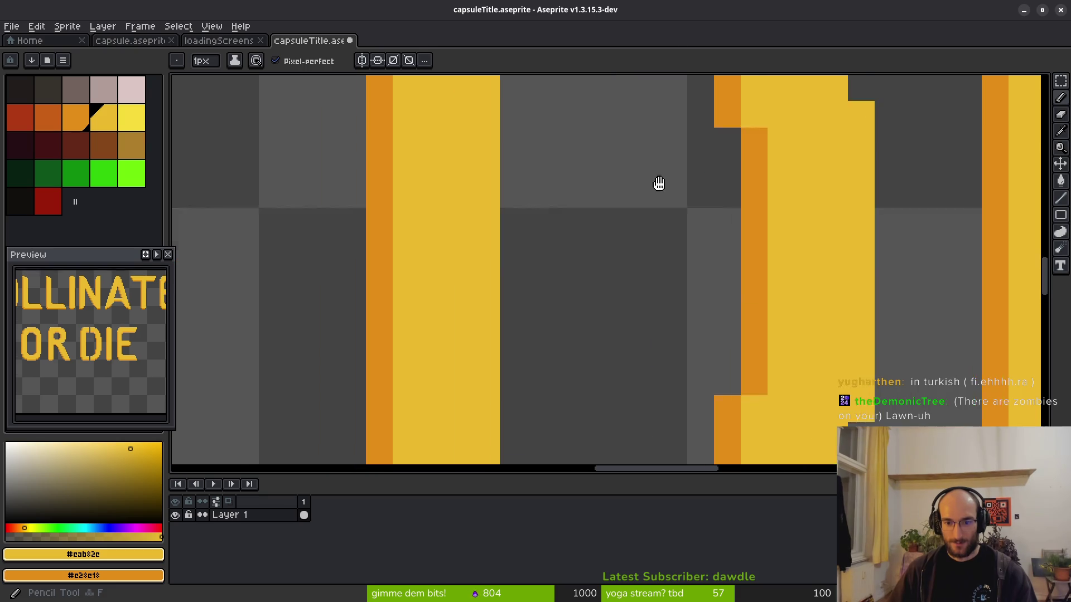
scroll(658, 183, "down", 3)
mouse_move(605, 400)
left_mouse_down()
mouse_move(541, 229)
mouse_move(540, 281)
left_mouse_up()
mouse_move(486, 174)
left_mouse_down()
mouse_move(593, 174)
mouse_move(586, 92)
left_mouse_up()
scroll(583, 172, "down", 3)
scroll(583, 171, "up", 3)
scroll(571, 270, "up", 3)
Fill the notch in the D's orange row and remove a stray yellow pixel.
right_click(591, 197)
scroll(591, 197, "down", 5)
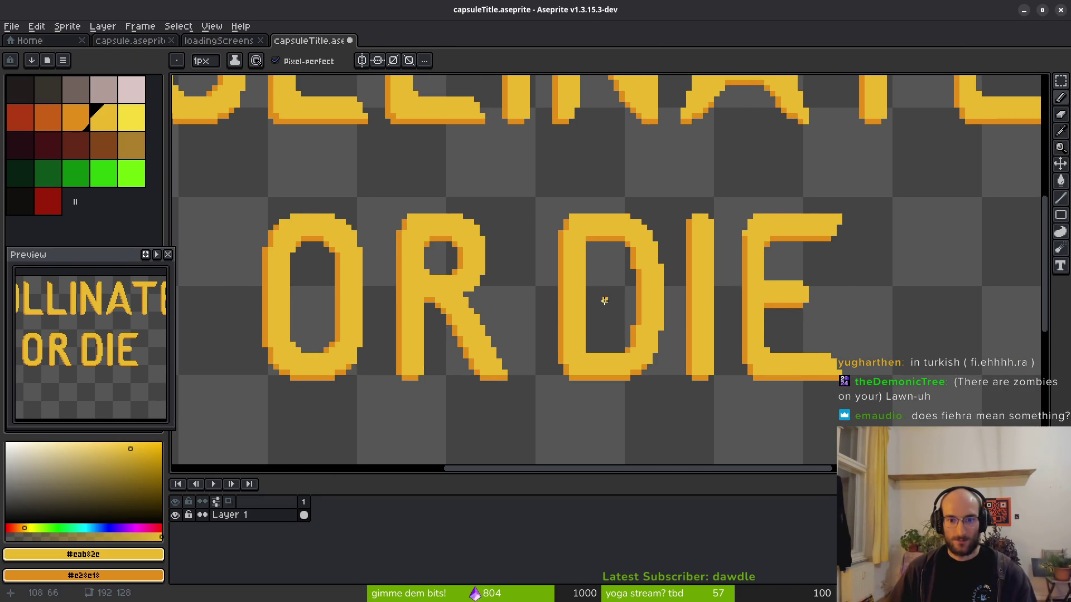
scroll(602, 296, "up", 4)
left_click(568, 266)
key("ctrl+z")
scroll(611, 358, "down", 3)
scroll(610, 358, "up", 3)
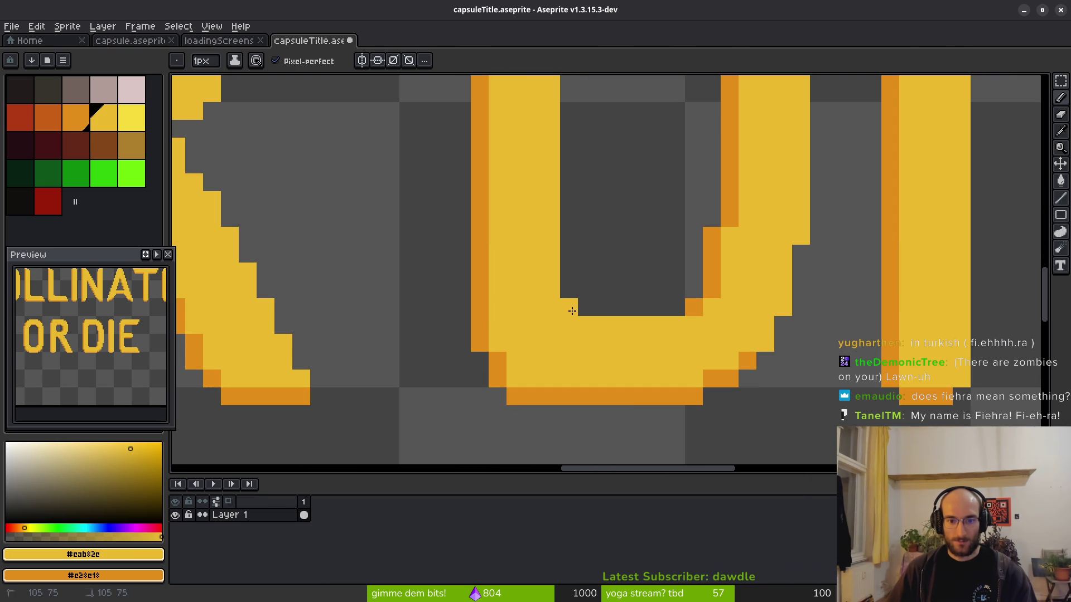
scroll(569, 306, "down", 3)
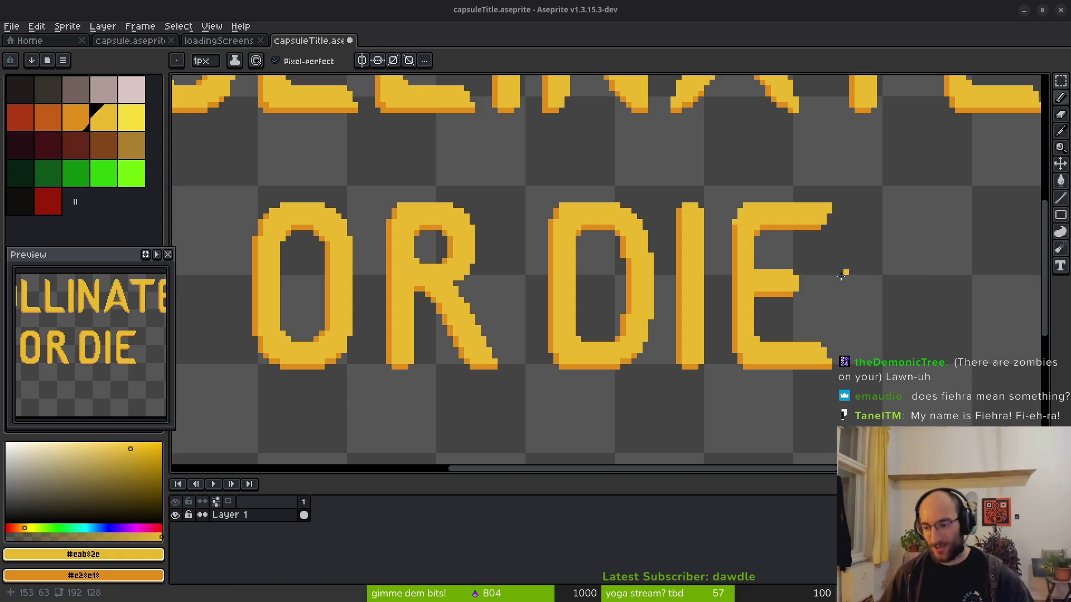
key("ctrl+F9")
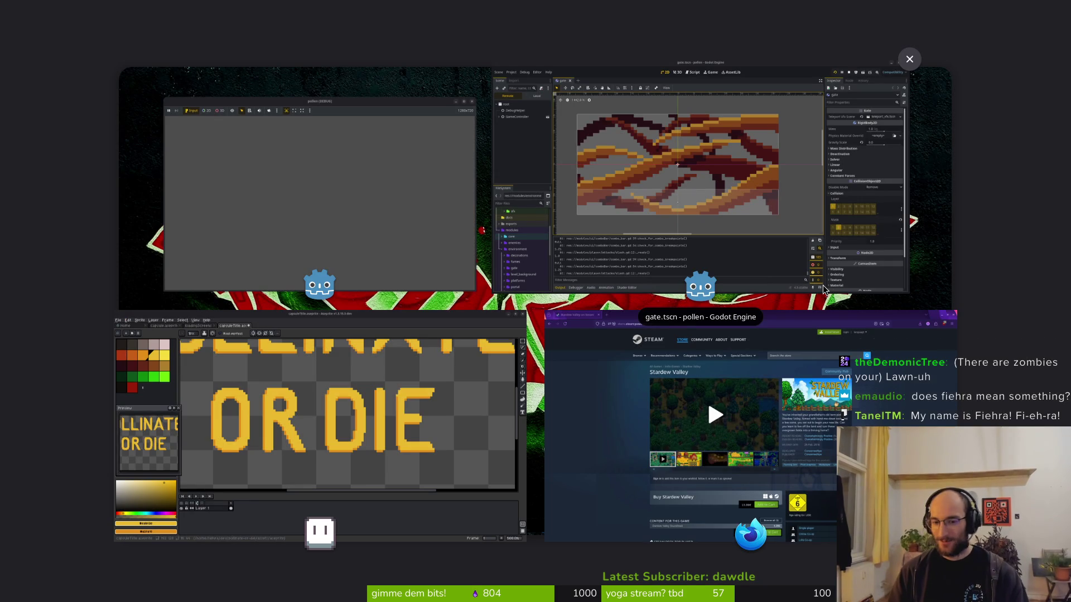
key("ctrl+F9")
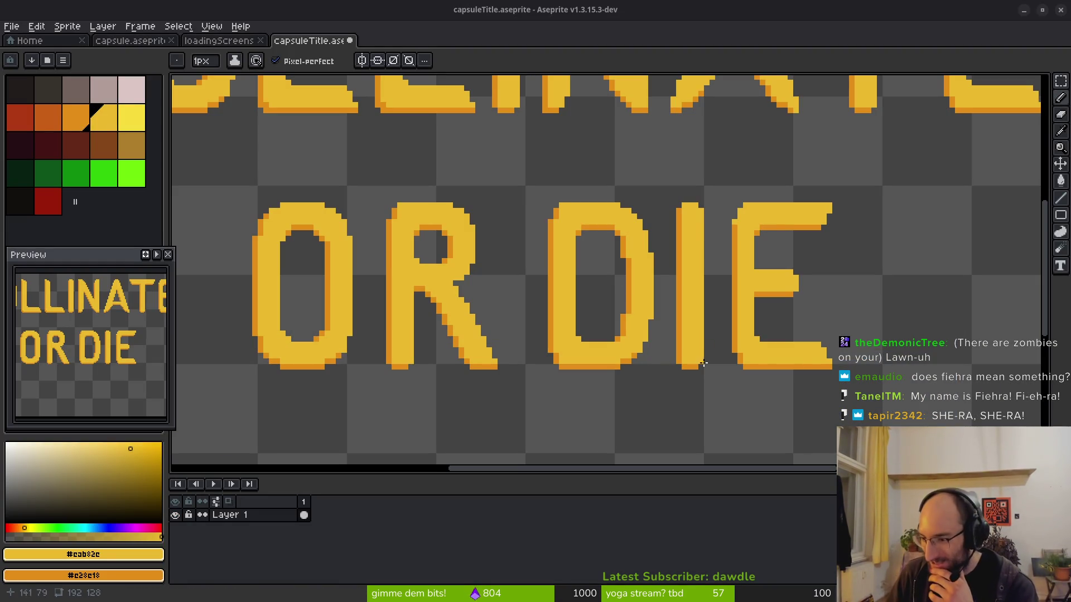
scroll(525, 323, "down", 2)
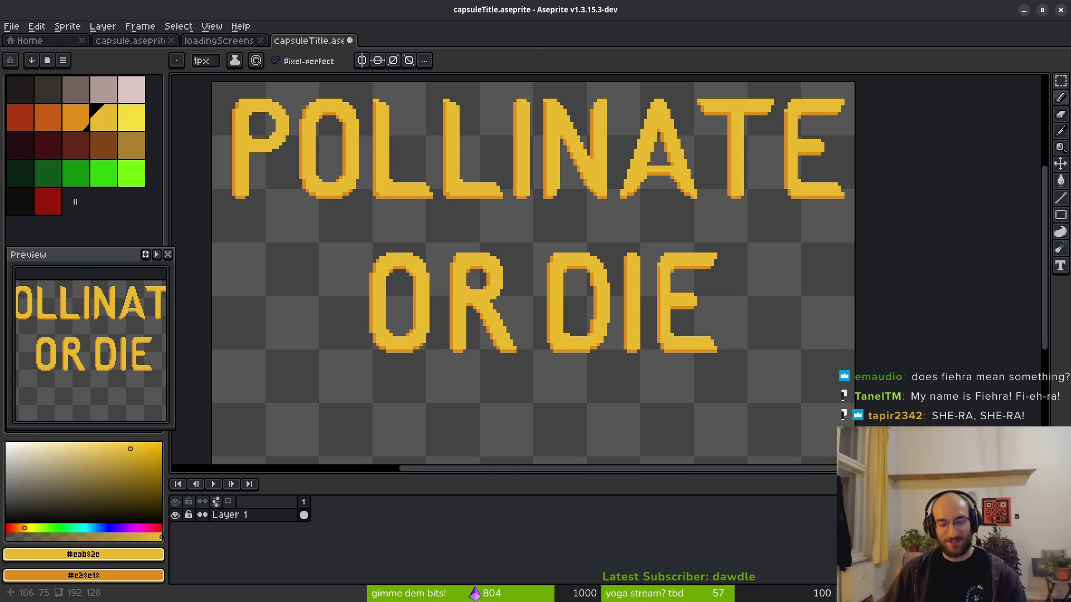
Marquee-select the OR DIE line, then deselect it.
key("m")
left_click_drag(349, 246, 867, 402)
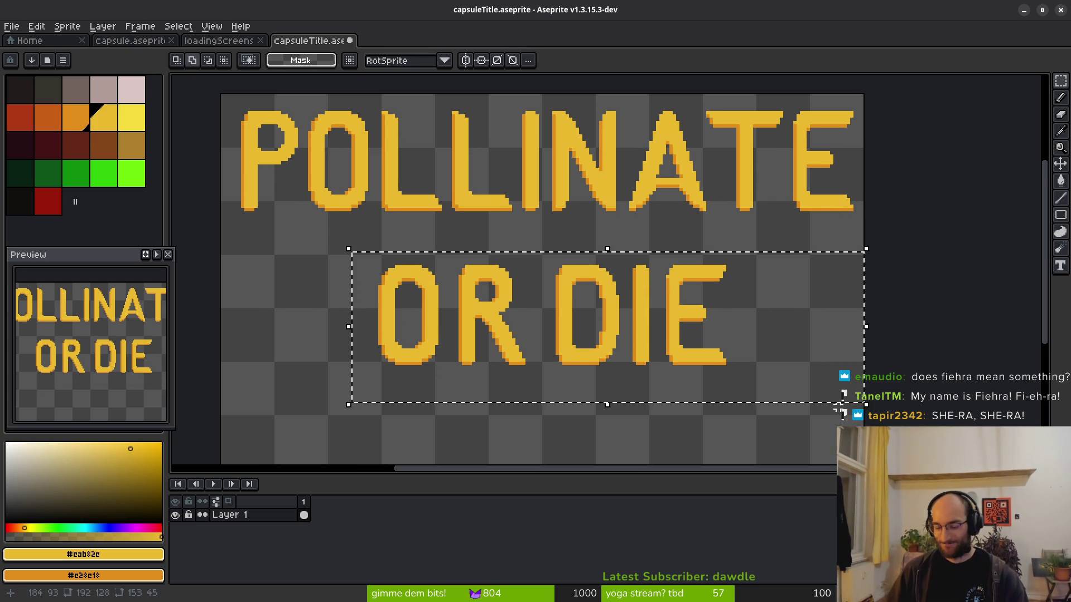
left_click(865, 401)
left_click_drag(315, 223, 856, 405)
left_click(831, 417)
Save the title file capsuleTitle.aseprite.
key("ctrl+s")
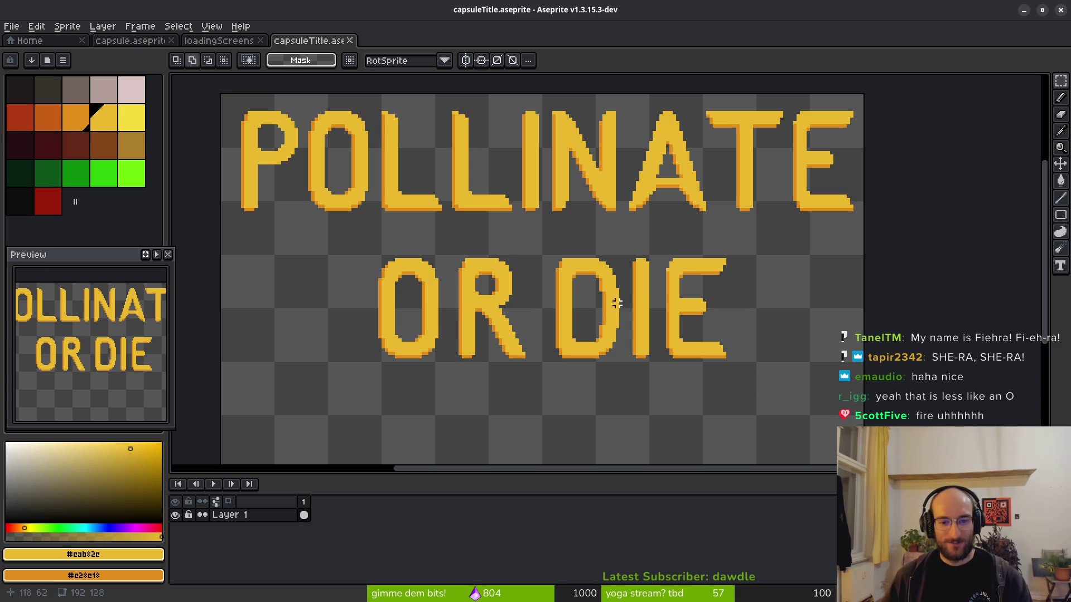
scroll(612, 310, "up", 1)
scroll(563, 355, "up", 1)
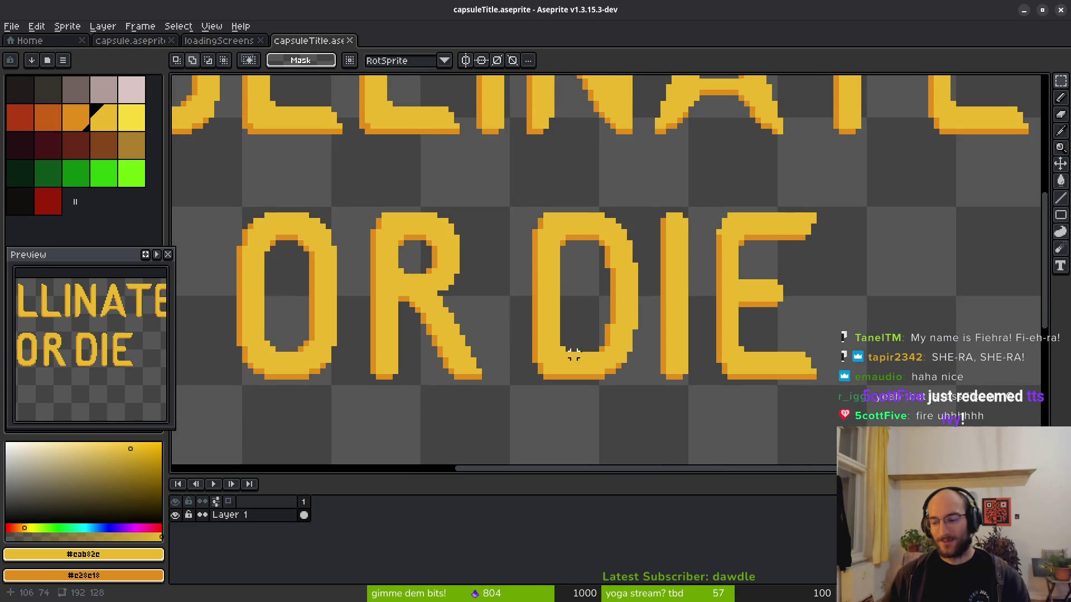
scroll(562, 355, "down", 1)
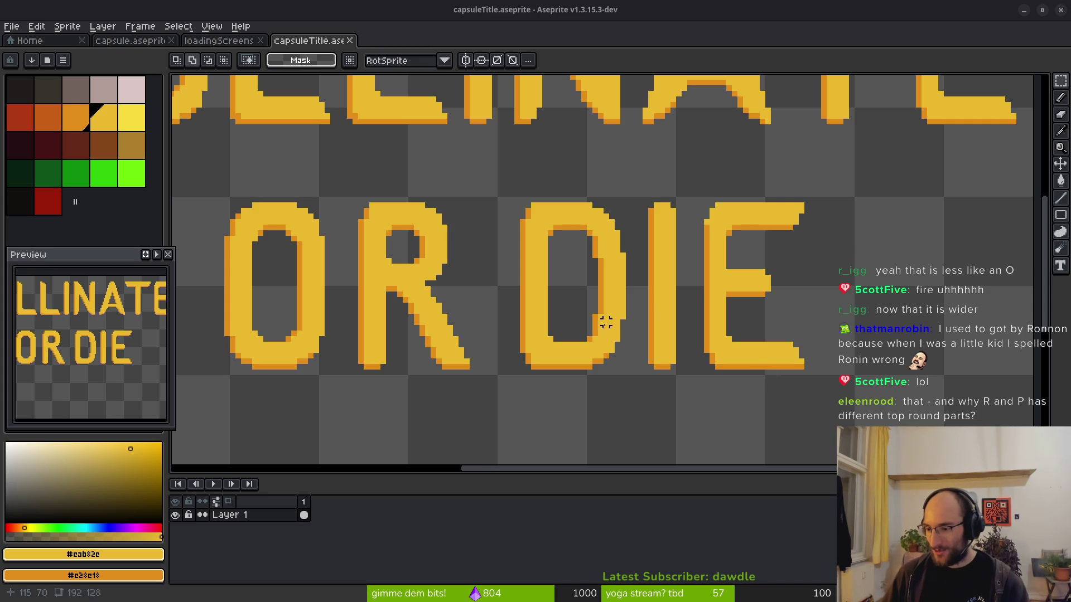
scroll(505, 258, "down", 2)
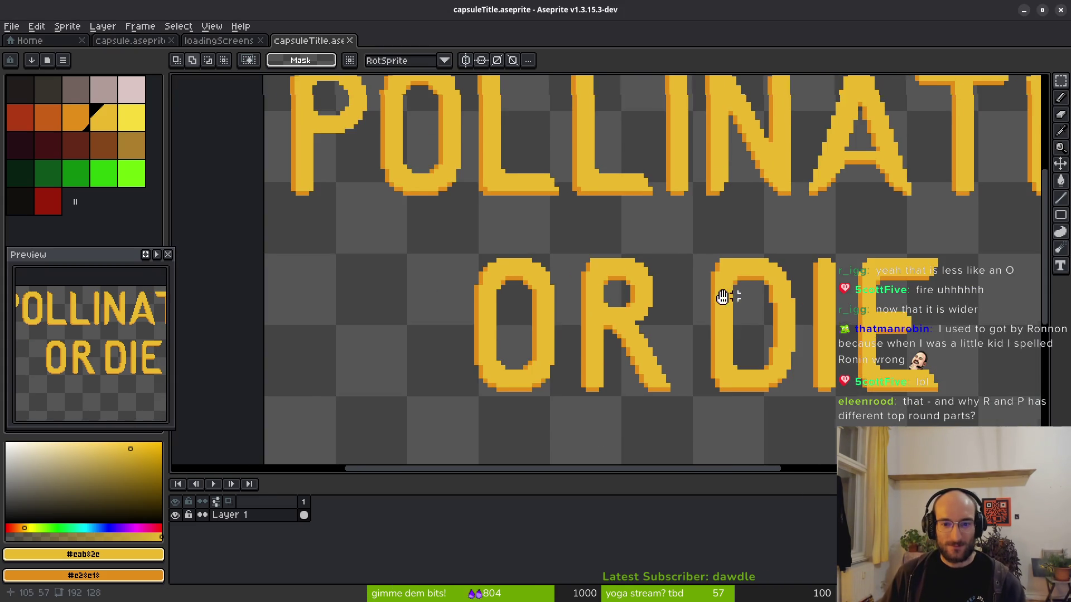
scroll(527, 254, "up", 1)
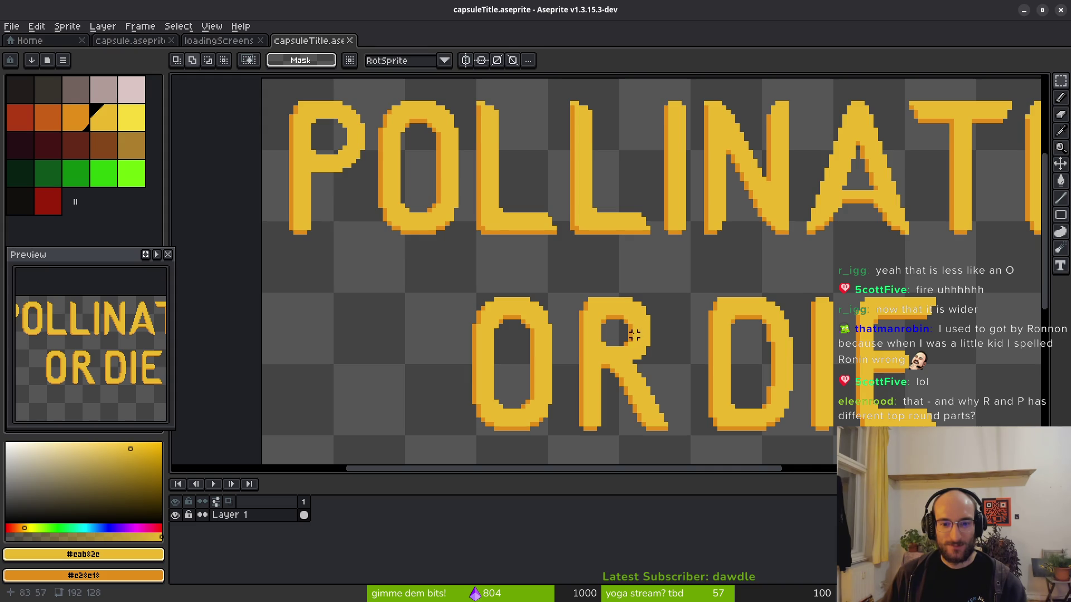
scroll(351, 123, "up", 2)
Narrow the P's bowl by shifting its right half one pixel left.
left_click_drag(364, 124, 421, 257)
key("Left")
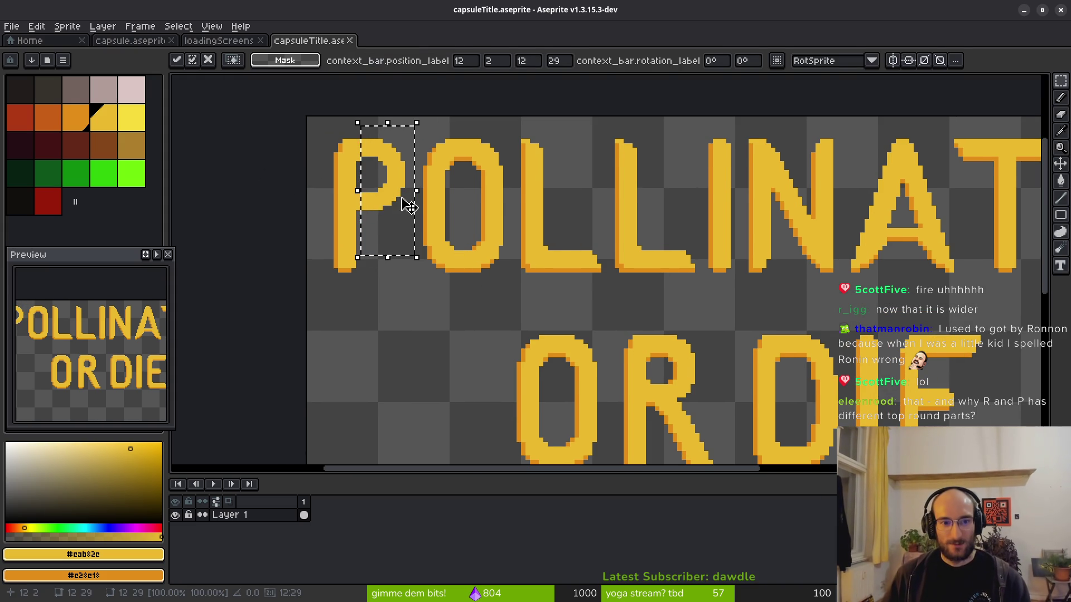
key("Return")
key("ctrl+d")
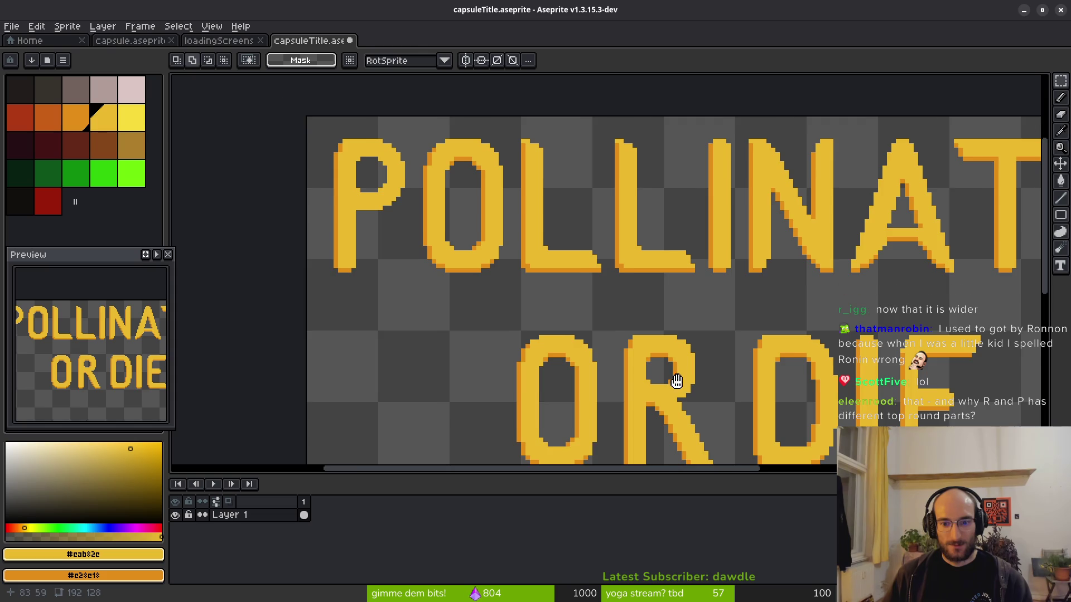
scroll(608, 350, "down", 2)
scroll(607, 368, "down", 1)
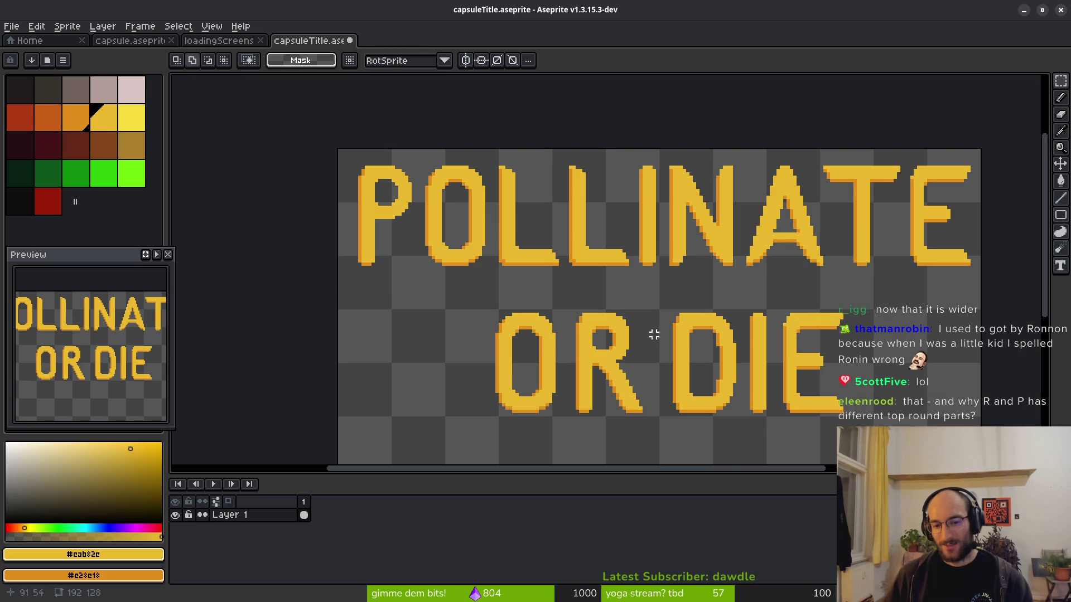
scroll(614, 378, "up", 3)
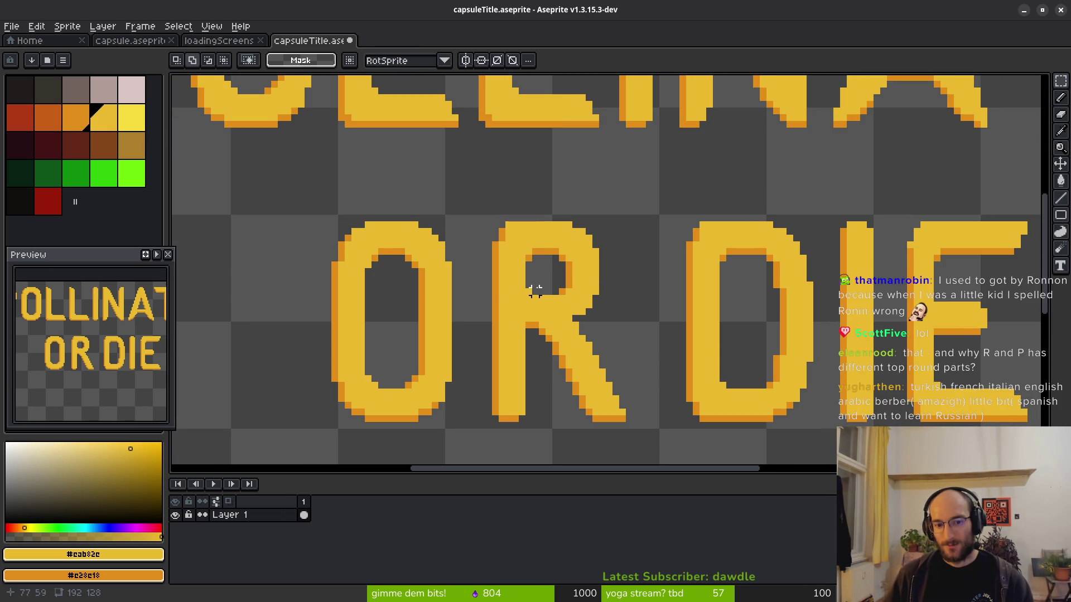
Shift the R's middle one pixel right and its lower leg one pixel left.
left_click_drag(534, 279, 628, 344)
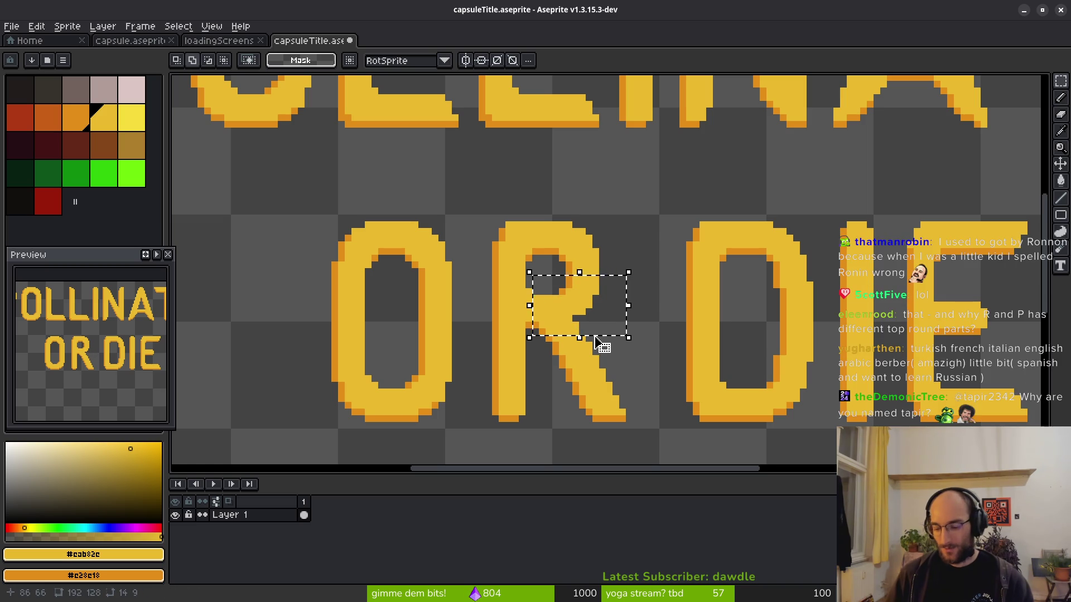
key("Right")
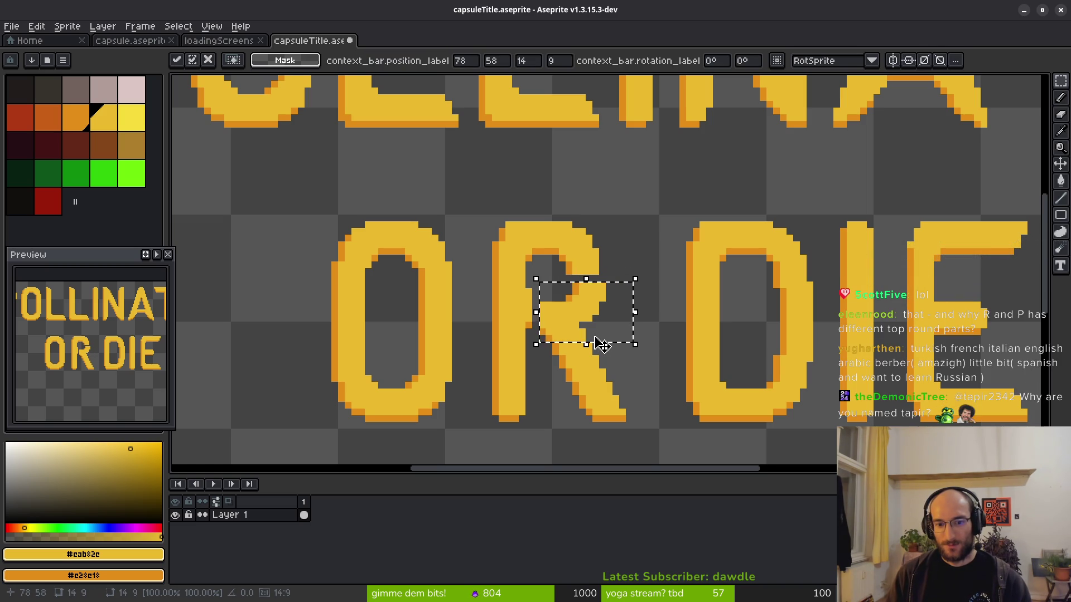
key("ctrl+d")
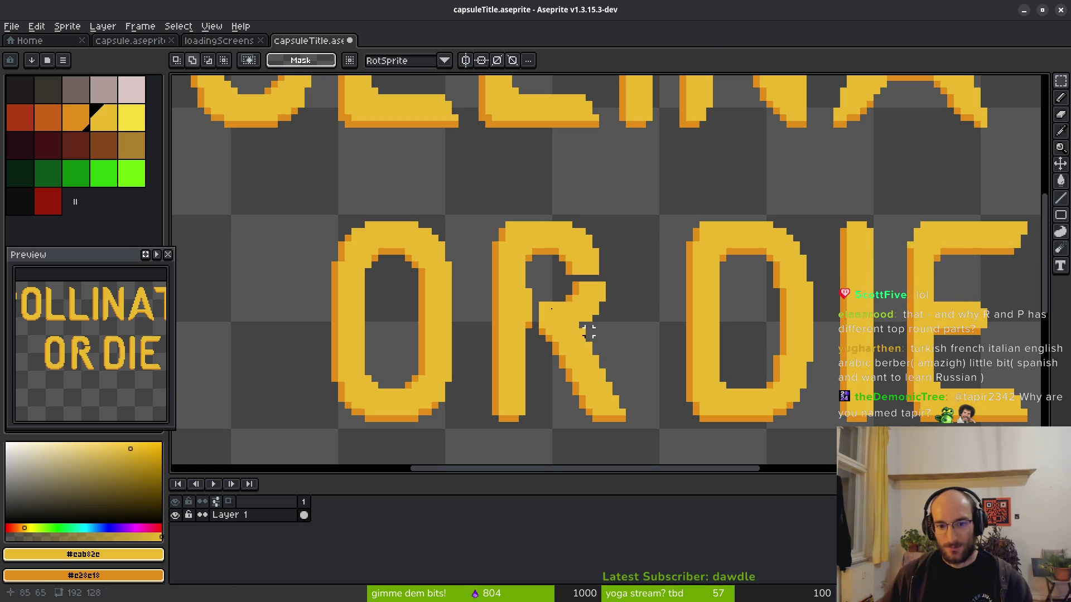
scroll(625, 308, "up", 2)
left_click_drag(631, 315, 759, 401)
key("Left")
key("ctrl+d")
scroll(758, 402, "down", 2)
left_click_drag(769, 359, 671, 318)
scroll(672, 318, "up", 2)
Move a one-pixel strip of the R's stem down one pixel.
left_click_drag(585, 264, 594, 373)
key("Down")
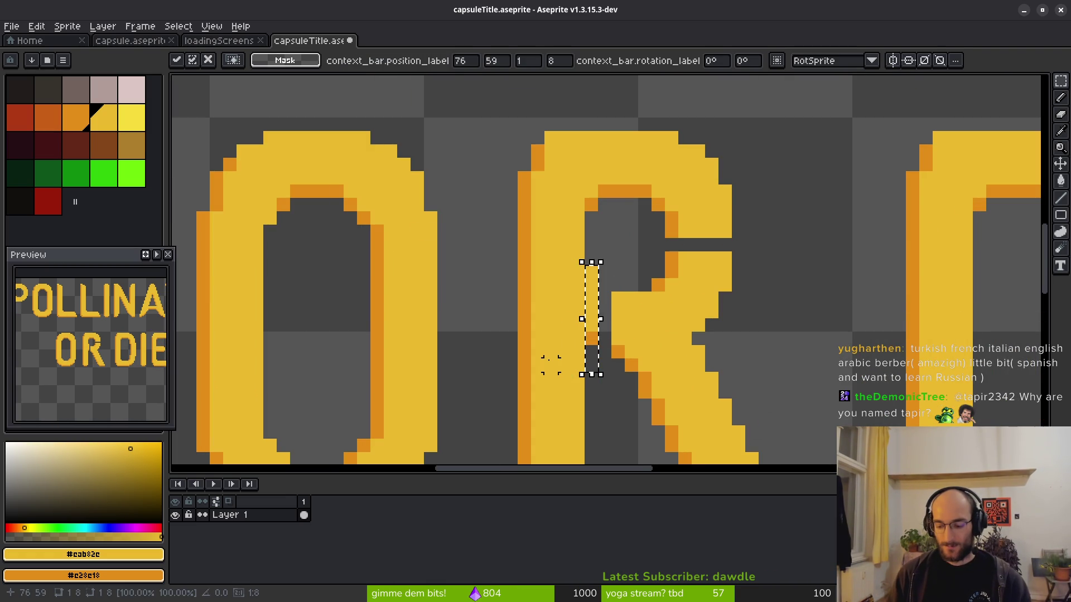
key("ctrl+d")
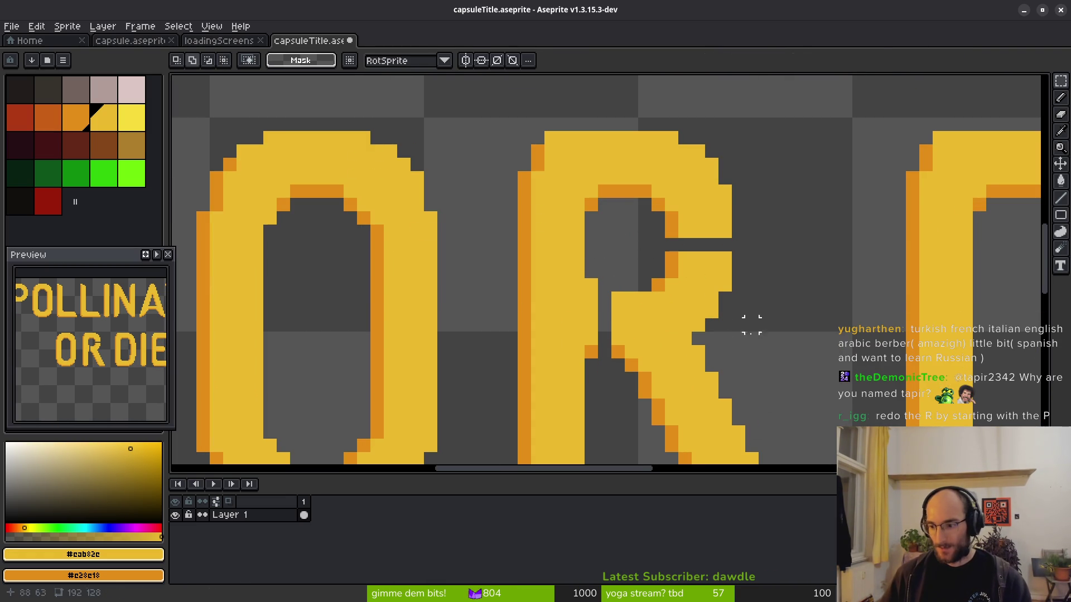
scroll(719, 307, "down", 2)
scroll(719, 307, "right", 2)
scroll(688, 300, "down", 3)
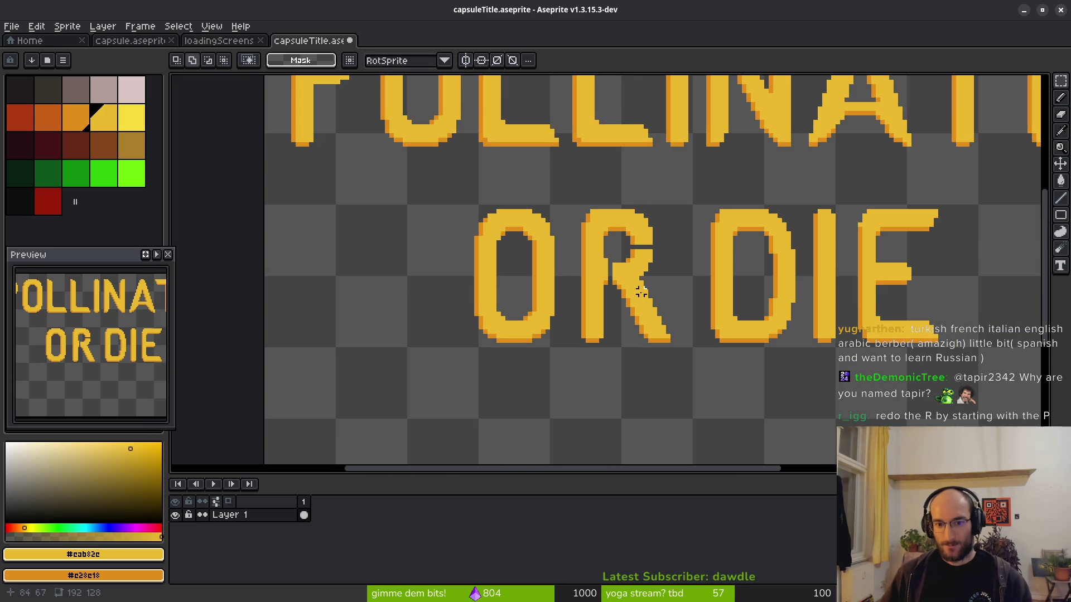
scroll(355, 254, "up", 2)
scroll(355, 254, "up", 1)
scroll(354, 254, "left", 2)
Select the whole P of POLLINATE and move it toward the OR DIE line.
key("ctrl+z")
left_click_drag(428, 124, 488, 258)
left_click(485, 229)
left_click_drag(391, 121, 488, 303)
scroll(482, 306, "down", 2)
scroll(482, 305, "right", 2)
mouse_move(359, 227)
left_mouse_down()
mouse_move(449, 316)
mouse_move(372, 135)
mouse_move(460, 354)
left_mouse_up()
scroll(430, 296, "up", 2)
key("Up")
key("Up")
key("Up")
key("Right")
scroll(352, 148, "down", 2)
Delete the R from OR DIE.
left_click_drag(584, 213, 708, 413, "shift")
key("Delete")
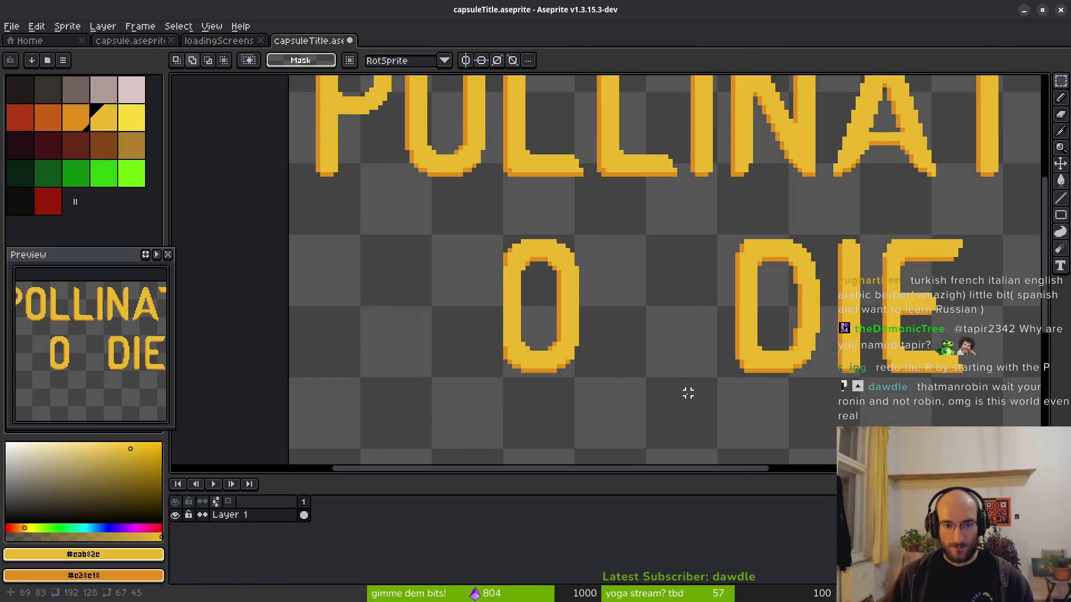
key("ctrl+z")
mouse_move(592, 226)
left_mouse_down()
mouse_move(646, 356)
mouse_move(716, 391)
left_mouse_up()
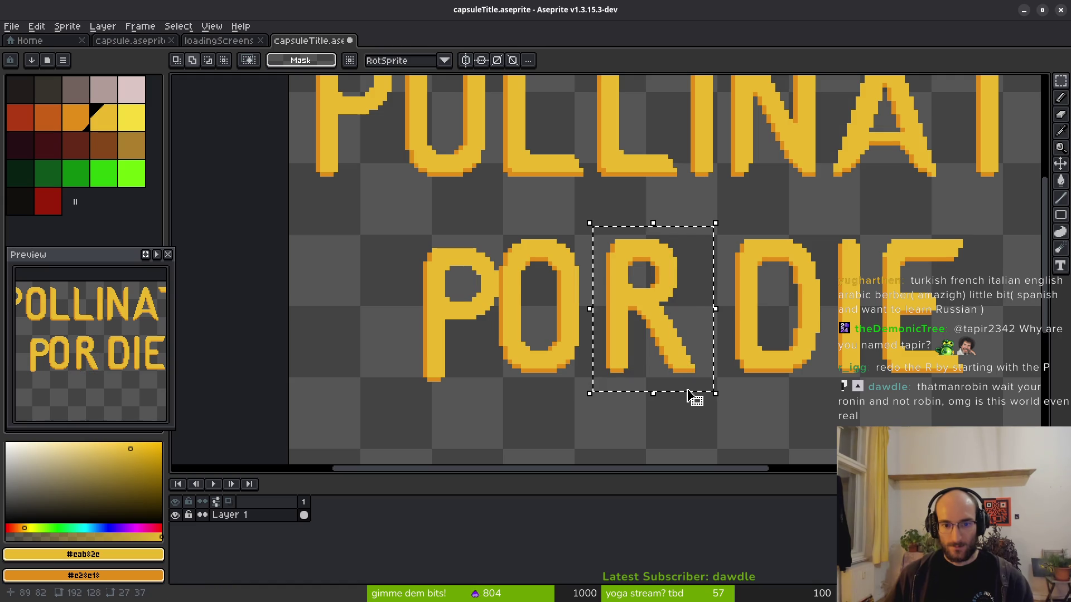
key("Delete")
Place the copied P into the gap after the O, so the line reads 'OP DIE'.
scroll(390, 296, "up", 2)
left_click_drag(406, 147, 556, 390)
mouse_move(521, 313)
left_mouse_down()
mouse_move(760, 258)
mouse_move(792, 263)
left_mouse_up()
key("ctrl+d")
scroll(798, 304, "down", 3)
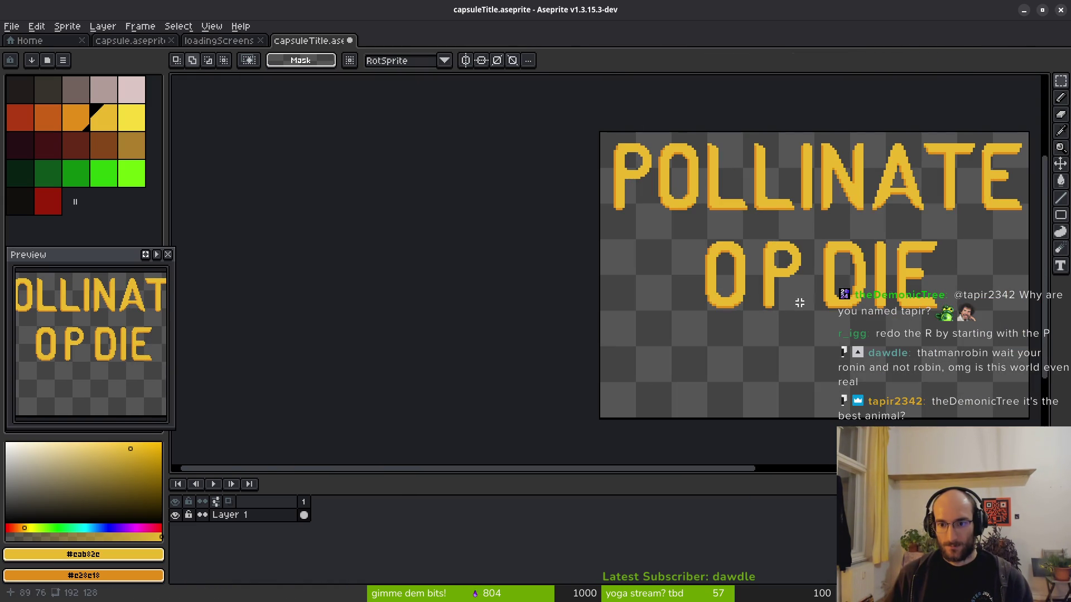
scroll(741, 281, "up", 2)
scroll(740, 281, "up", 1)
left_click_drag(657, 148, 779, 385)
key("b")
scroll(607, 306, "right", 2)
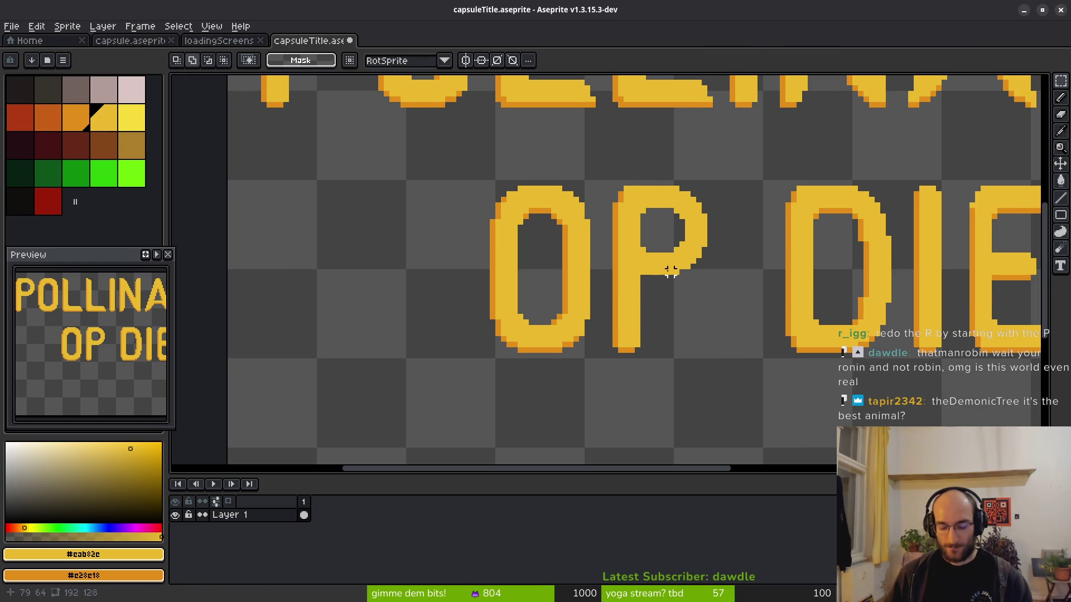
scroll(613, 279, "up", 4)
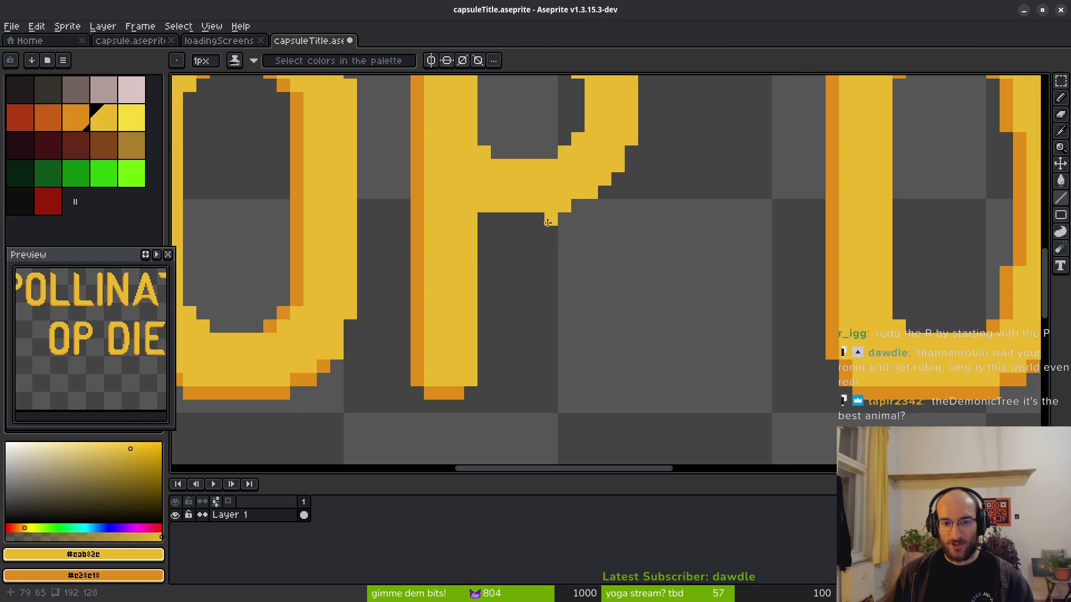
Try drawing a diagonal leg and loop below the P's bowl, then undo both.
left_click(654, 258, "shift")
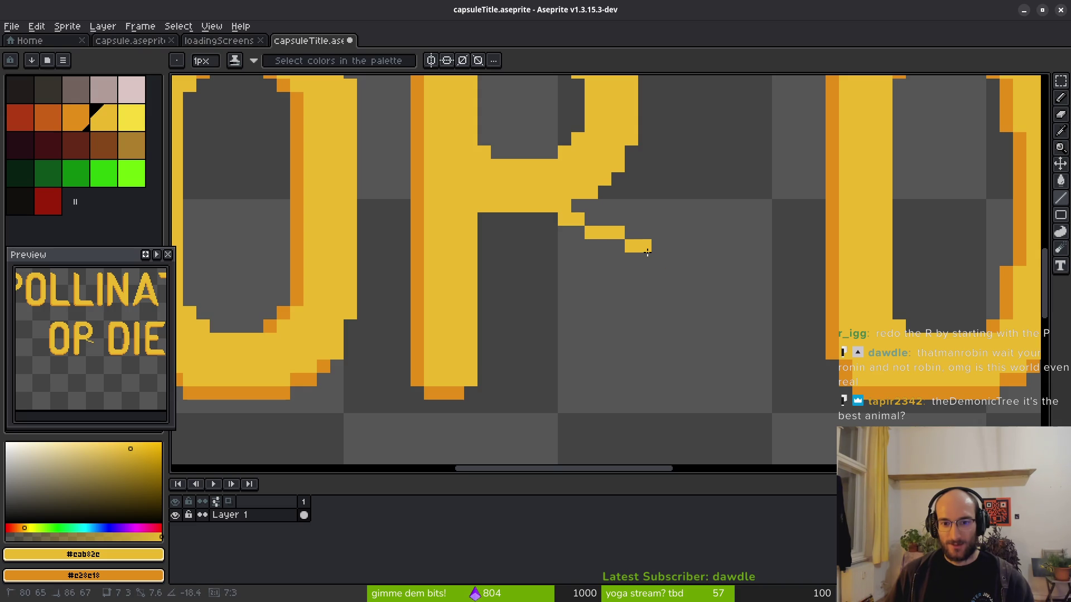
left_click(632, 250, "shift")
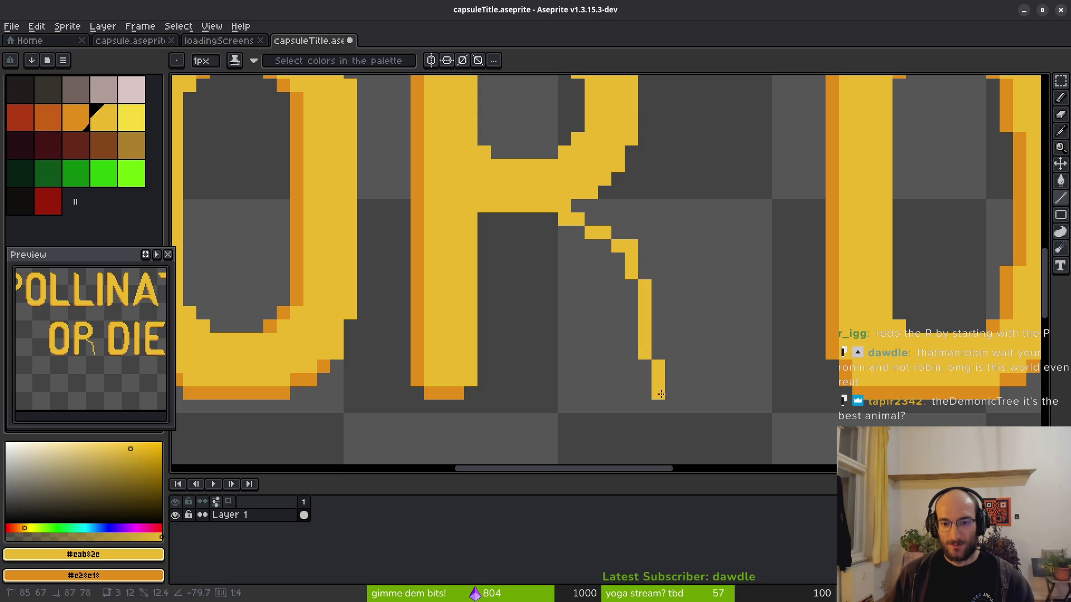
left_click(685, 379, "shift")
scroll(714, 337, "down", 4)
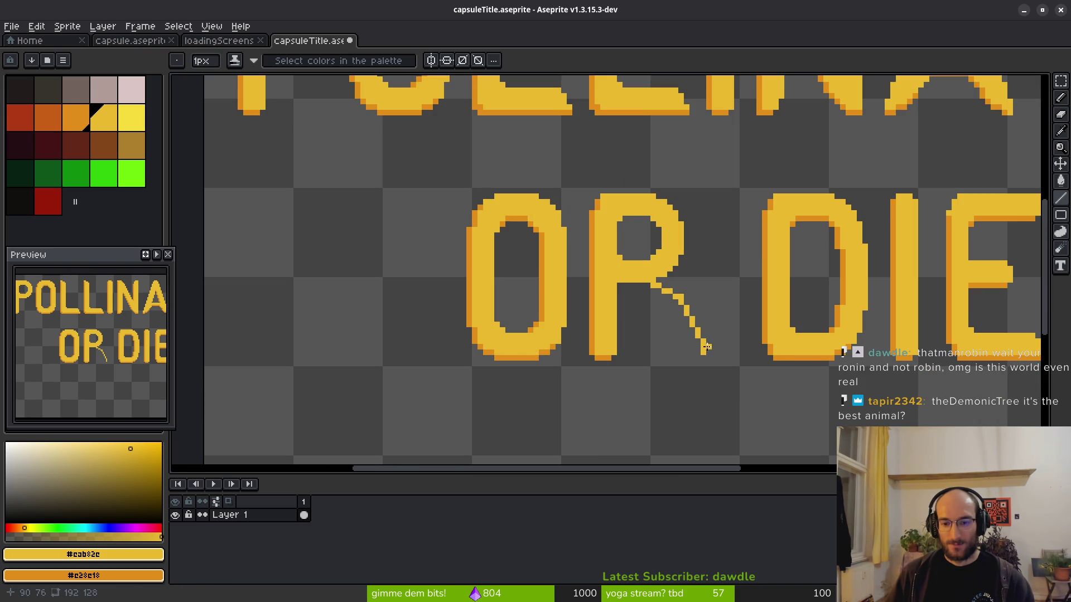
scroll(710, 346, "up", 1)
left_click(693, 363)
left_click(676, 362)
left_click(667, 353)
mouse_move(667, 344)
left_mouse_down()
mouse_move(639, 280)
mouse_move(583, 248)
left_mouse_up()
left_click(582, 249)
scroll(677, 343, "down", 2)
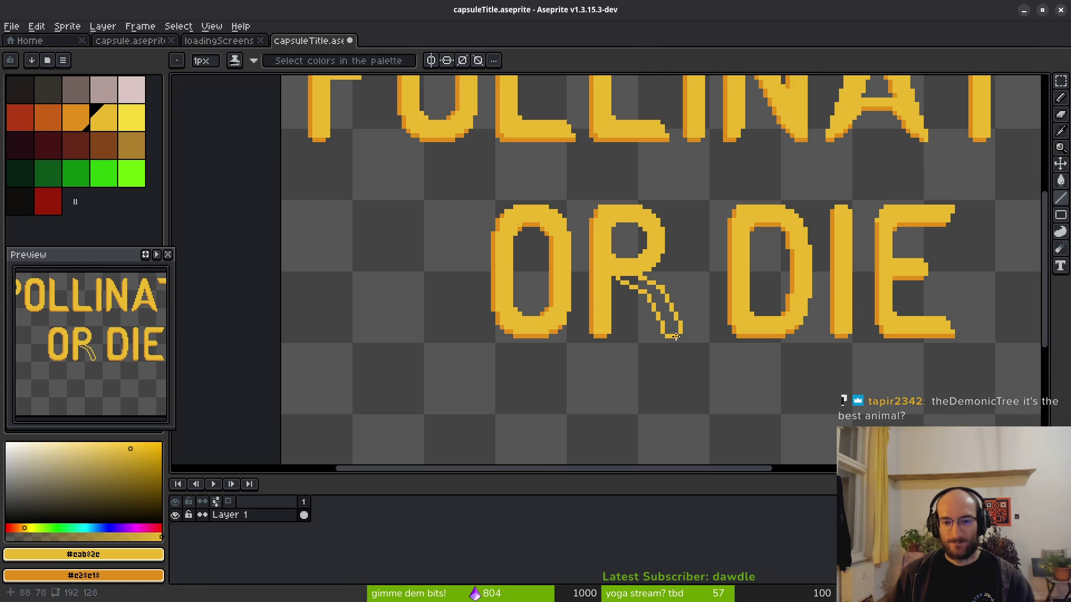
key("ctrl+z")
key("ctrl+z")
key("ctrl+z")
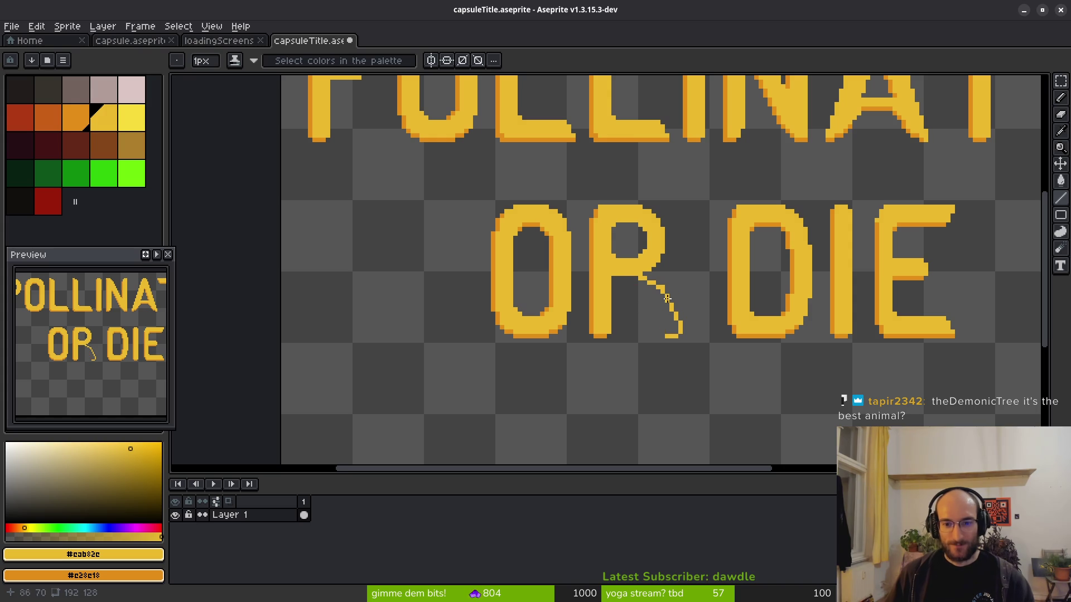
key("ctrl+z")
key("ctrl+z")
scroll(674, 306, "up", 3)
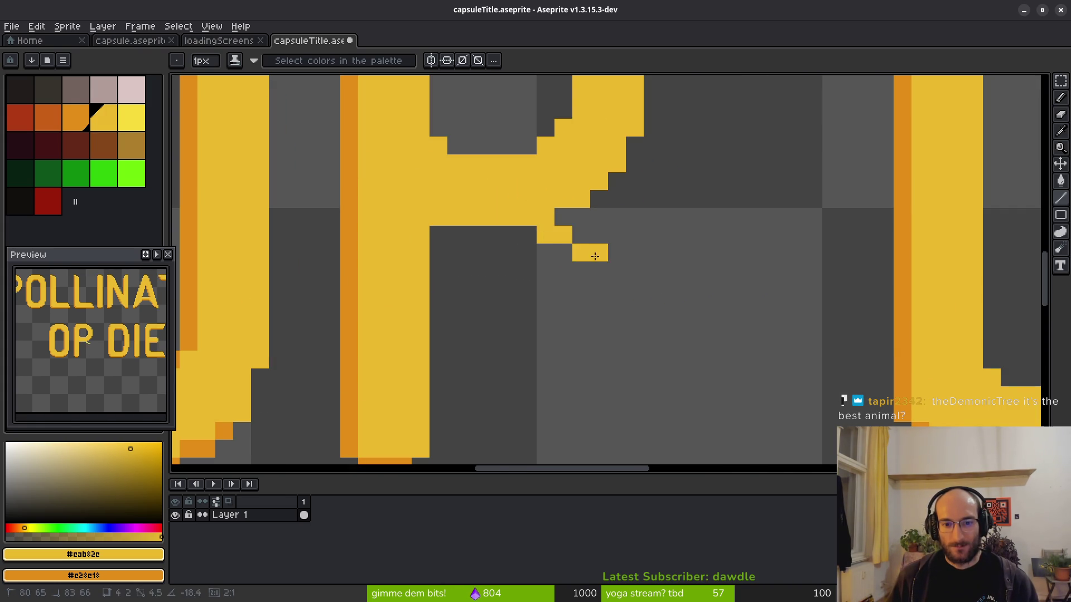
Draw the stepped diagonal outline of the R's leg pixel by pixel.
left_click(581, 253, "shift")
left_click(555, 239)
left_click(600, 253)
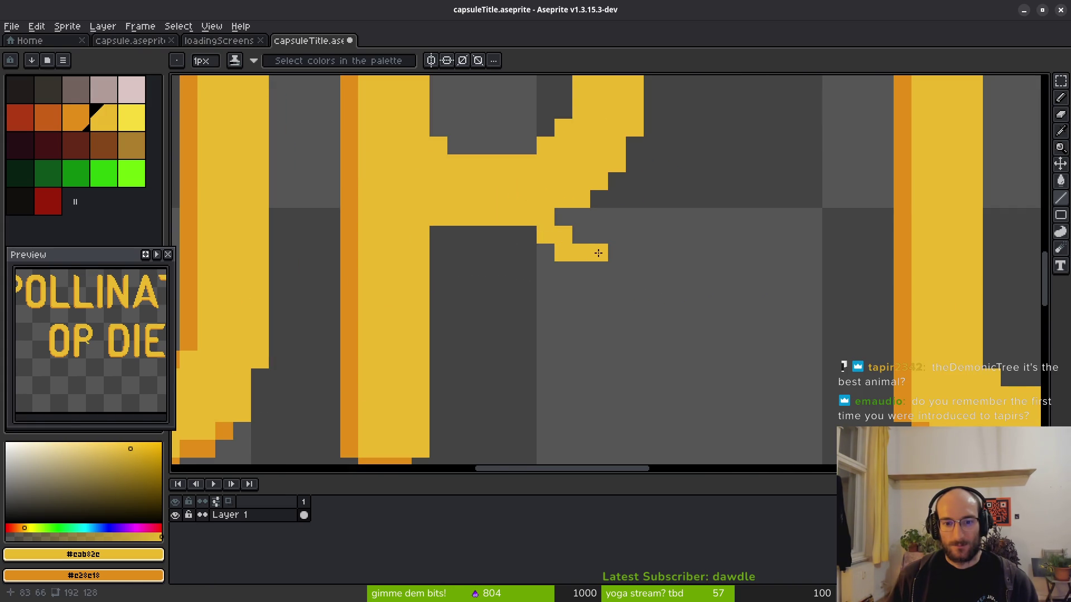
left_click(617, 270)
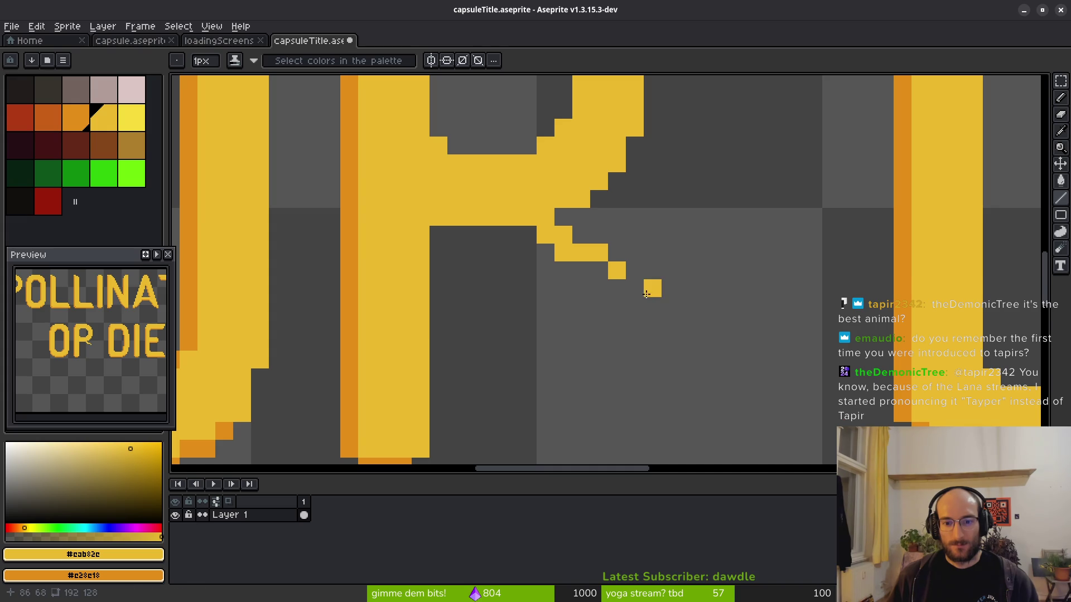
left_click(638, 292)
left_click(634, 306)
left_click(653, 324)
mouse_move(649, 351)
left_mouse_down()
mouse_move(601, 207)
mouse_move(605, 306)
mouse_move(585, 322)
left_mouse_up()
left_click(558, 324)
left_click(569, 324)
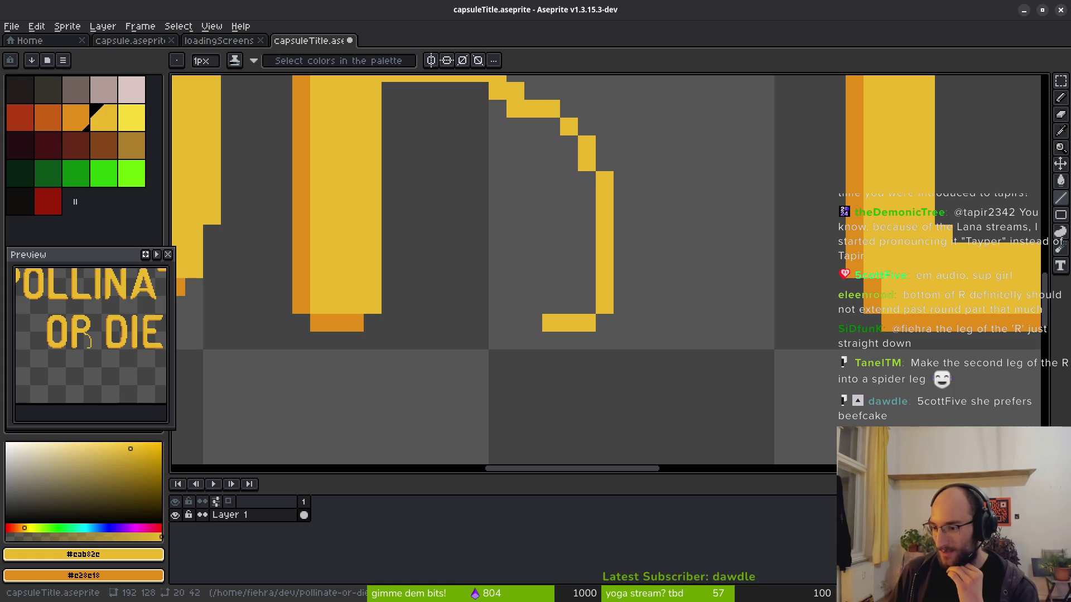
Draw the inner vertical edge of the R's leg.
scroll(589, 199, "down", 3)
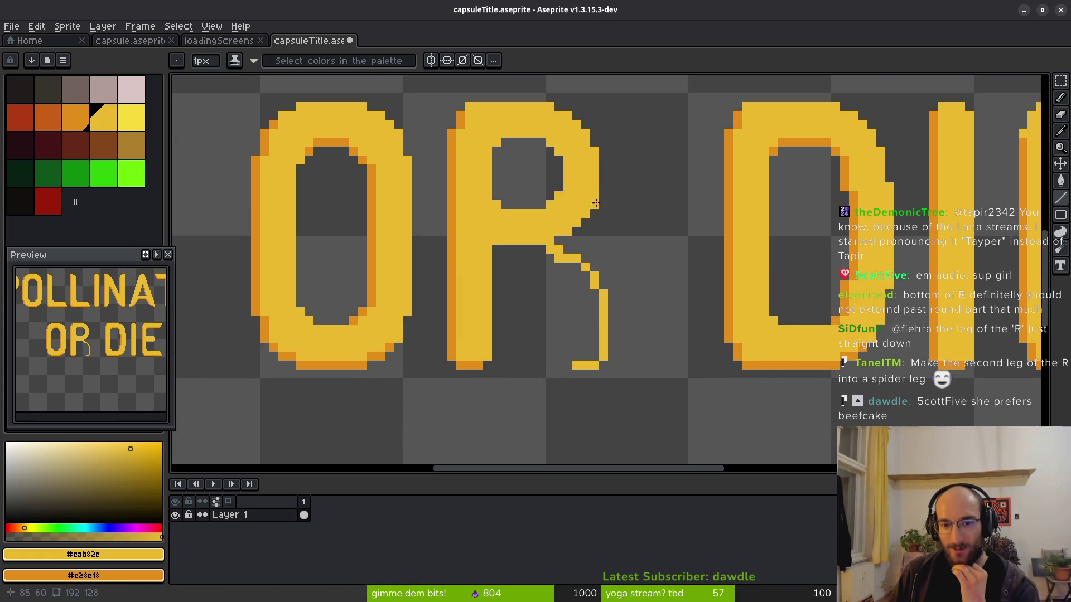
mouse_move(567, 357)
left_mouse_down()
mouse_move(567, 295)
mouse_move(552, 262)
mouse_move(530, 264)
mouse_move(518, 251)
left_mouse_up()
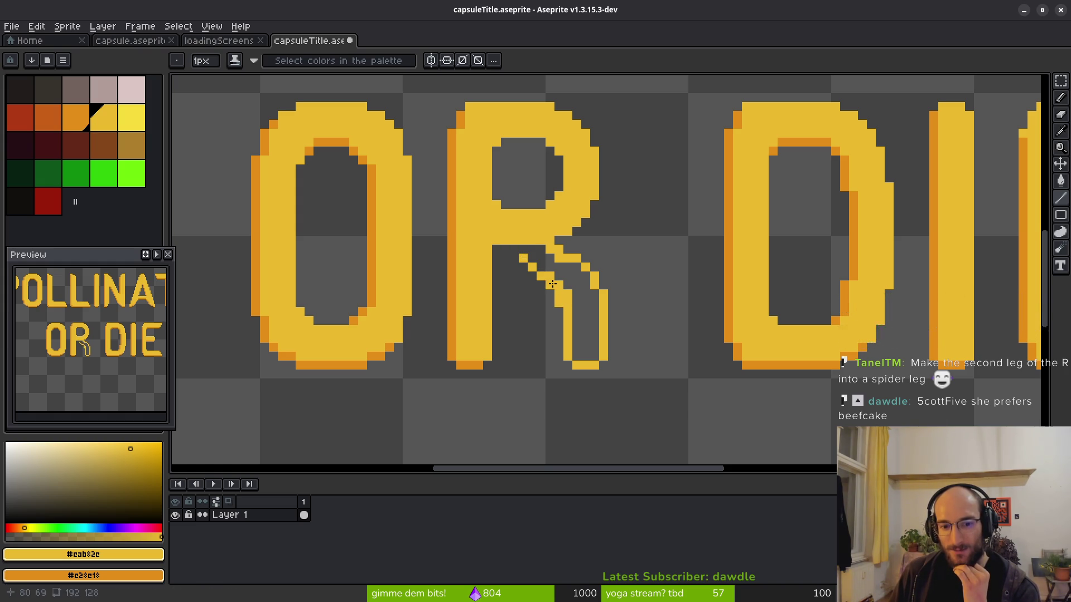
scroll(608, 300, "down", 4)
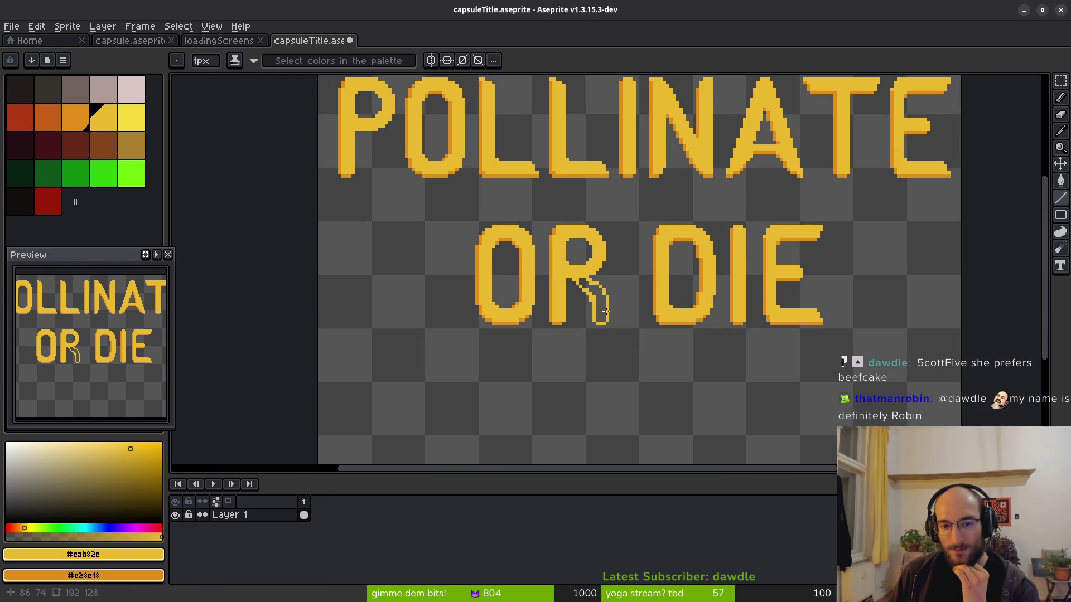
Flood-fill the R's new leg outline solid yellow.
key("g")
scroll(606, 311, "up", 1)
left_click(602, 310)
scroll(613, 320, "down", 3)
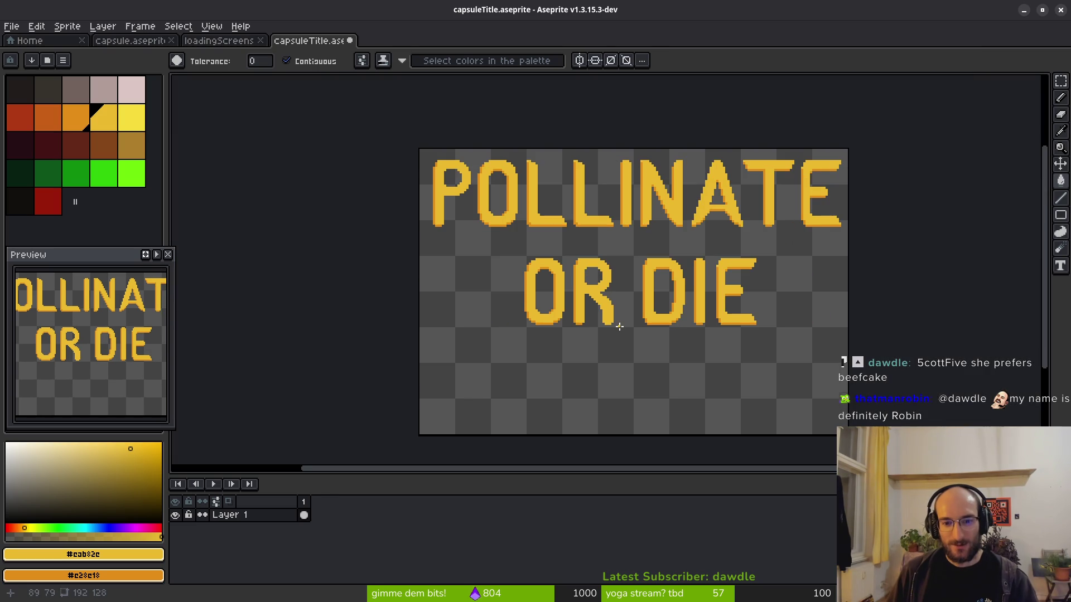
scroll(604, 313, "up", 3)
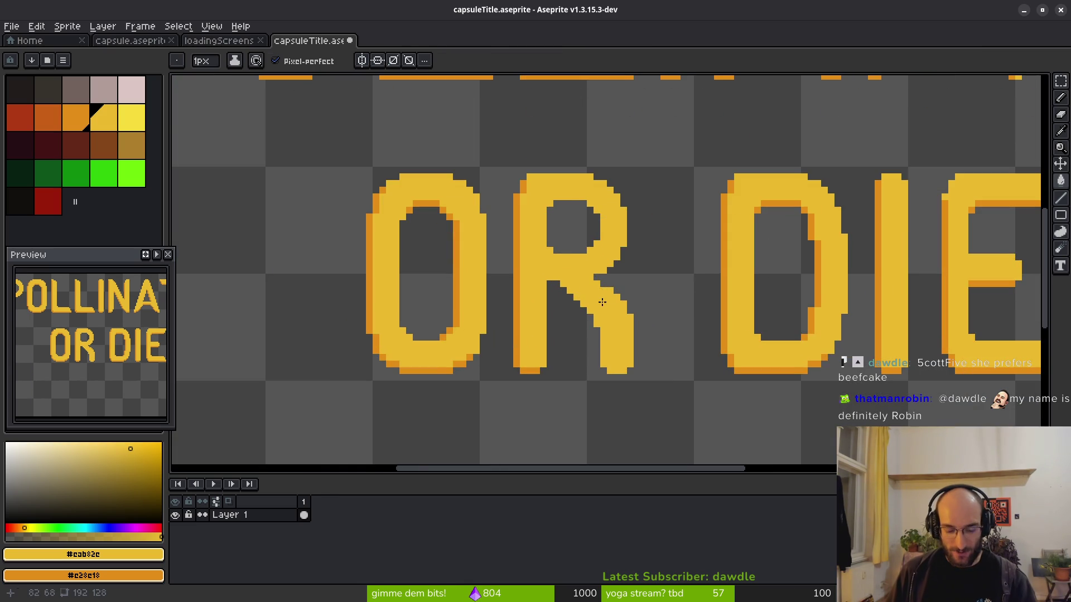
Fill the leg's three stair steps with yellow pixels so it ends straight down.
key("b")
scroll(601, 302, "up", 1)
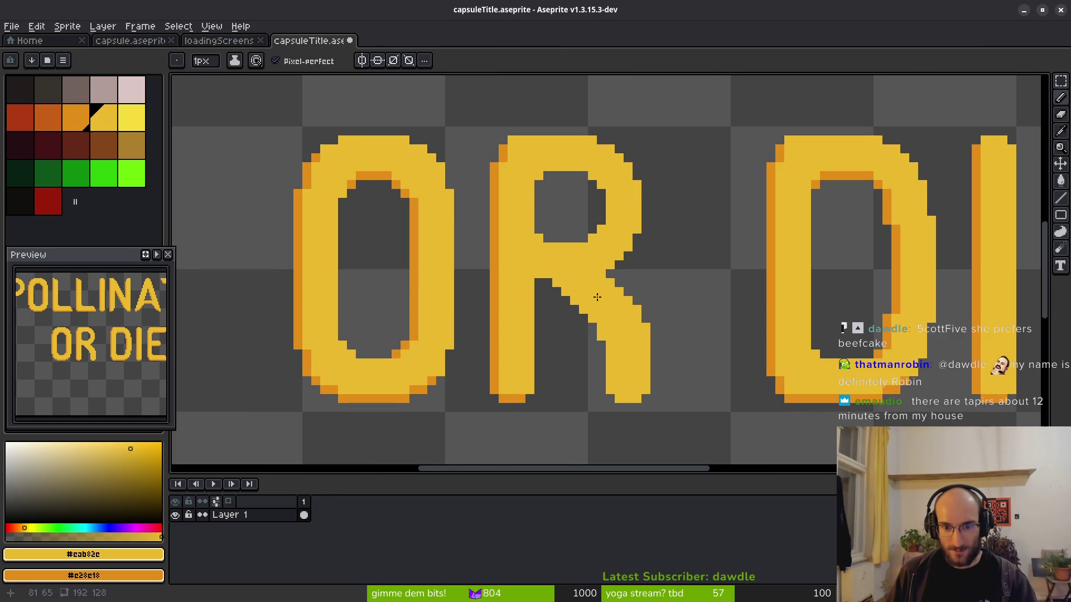
scroll(590, 345, "down", 3)
scroll(586, 329, "up", 3)
key("e")
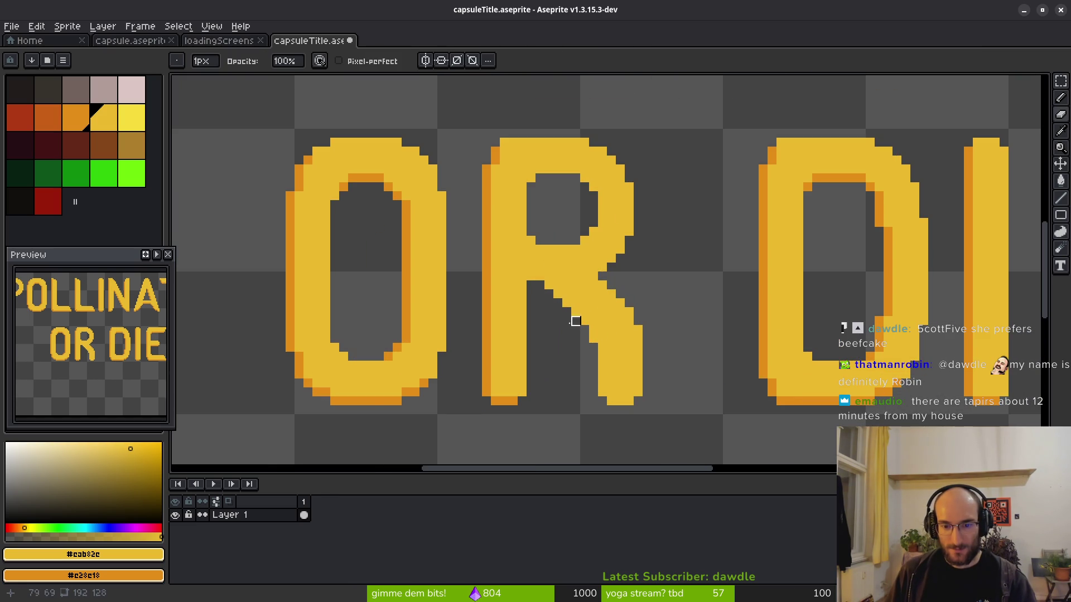
scroll(566, 321, "down", 1)
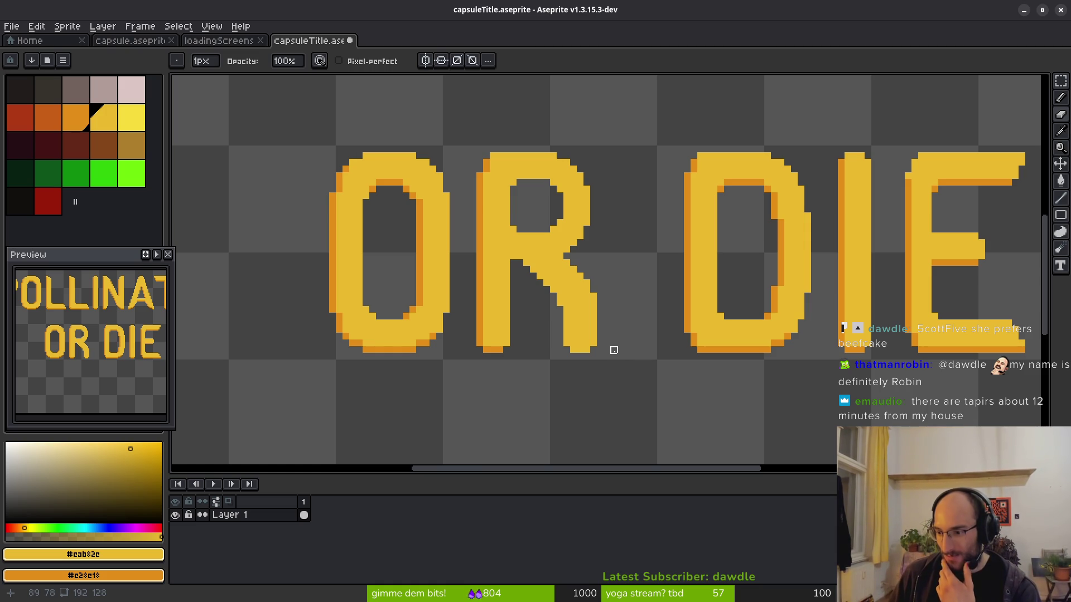
scroll(653, 363, "right", 2)
scroll(641, 368, "down", 1)
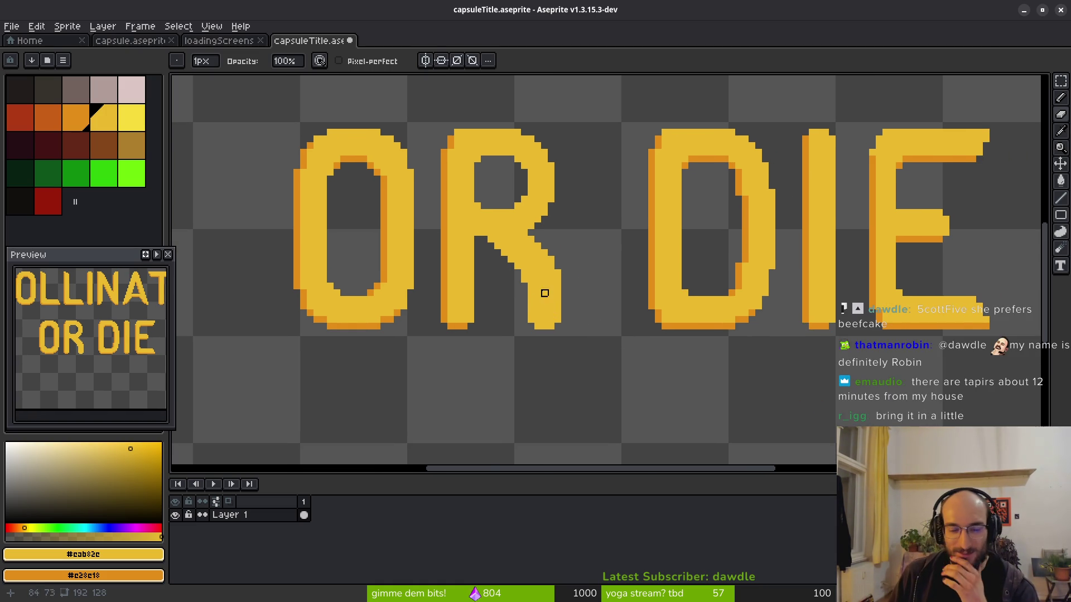
scroll(552, 264, "up", 3)
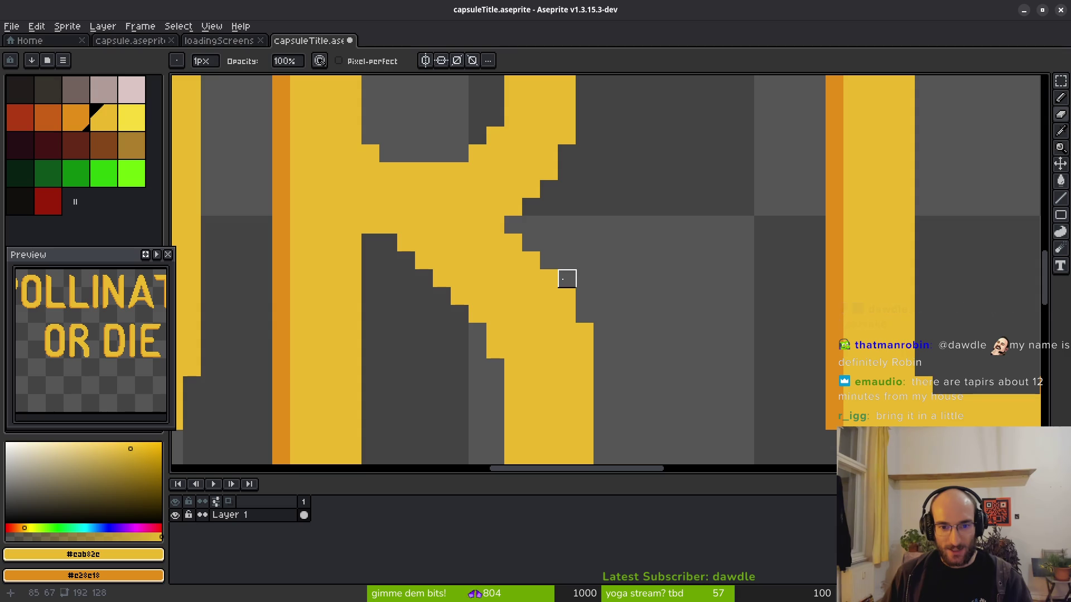
scroll(639, 333, "down", 2)
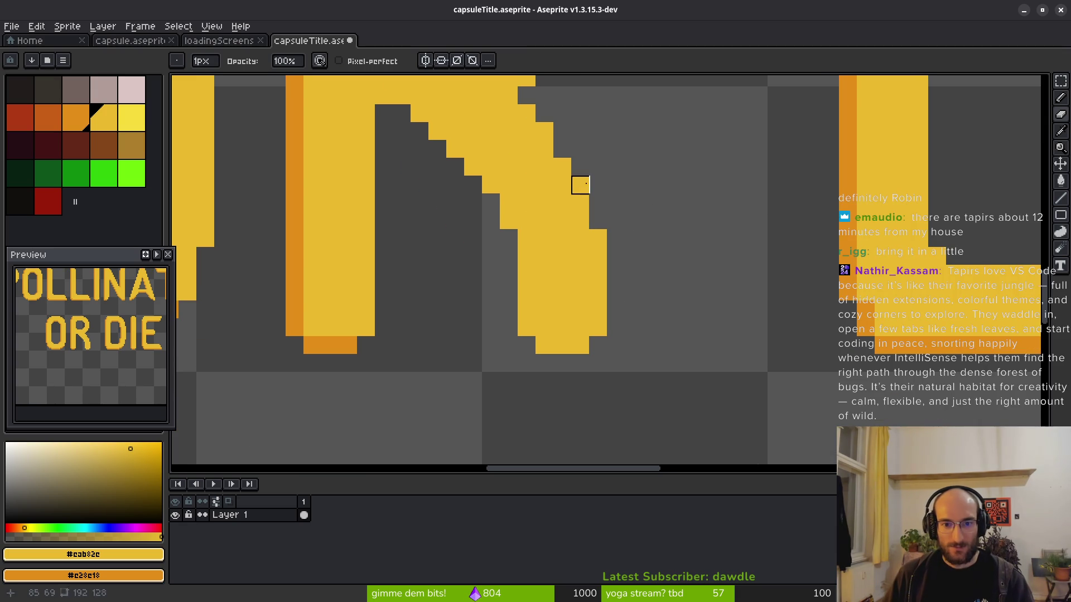
scroll(624, 223, "down", 2)
scroll(586, 215, "up", 2)
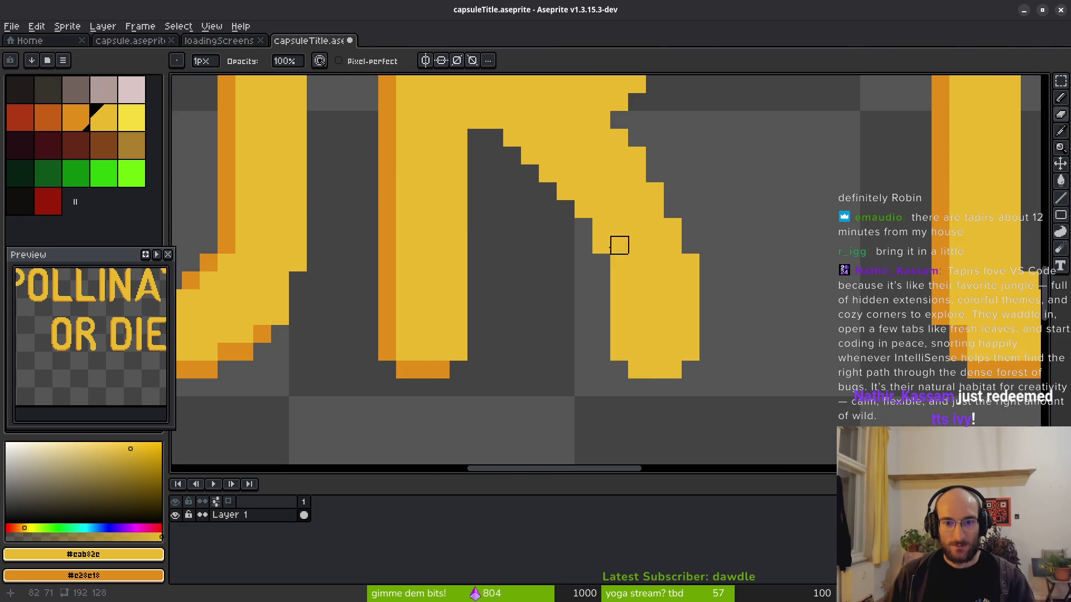
key("b")
left_click(583, 226)
left_click(601, 263)
left_click(601, 280)
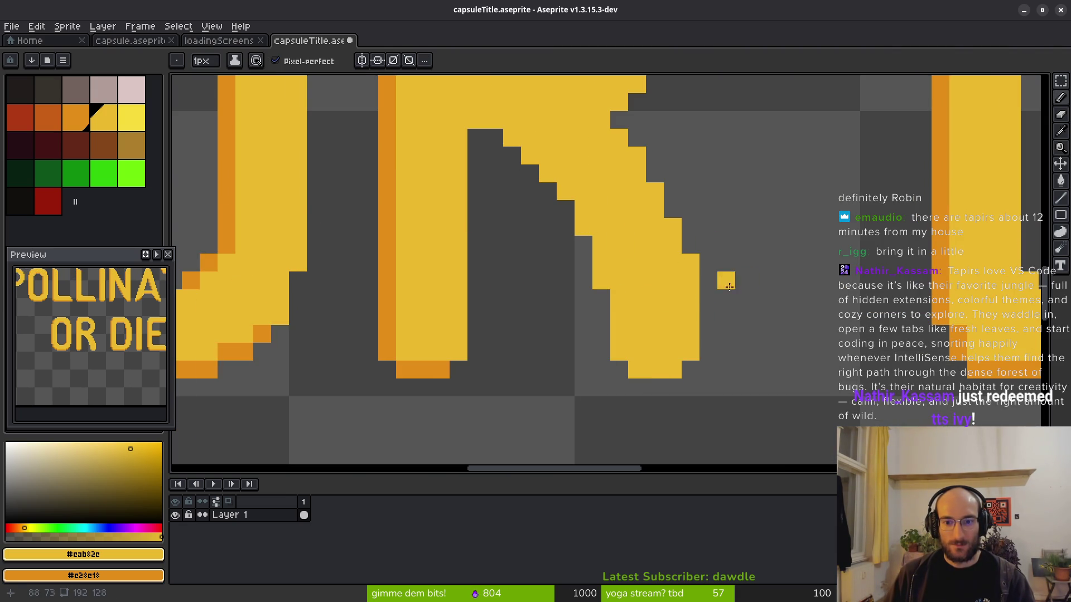
scroll(725, 300, "down", 3)
scroll(755, 301, "down", 1)
scroll(760, 303, "down", 1)
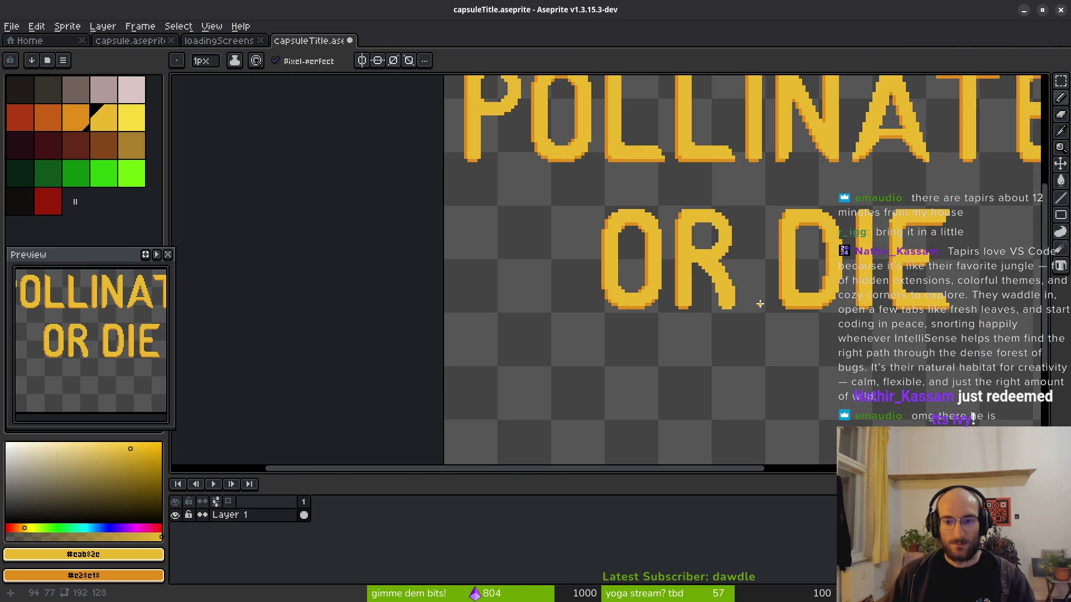
scroll(658, 301, "down", 1)
scroll(630, 307, "up", 3)
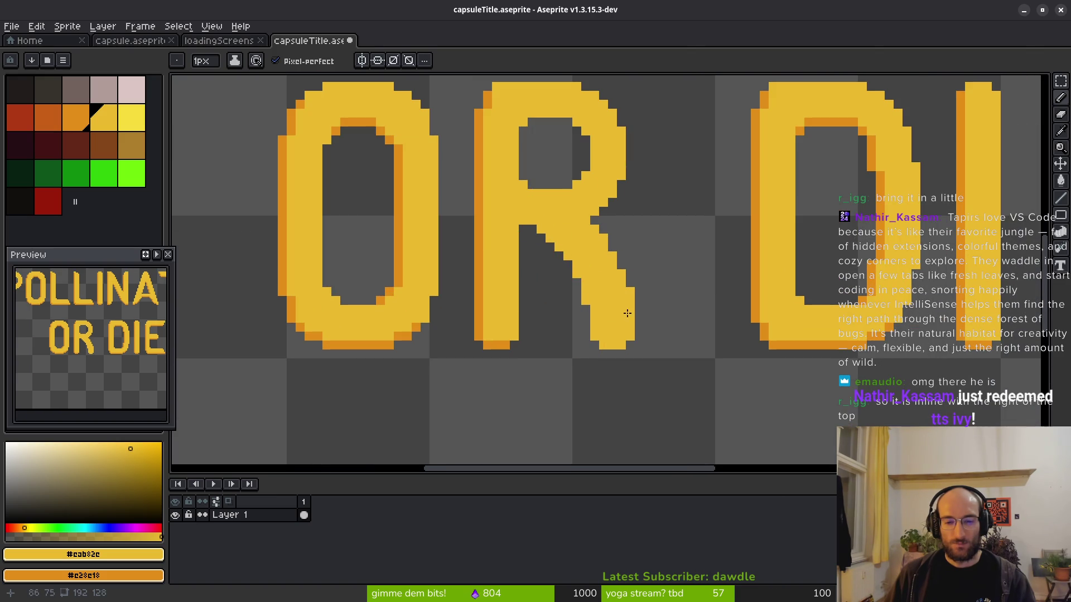
scroll(658, 296, "down", 2)
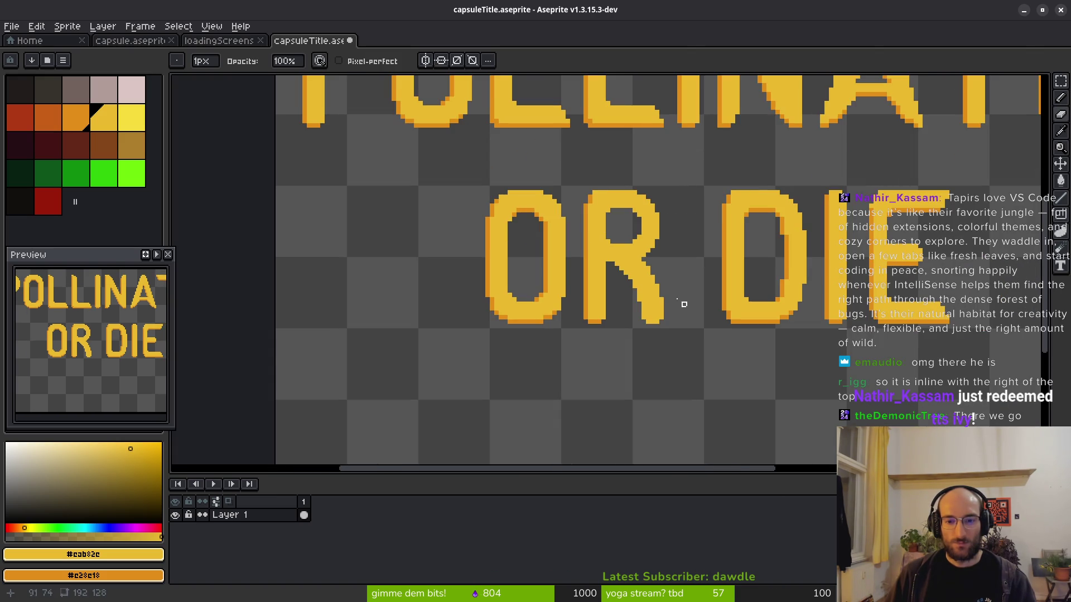
scroll(645, 255, "up", 3)
scroll(702, 311, "down", 2)
scroll(614, 246, "up", 2)
scroll(731, 285, "down", 2)
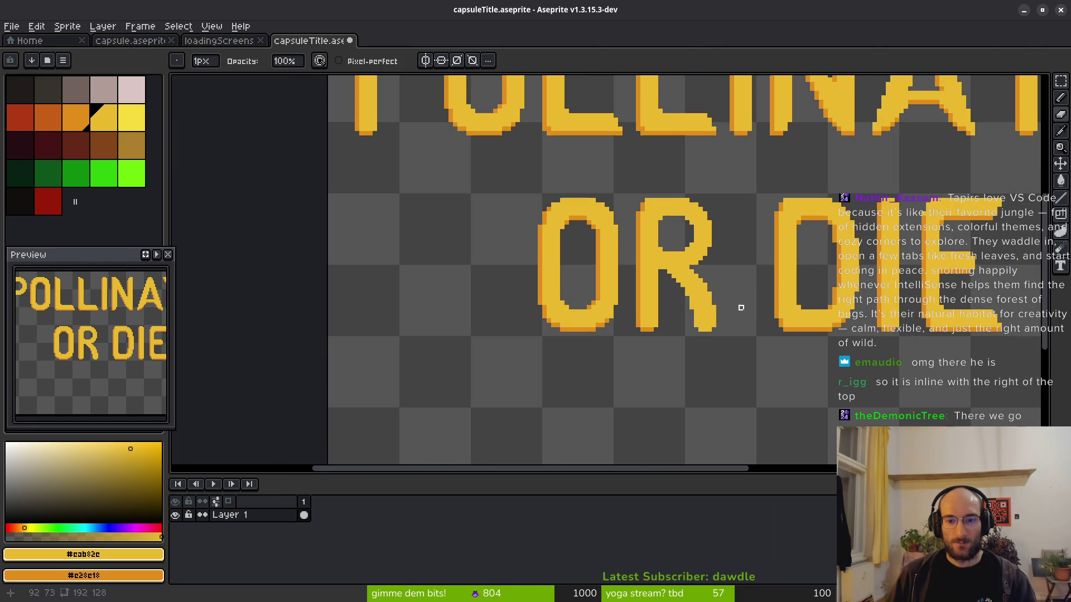
scroll(752, 309, "down", 3)
scroll(725, 315, "up", 1)
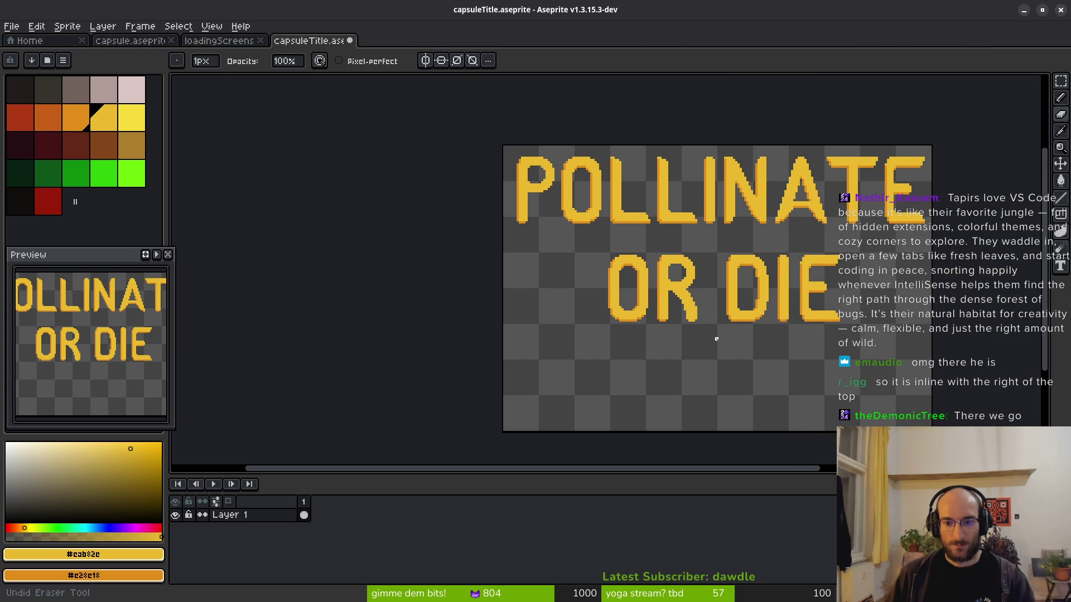
scroll(717, 312, "up", 2)
scroll(631, 290, "up", 1)
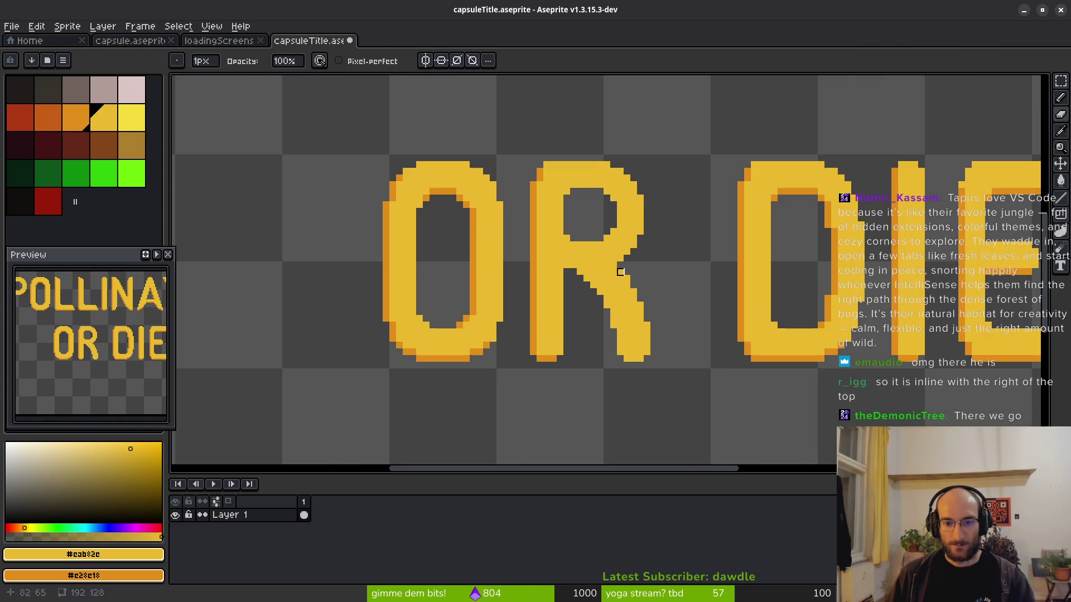
scroll(569, 278, "up", 2)
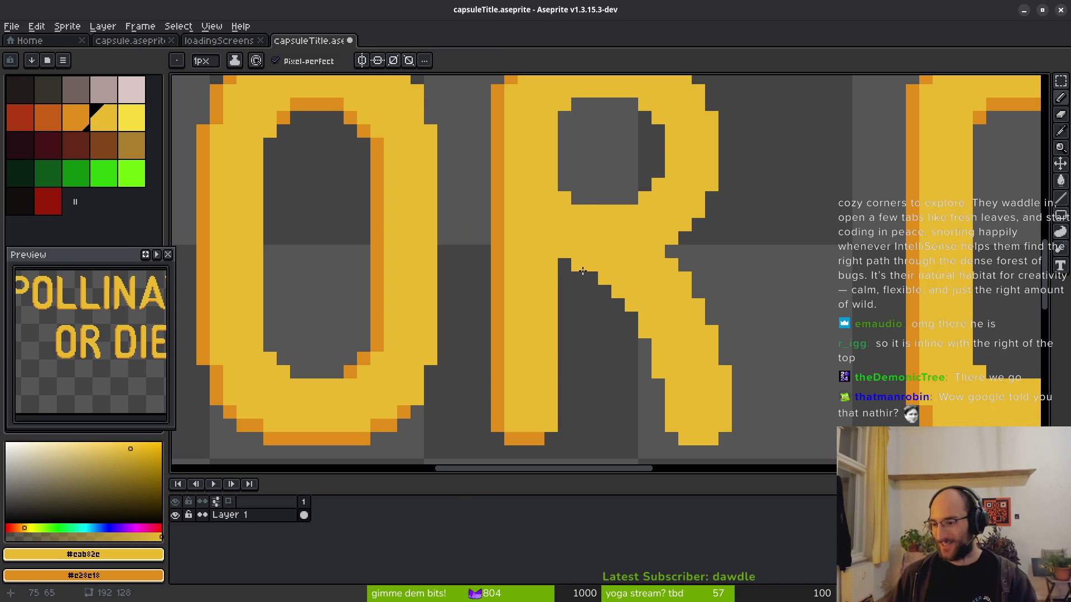
Shade the R's inner leg edge and the letters' bottom area orange.
scroll(614, 285, "up", 1)
left_click_drag(564, 244, 658, 335)
scroll(708, 327, "down", 3)
scroll(707, 328, "right", 2)
mouse_move(552, 211)
left_mouse_down()
mouse_move(585, 323)
mouse_move(625, 334)
left_mouse_up()
scroll(588, 217, "down", 3)
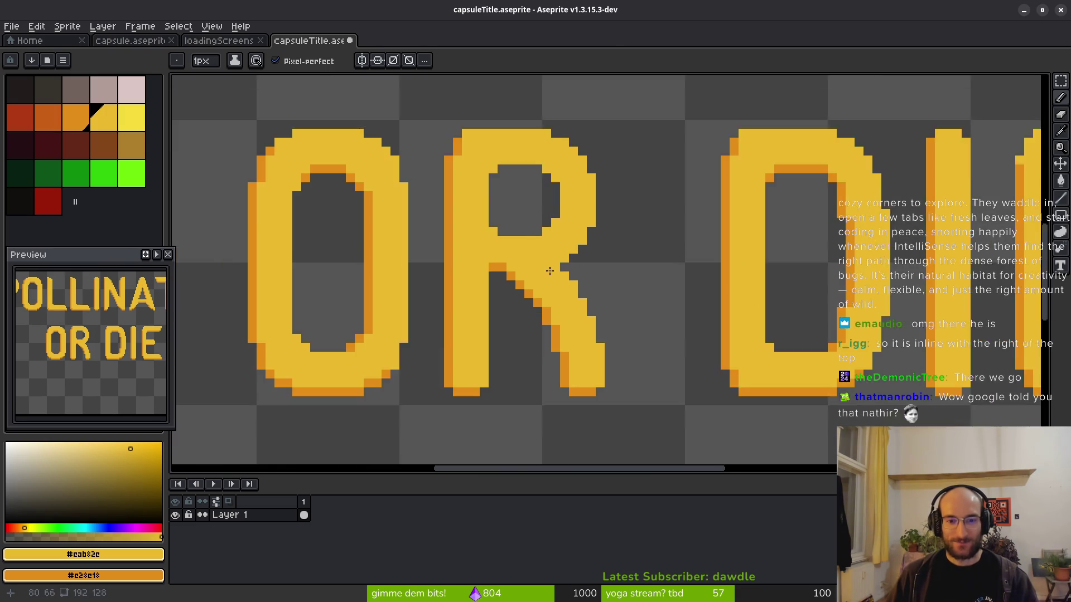
scroll(550, 291, "up", 4)
Shade the O's inner corner, top and right edges orange.
left_click(452, 157)
mouse_move(475, 138)
left_mouse_down()
mouse_move(578, 139)
mouse_move(614, 157)
mouse_move(662, 223)
mouse_move(669, 294)
mouse_move(639, 317)
left_mouse_up()
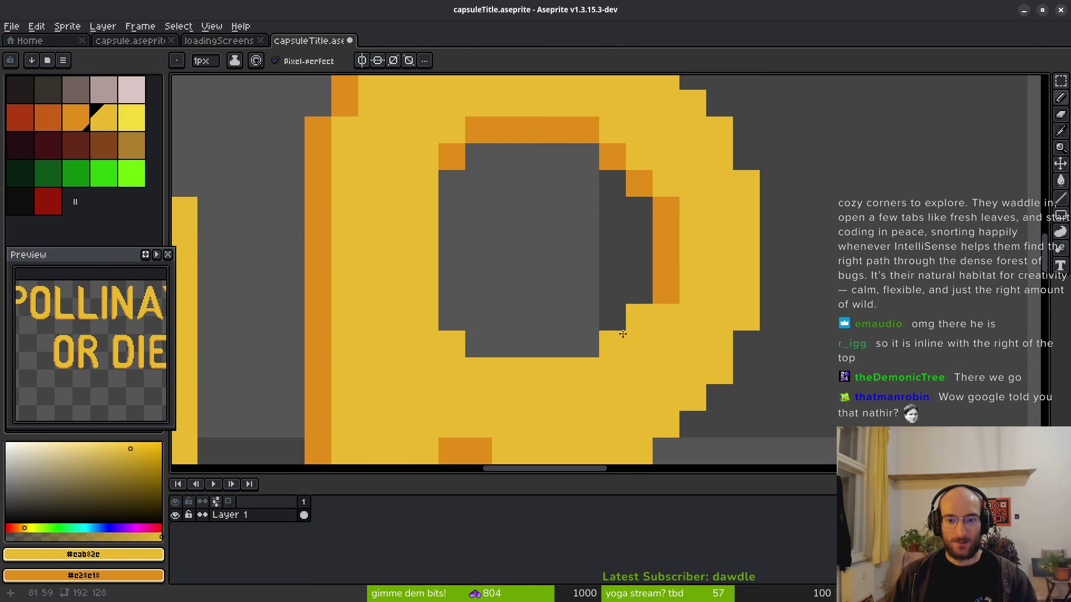
scroll(635, 287, "down", 3)
scroll(609, 285, "up", 2)
scroll(615, 253, "down", 3)
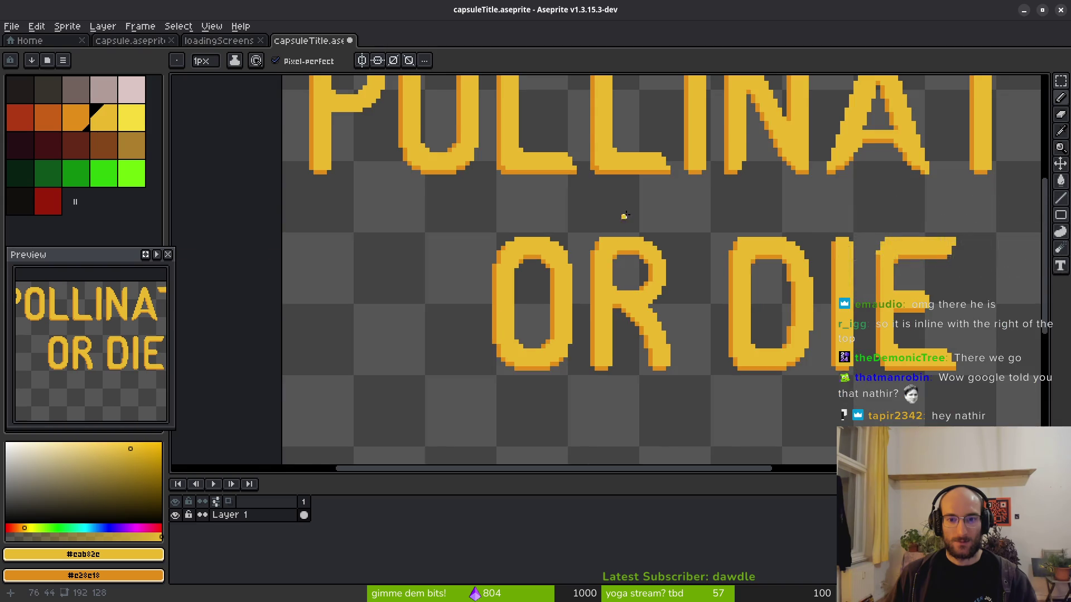
scroll(514, 335, "down", 1)
Thicken the R's inner diagonal with orange pixels.
mouse_move(516, 339)
left_mouse_down()
mouse_move(725, 273)
mouse_move(595, 310)
mouse_move(444, 275)
mouse_move(557, 301)
mouse_move(558, 251)
left_mouse_up()
scroll(578, 294, "down", 2)
scroll(540, 238, "up", 3)
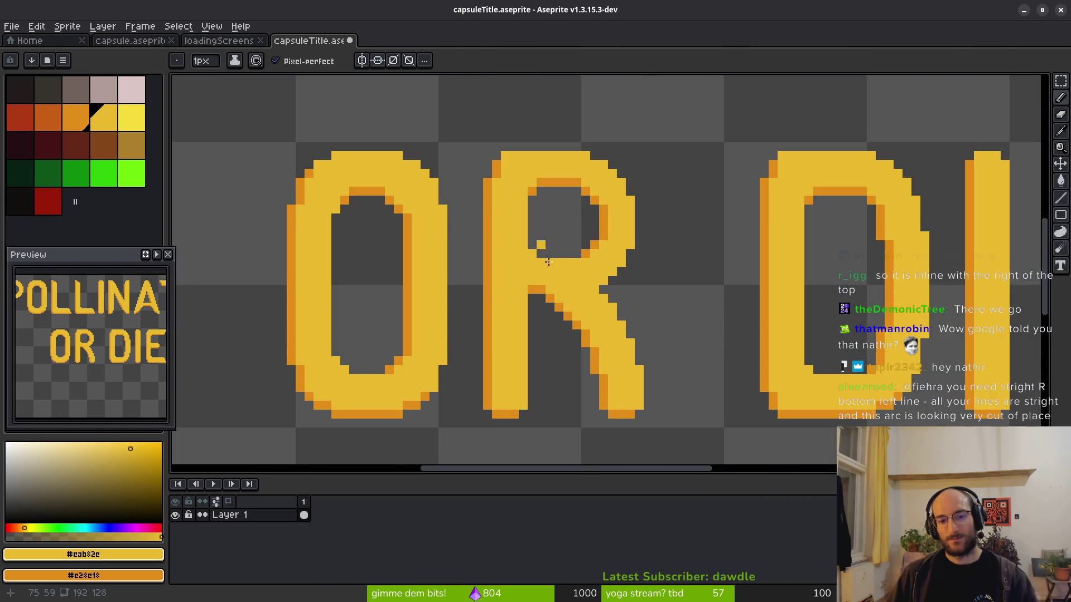
left_click_drag(552, 268, 545, 255)
scroll(544, 255, "up", 3)
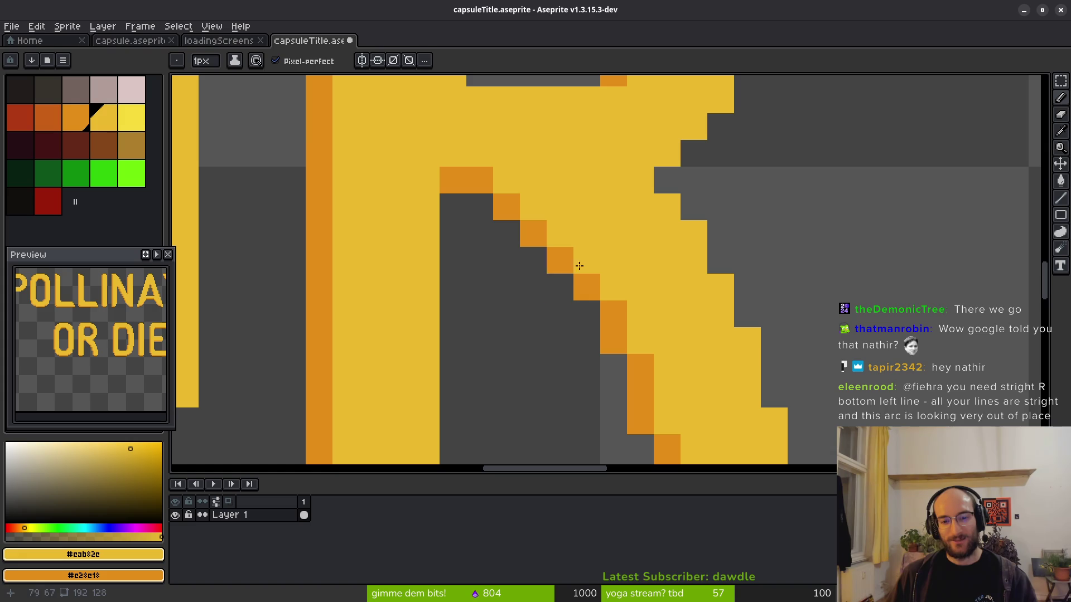
left_click_drag(510, 189, 594, 273)
left_click(582, 334)
Erase the excess orange pixels and a stray pixel on the R's diagonal.
key("e")
left_click_drag(504, 208, 561, 261)
left_click(640, 341)
scroll(652, 378, "down", 3)
scroll(722, 405, "down", 3)
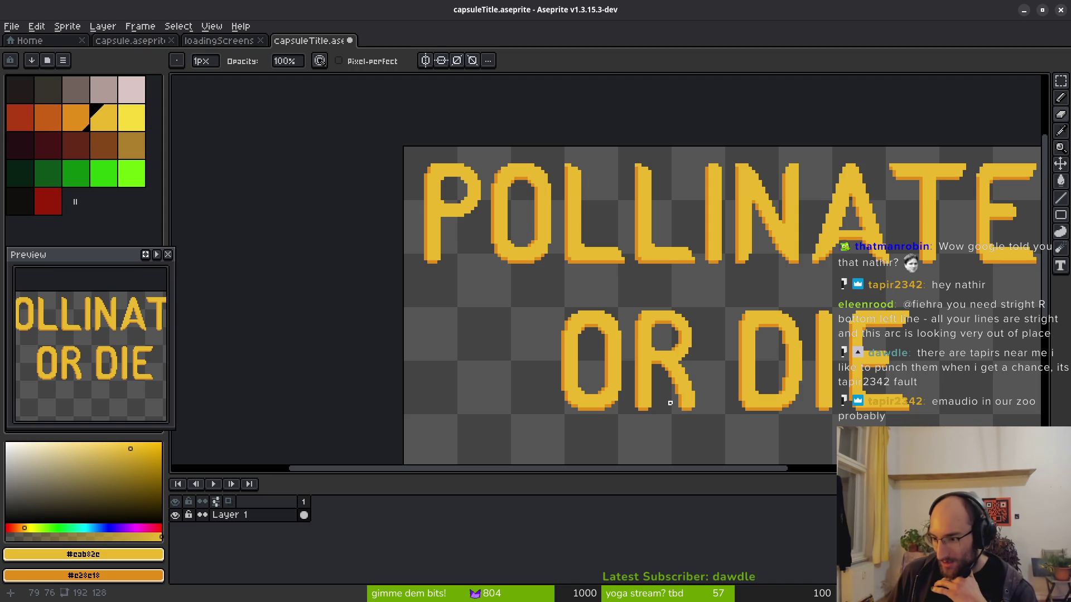
scroll(651, 339, "down", 2)
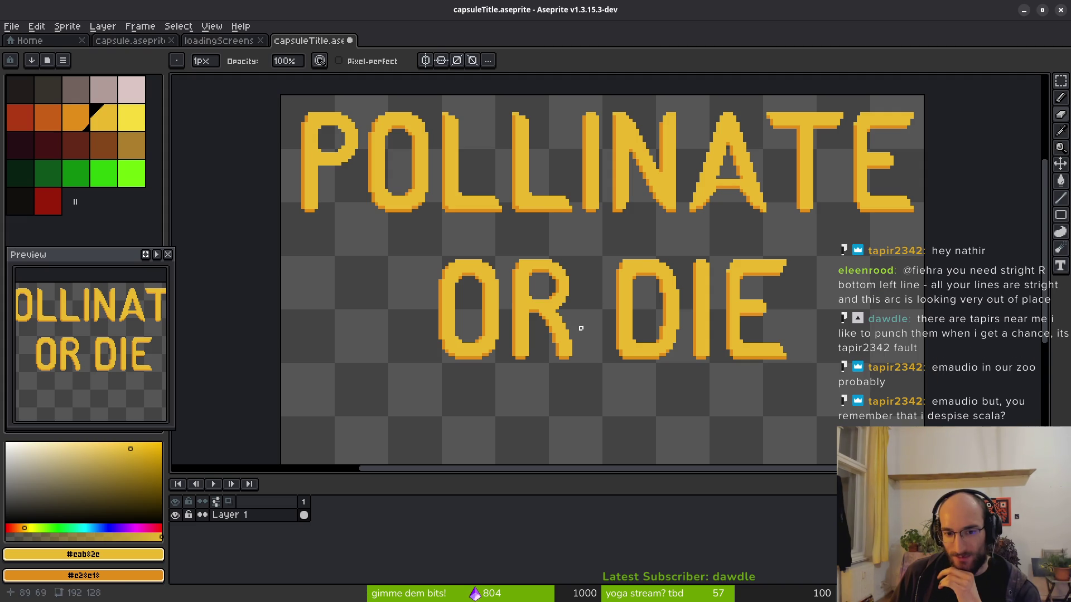
Marquee-select the R's lower leg and nudge it one pixel right.
scroll(577, 328, "up", 3)
key("m")
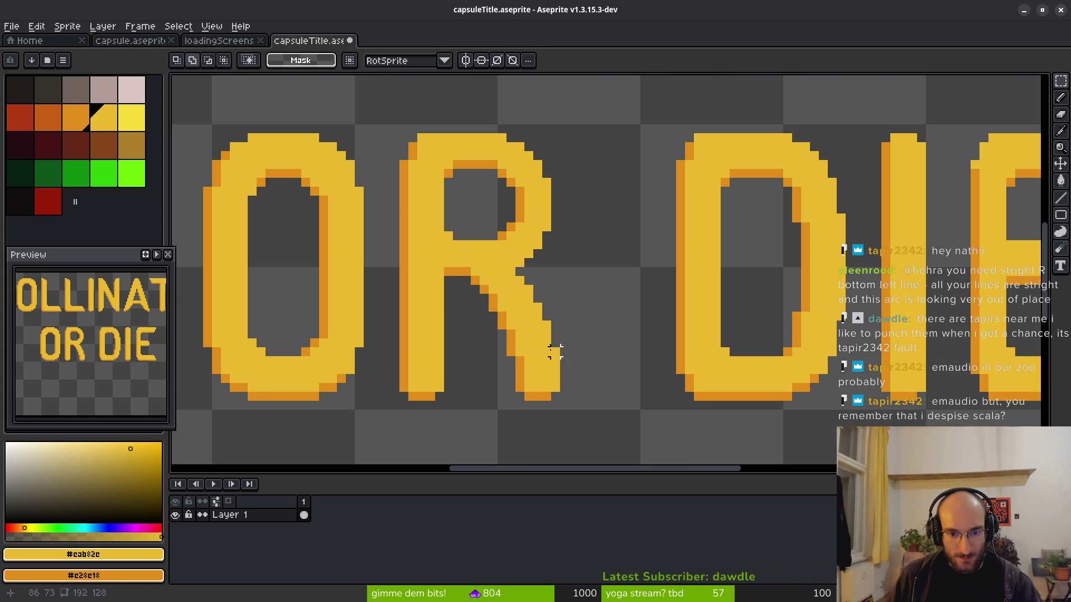
left_click_drag(496, 328, 606, 403)
key("Right")
key("ctrl+d")
Erase the R's diagonal leg and its junction pixel, leaving a P.
key("e")
scroll(597, 358, "up", 2)
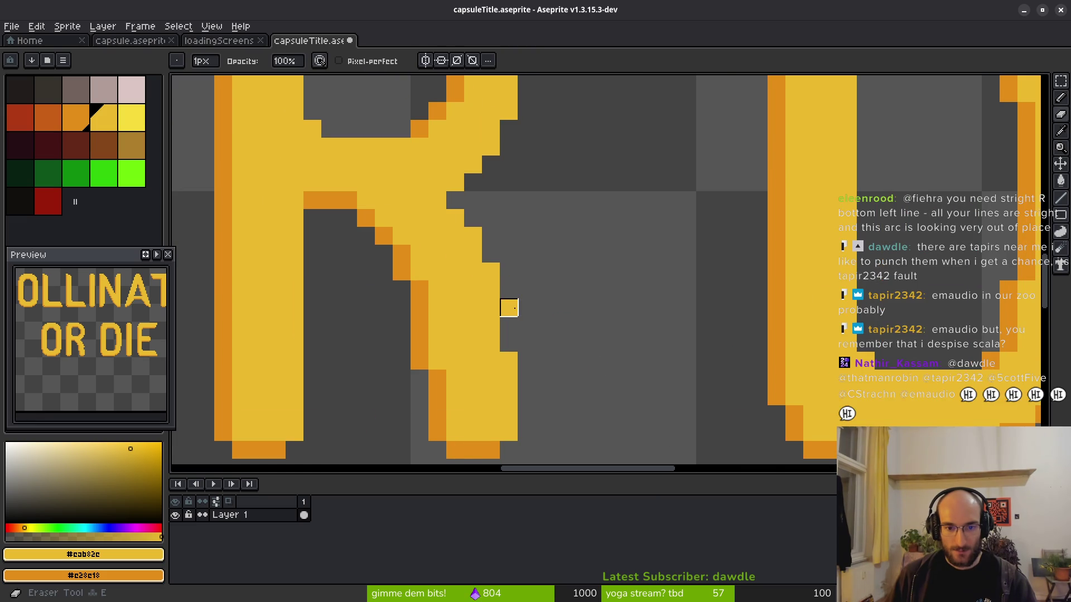
scroll(527, 307, "down", 3)
left_click(516, 273)
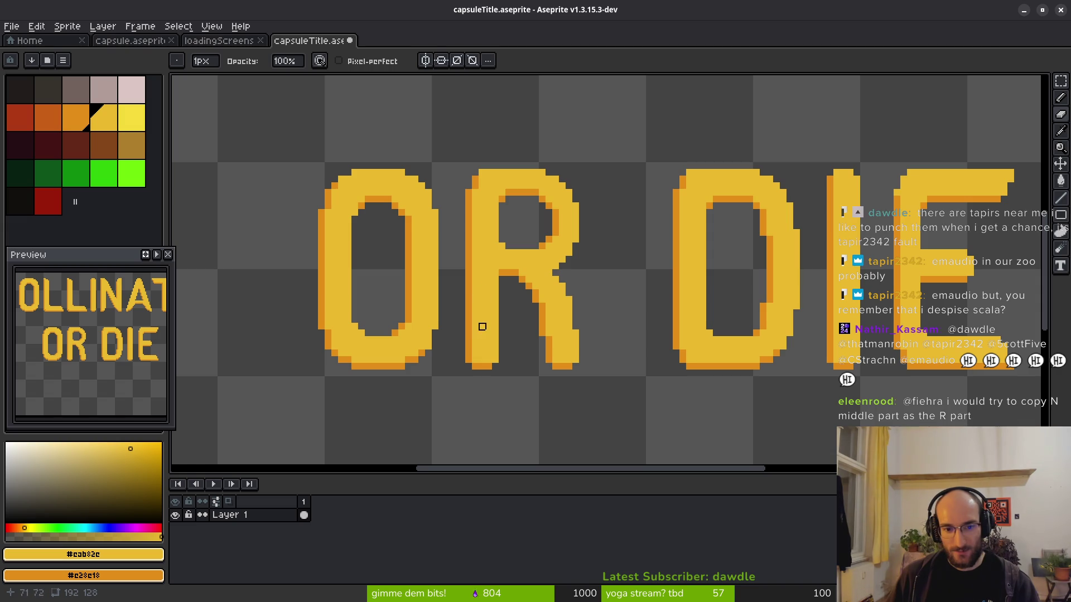
scroll(488, 310, "down", 1)
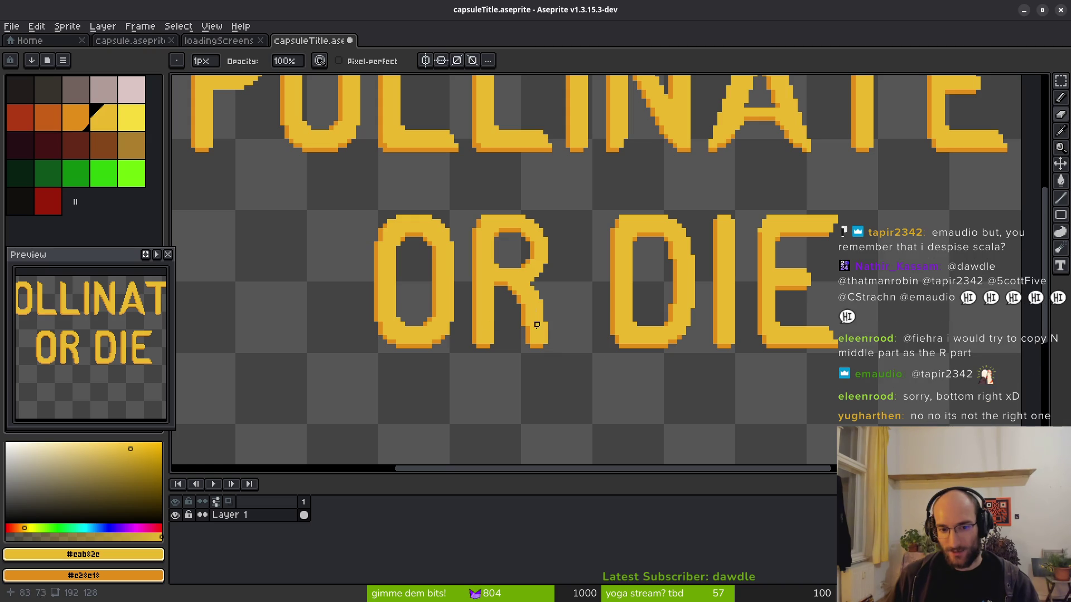
scroll(529, 315, "up", 3)
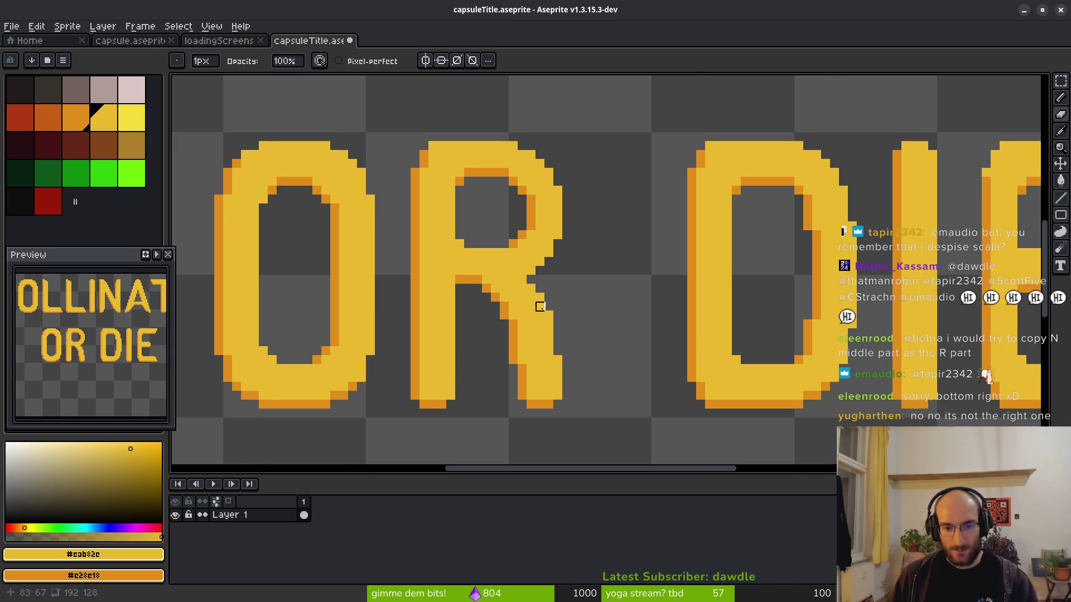
key("e")
mouse_move(501, 306)
left_mouse_down()
mouse_move(548, 352)
mouse_move(521, 351)
mouse_move(479, 303)
left_mouse_up()
Draw a short yellow vertical stub below the P's bowl.
key("b")
left_click(551, 285)
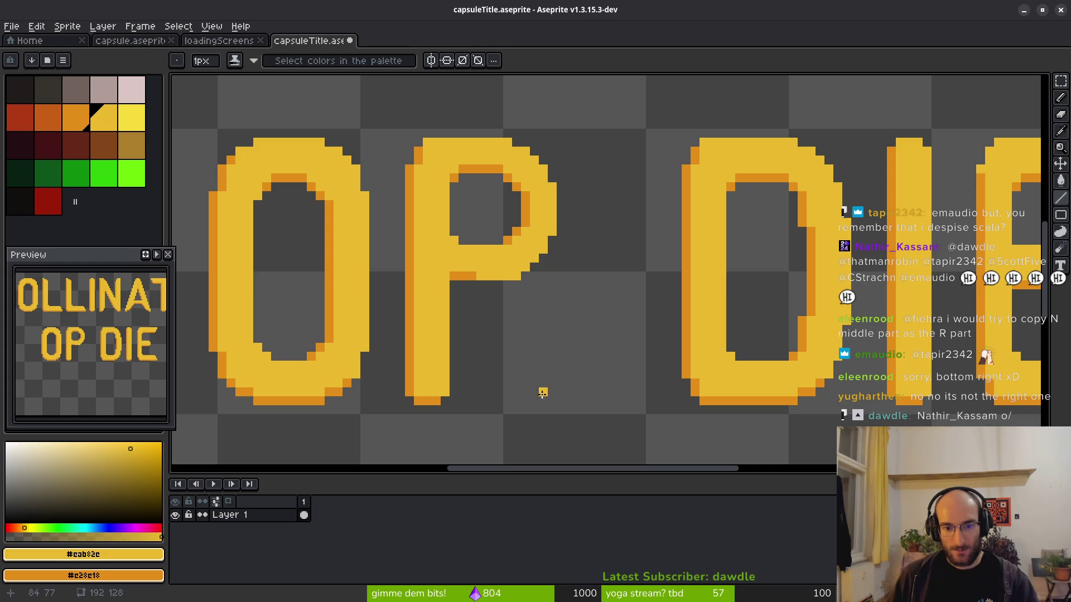
left_click_drag(552, 255, 552, 388)
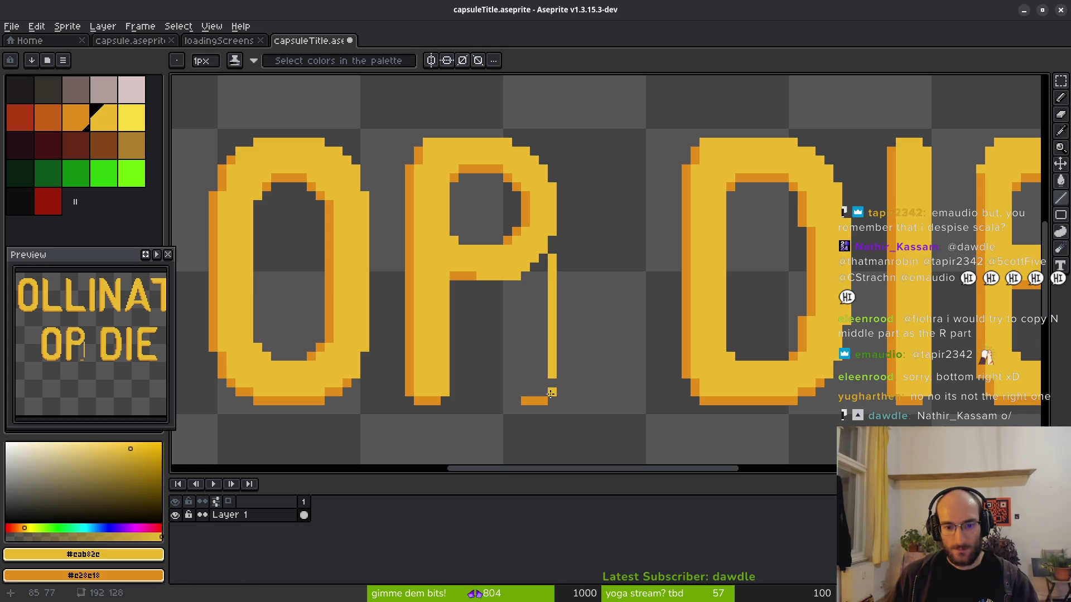
left_click_drag(553, 349, 560, 287)
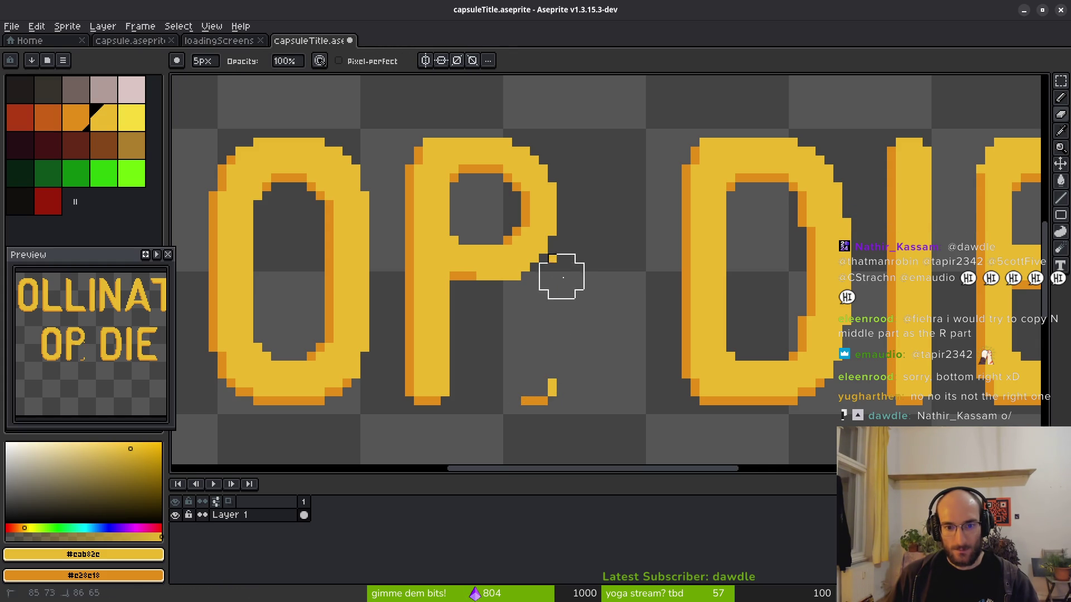
Draw two parallel diagonal lines from the bowl to the stub as the leg outline.
key("l")
left_click_drag(552, 380, 507, 283)
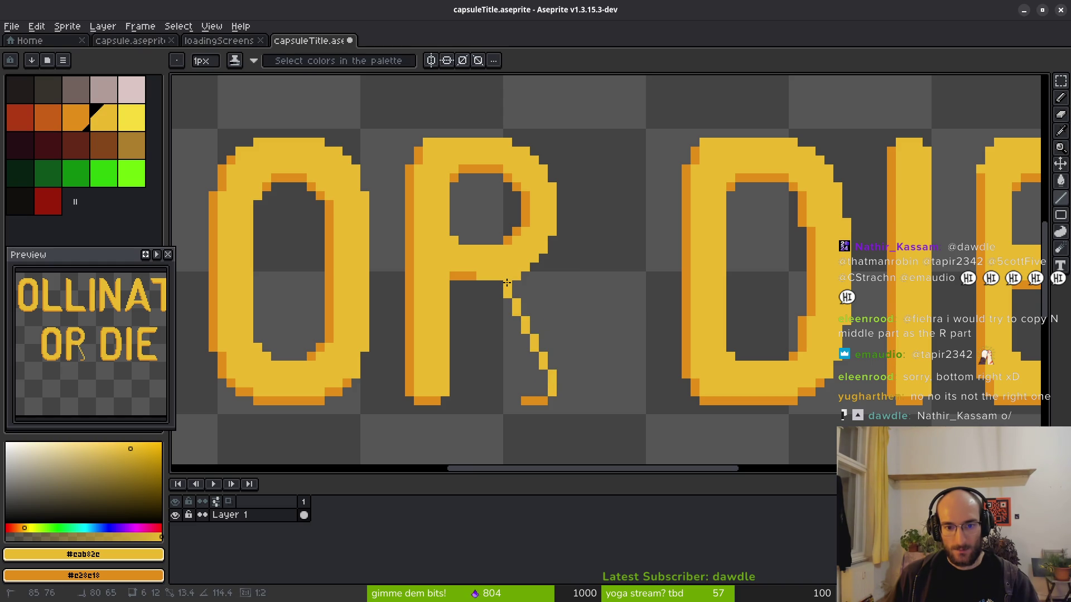
mouse_move(516, 391)
left_mouse_down()
mouse_move(495, 318)
mouse_move(461, 284)
left_mouse_up()
scroll(600, 349, "down", 3)
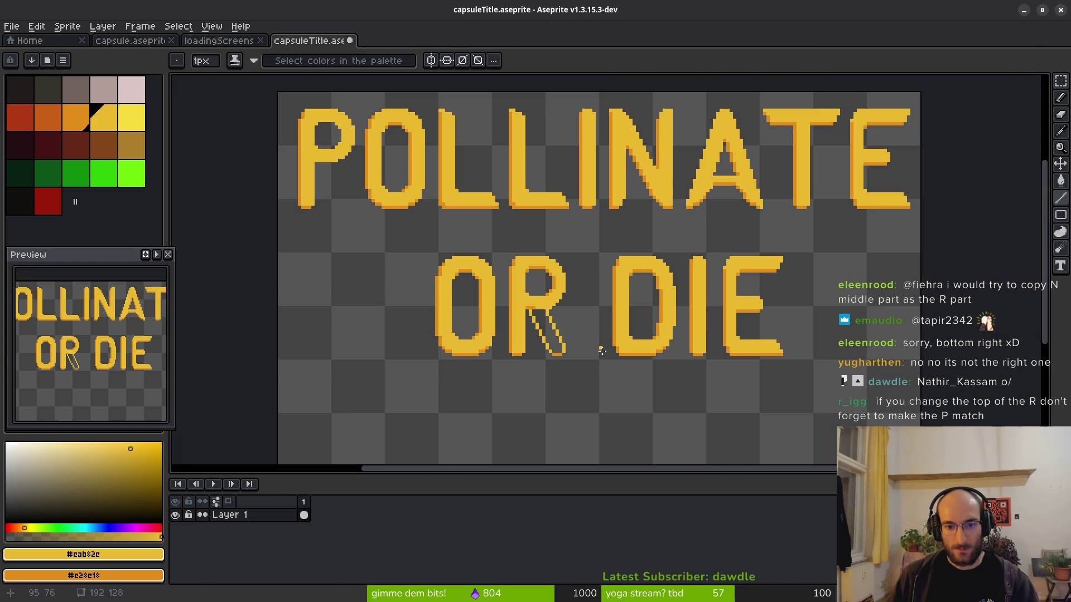
scroll(562, 338, "up", 2)
Fill between the two diagonals with yellow to make a solid leg.
key("g")
left_click(535, 333)
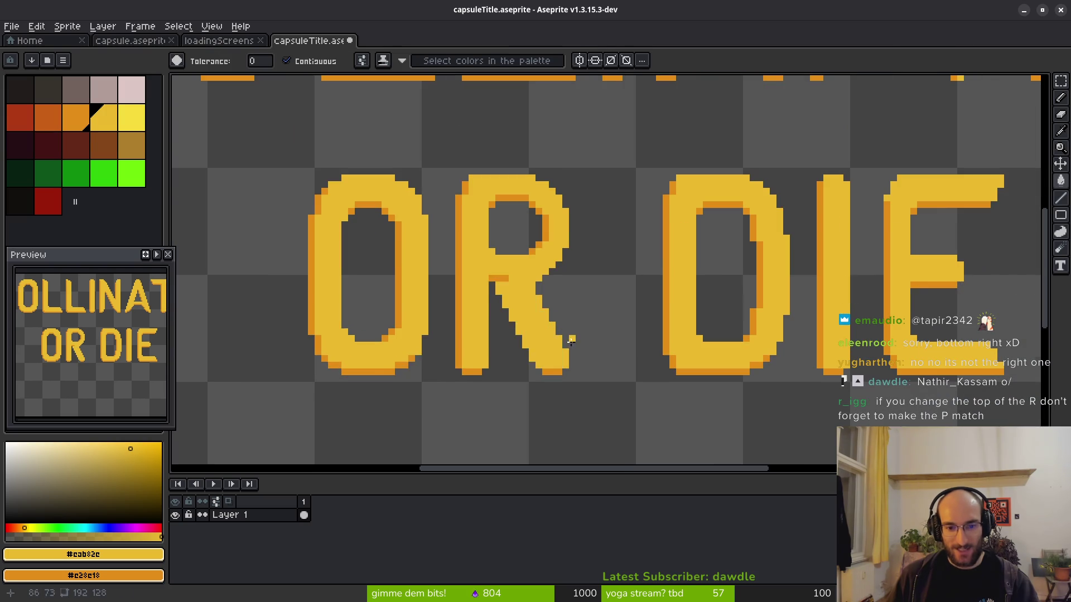
scroll(557, 357, "down", 2)
scroll(588, 379, "up", 2)
key("b")
scroll(432, 243, "down", 1)
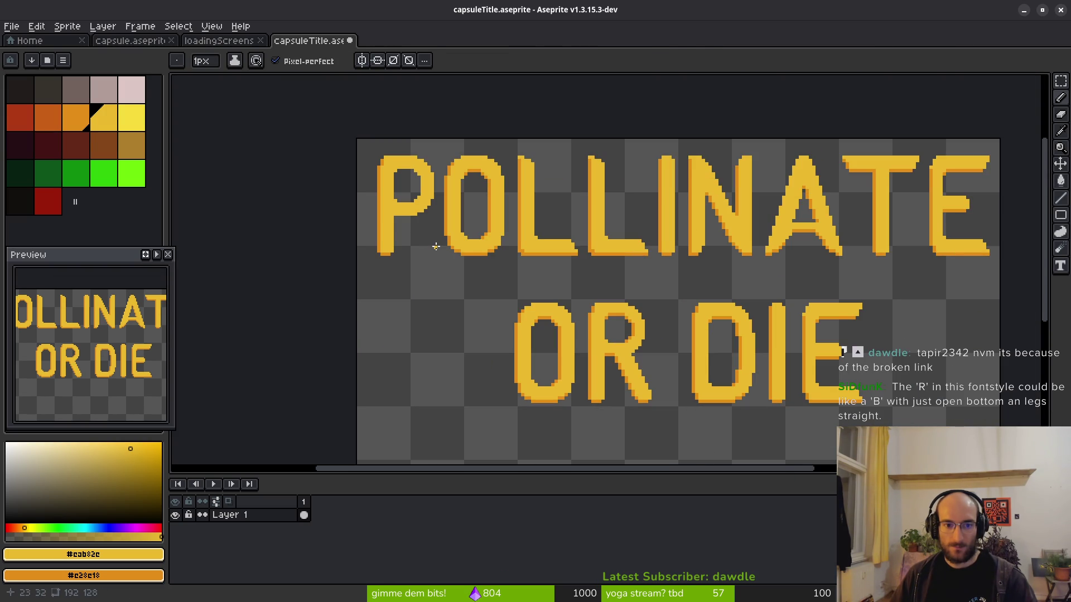
Copy POLLINATE's first P down to the left of OR DIE.
key("m")
mouse_move(359, 140)
left_mouse_down()
mouse_move(370, 210)
mouse_move(430, 282)
left_mouse_up()
left_click(378, 170)
left_click_drag(357, 139, 438, 282)
mouse_move(400, 187)
left_mouse_down()
mouse_move(441, 357)
mouse_move(394, 196)
left_mouse_up()
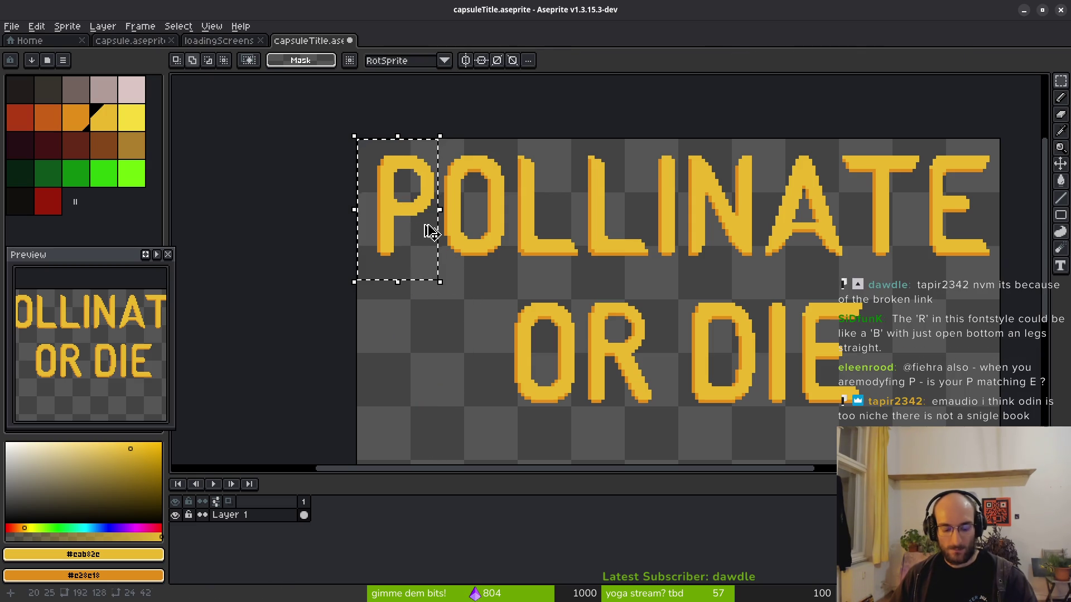
left_click_drag(410, 234, 452, 367)
key("ctrl+d")
Delete the R, move the copied P beside the O, then delete that P too.
left_click_drag(574, 291, 674, 431)
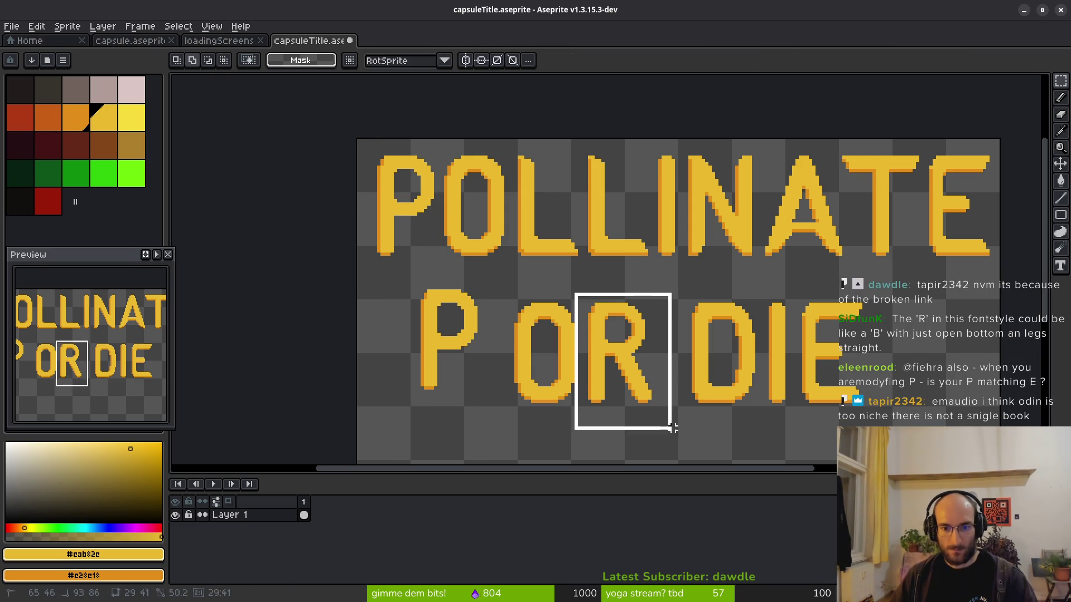
key("Delete")
left_click_drag(402, 281, 496, 436)
left_click_drag(453, 359, 619, 368)
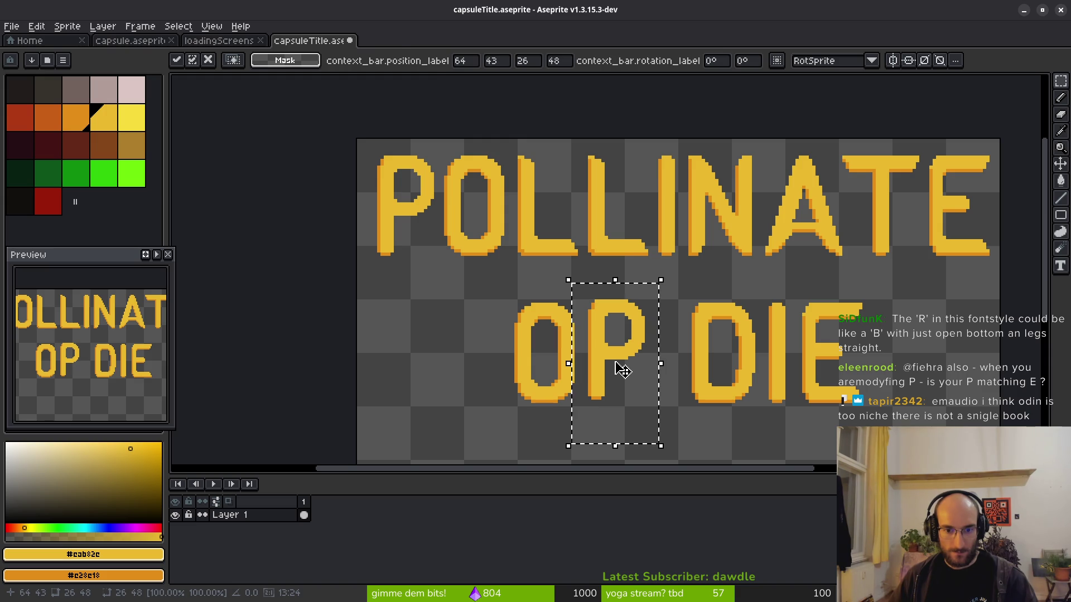
key("ctrl+d")
left_click_drag(578, 276, 672, 425)
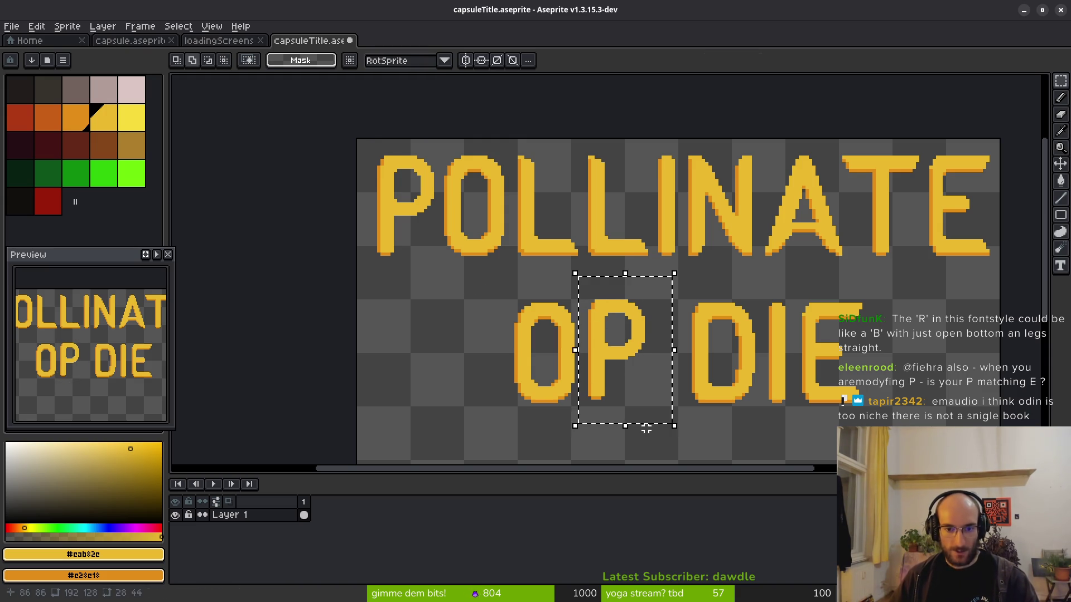
key("Delete")
Pick the orange outline colour and shade the letter's top inner edge, undoing one stroke.
scroll(514, 310, "up", 4)
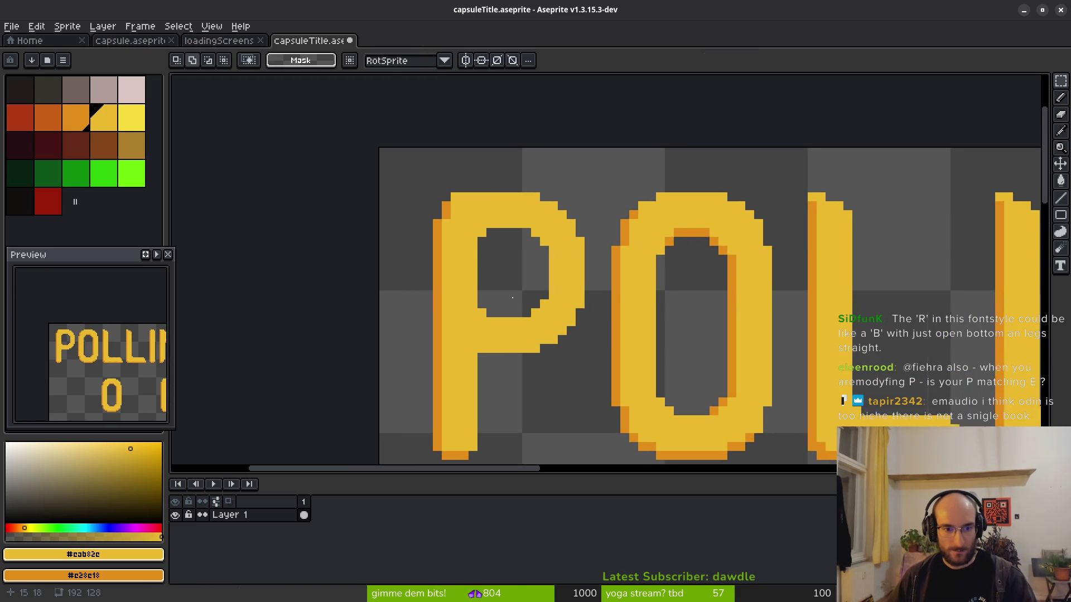
key("b")
left_click(446, 228, "alt")
scroll(454, 234, "up", 2)
left_click(428, 201)
left_click_drag(430, 205, 517, 204)
mouse_move(565, 251)
left_mouse_down()
mouse_move(565, 362)
mouse_move(565, 251)
left_mouse_up()
key("ctrl+z")
Shade the P bowl's inner right edge, lower curve and bottom edge orange.
left_click(565, 341)
left_click(547, 360)
left_click(529, 378)
scroll(581, 375, "down", 5)
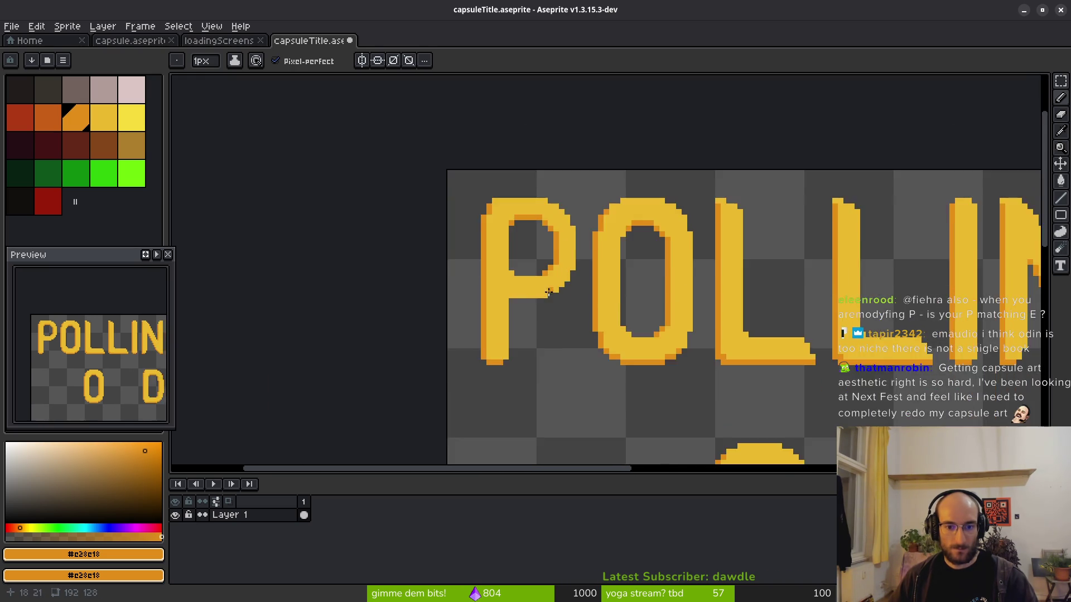
scroll(548, 289, "up", 2)
left_click_drag(436, 283, 549, 284)
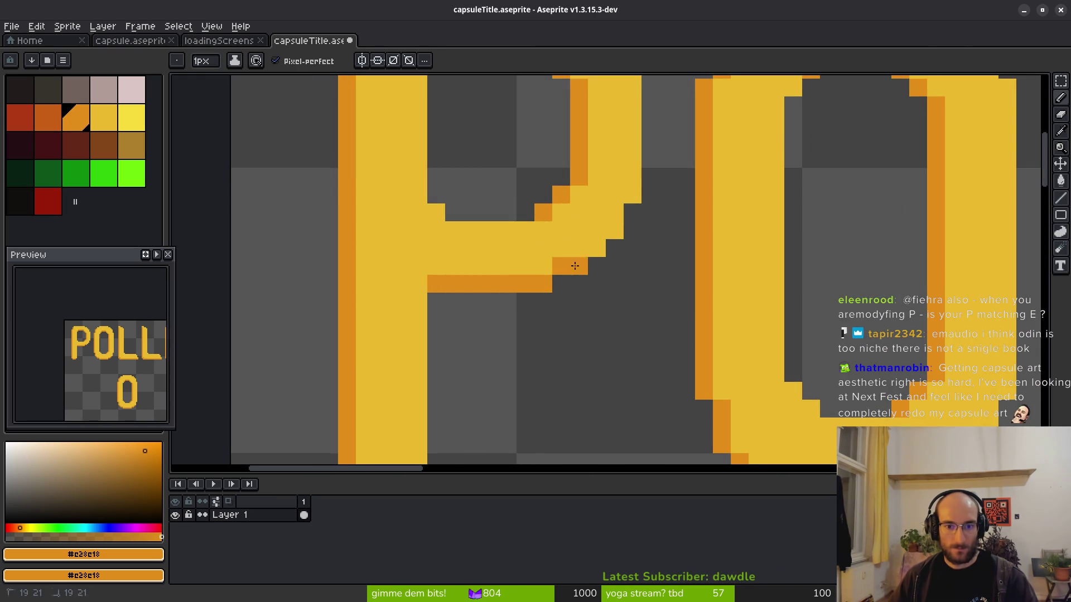
scroll(645, 285, "down", 4)
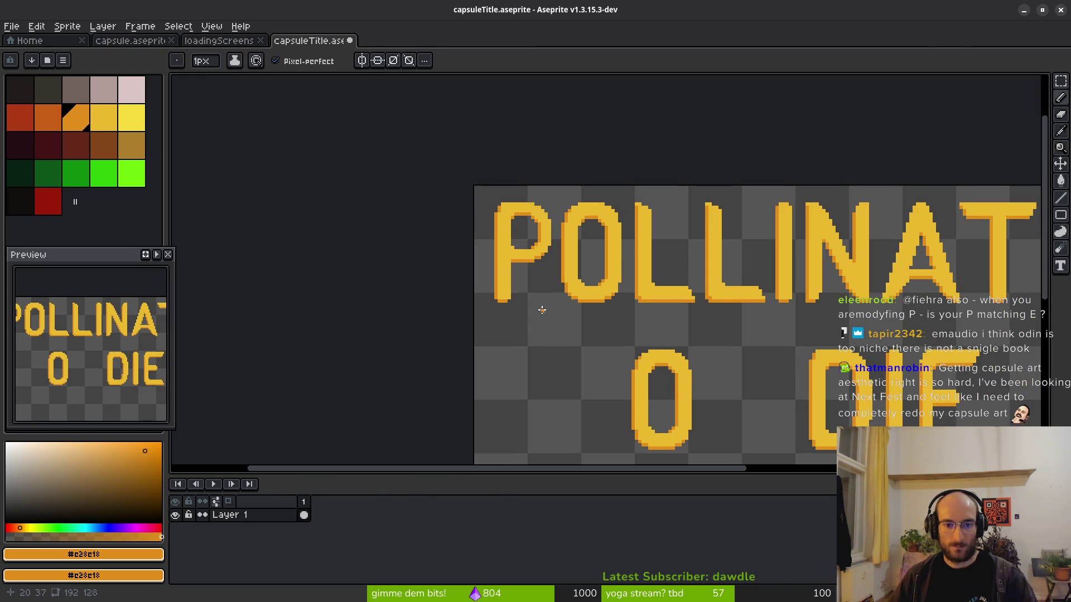
Copy the reworked POLLINATE P down beside the O in place of the R.
left_click_drag(525, 309, 502, 277)
key("m")
left_click_drag(437, 149, 524, 282)
left_click_drag(498, 186, 709, 334)
key("ctrl+d")
scroll(710, 335, "up", 4)
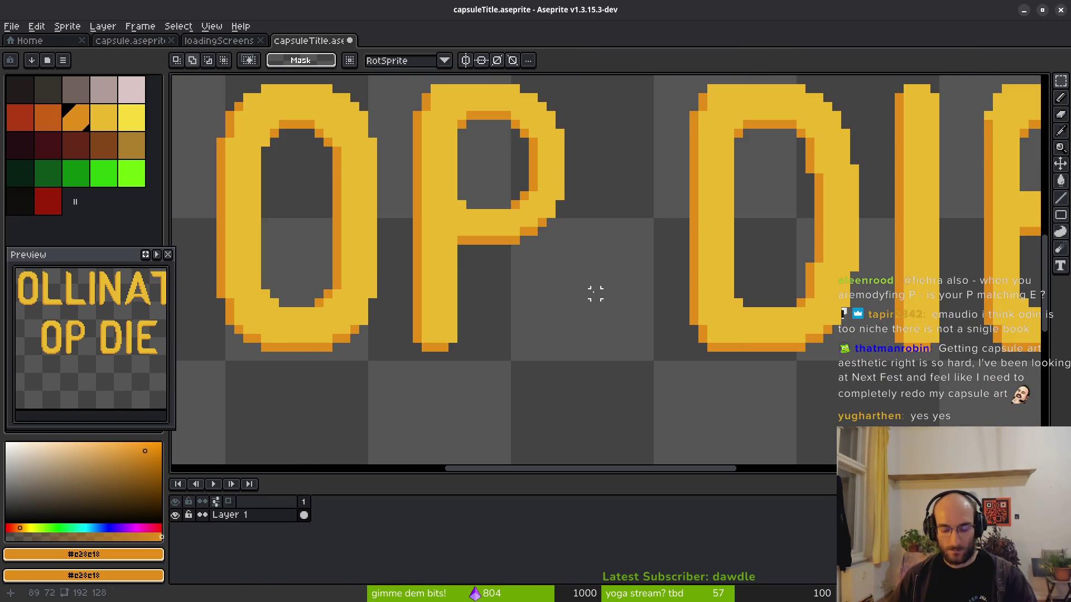
key("i")
left_click(506, 223)
key("b")
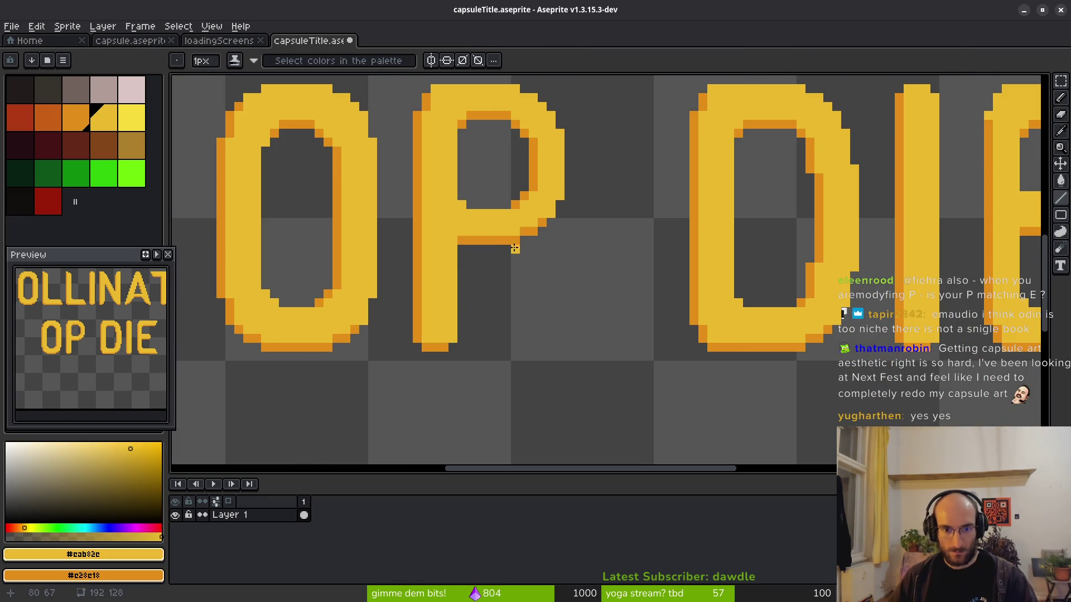
left_click_drag(515, 249, 570, 353)
left_click(551, 347)
left_click(540, 340)
left_click_drag(538, 342, 496, 246)
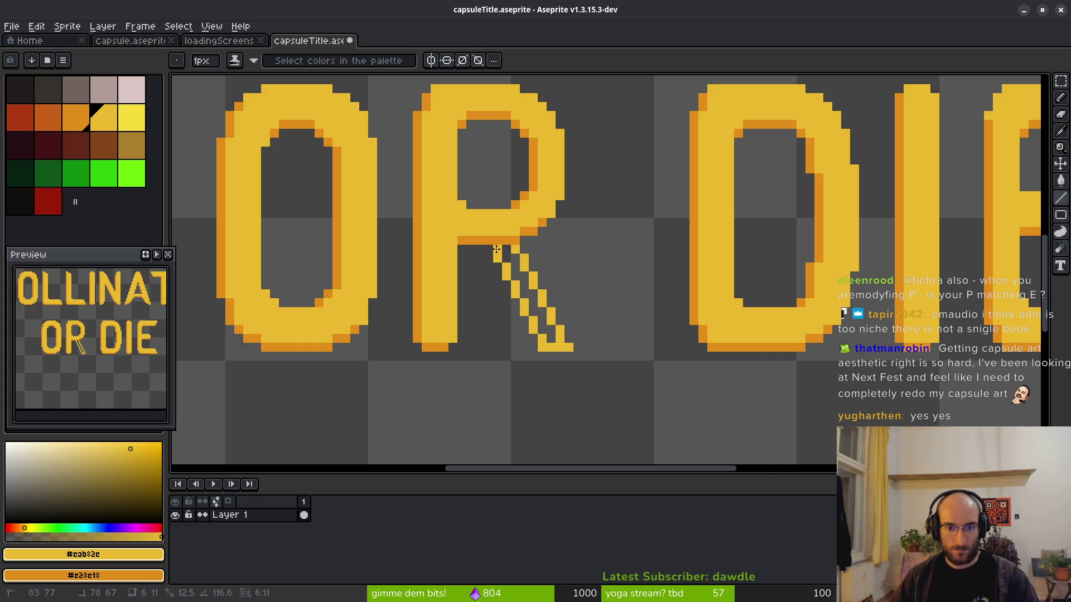
mouse_move(533, 337)
left_mouse_down()
mouse_move(485, 249)
mouse_move(549, 333)
mouse_move(505, 249)
left_mouse_up()
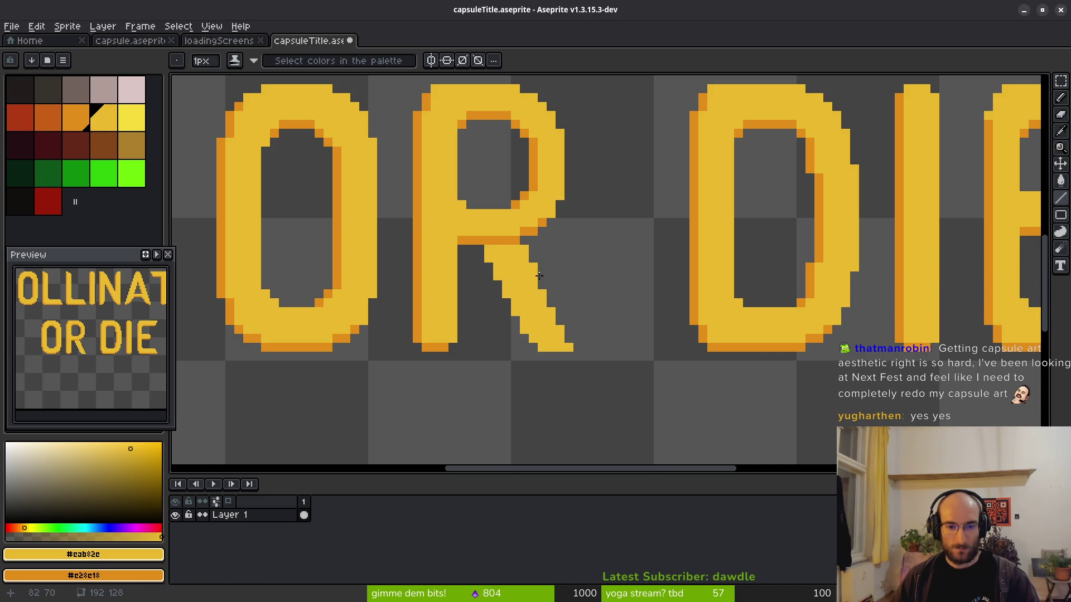
left_click_drag(549, 304, 570, 338)
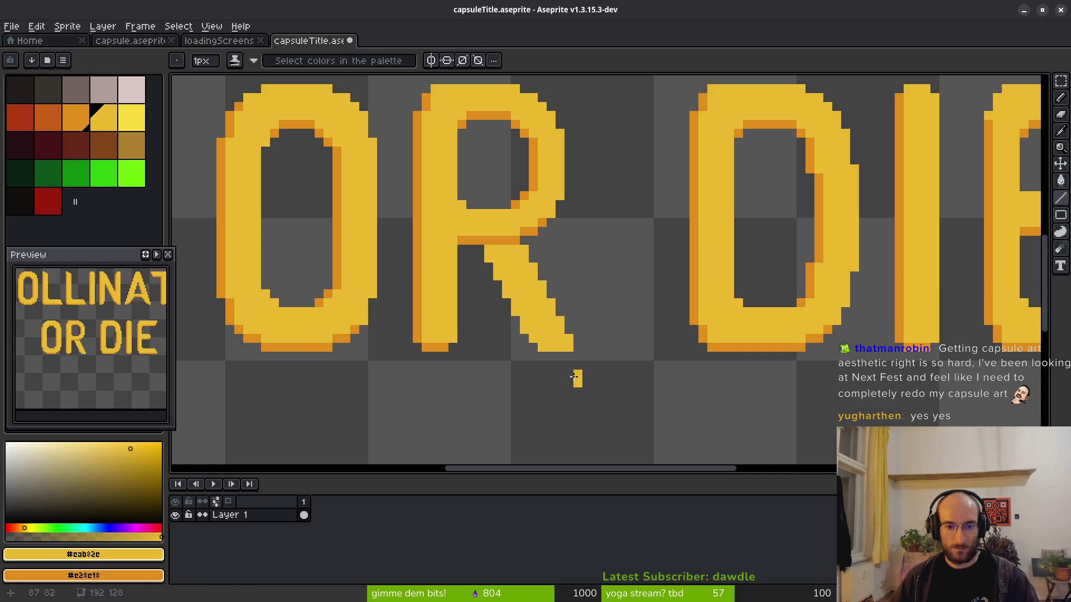
scroll(574, 381, "down", 3)
scroll(584, 323, "up", 2)
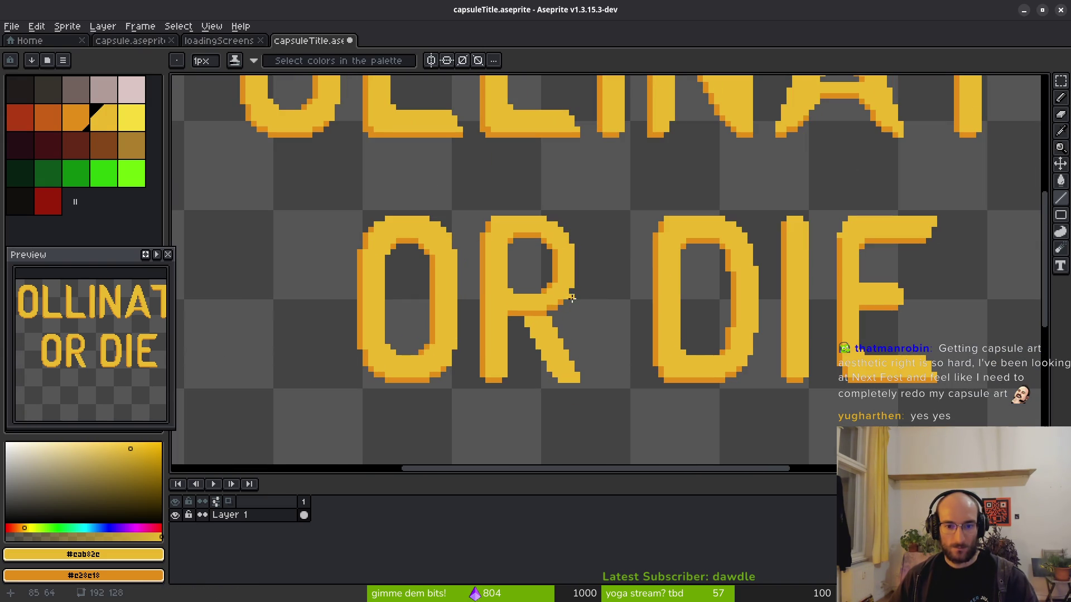
scroll(588, 340, "up", 2)
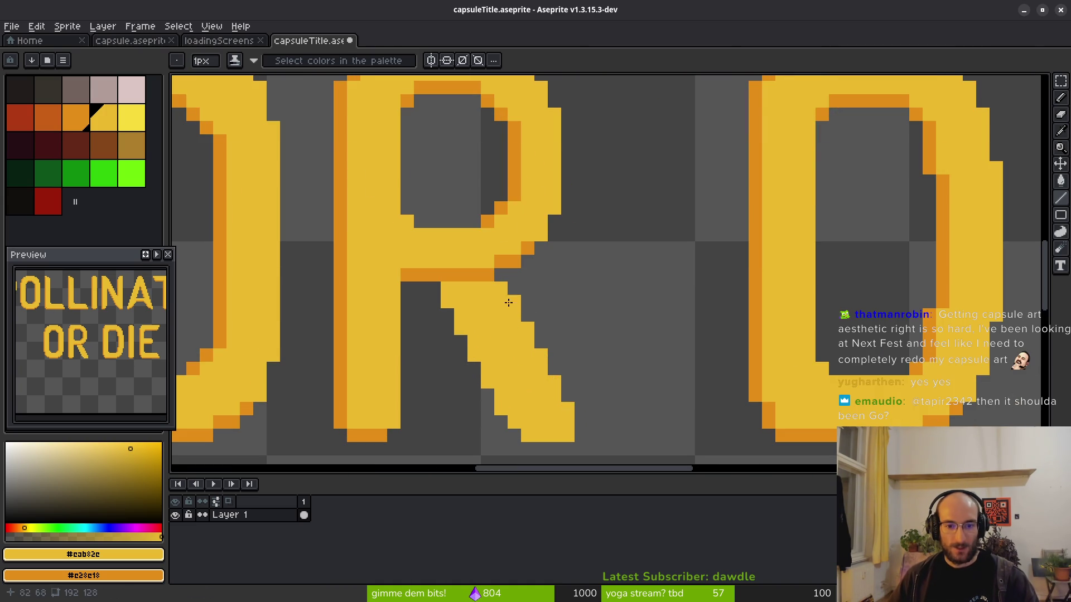
scroll(585, 323, "down", 3)
scroll(569, 310, "up", 1)
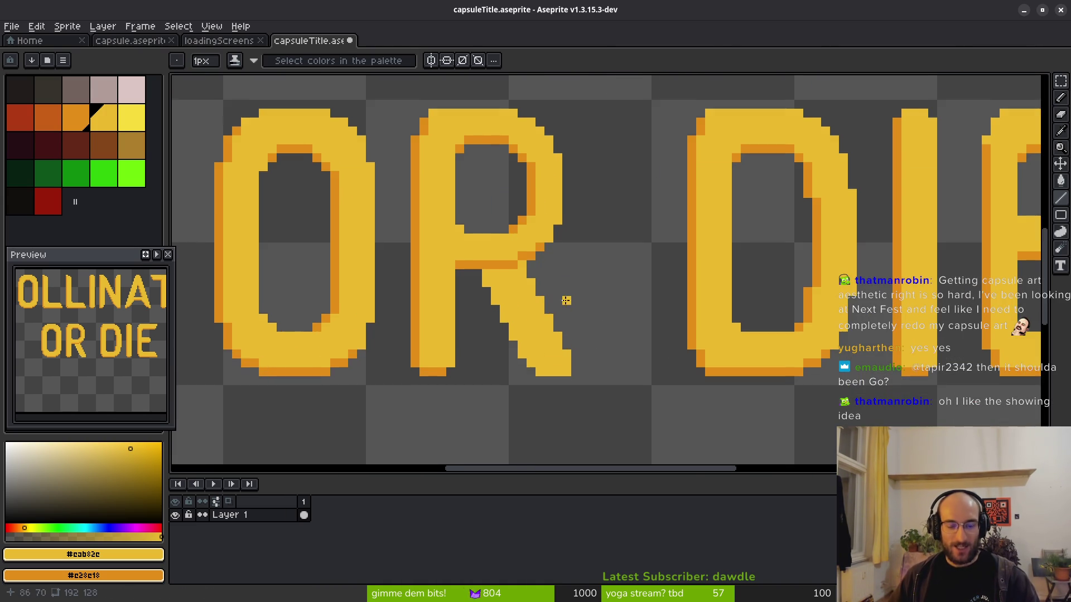
scroll(566, 334, "down", 1)
scroll(575, 351, "down", 2)
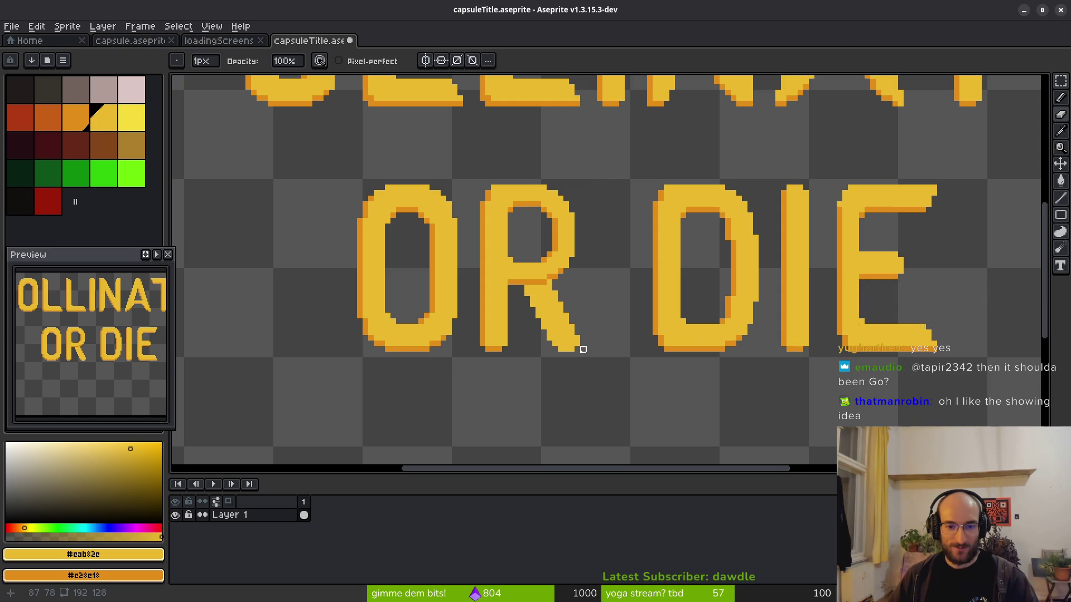
Erase the stray pixel on the R's leg, then pan across OR DIE to review.
scroll(582, 349, "up", 2)
key("f")
key("e")
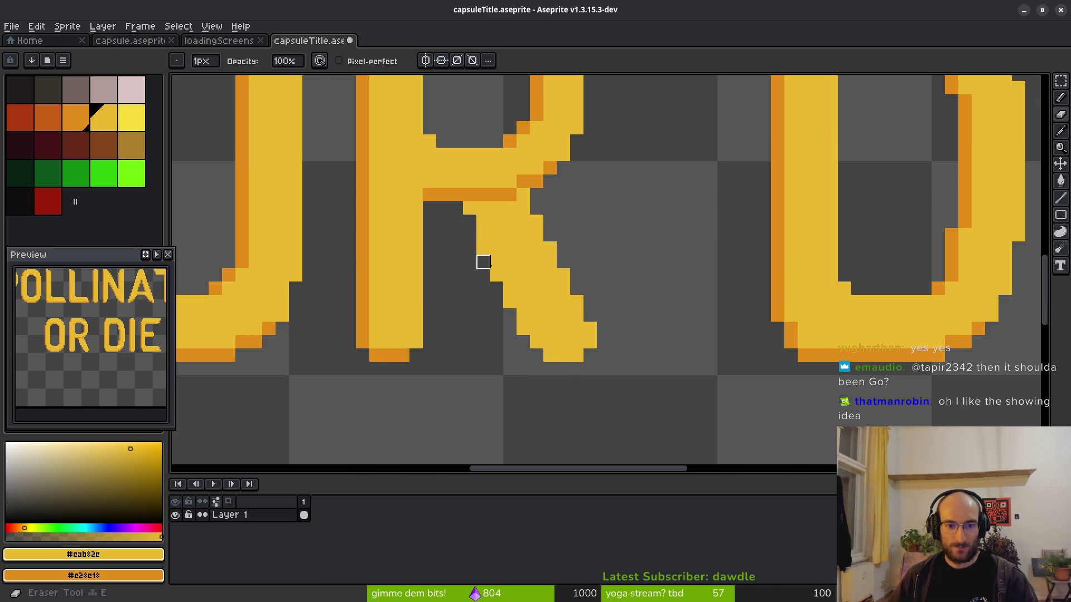
left_click(523, 329)
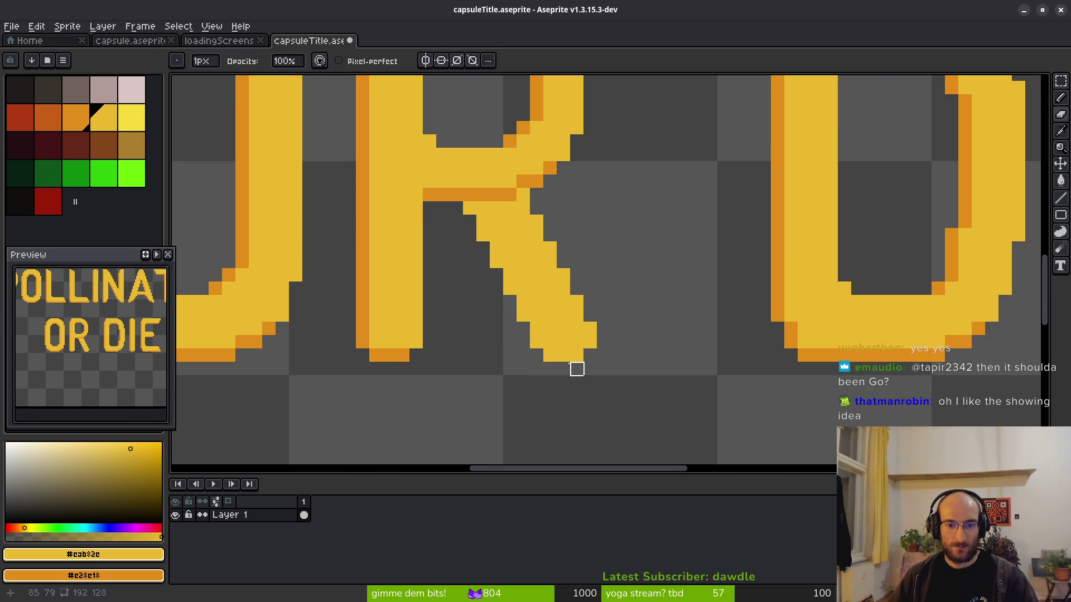
scroll(578, 346, "down", 5)
scroll(602, 341, "up", 5)
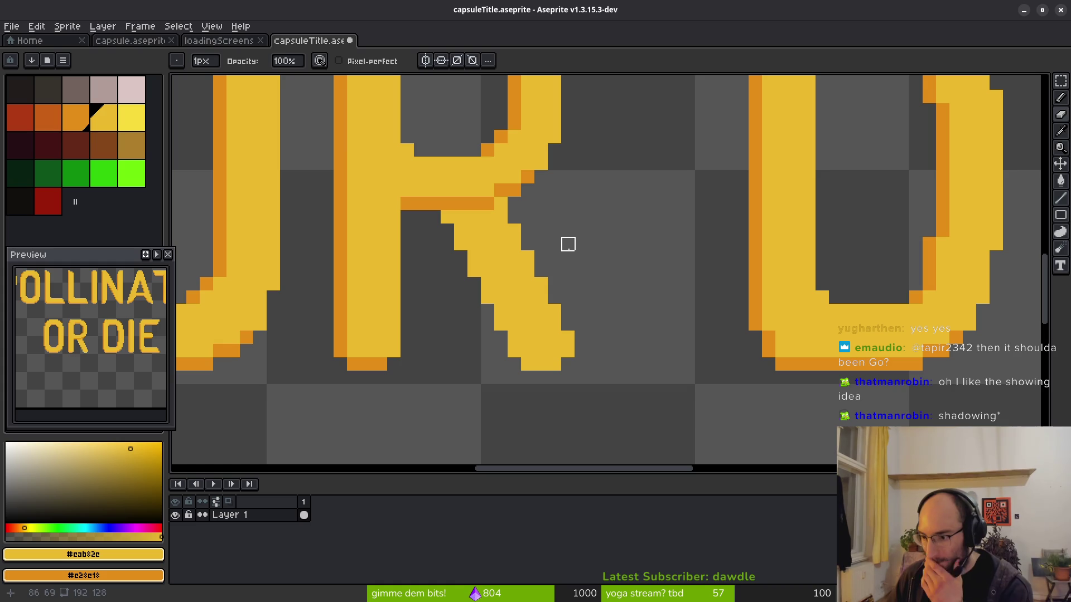
left_click_drag(621, 298, 701, 278)
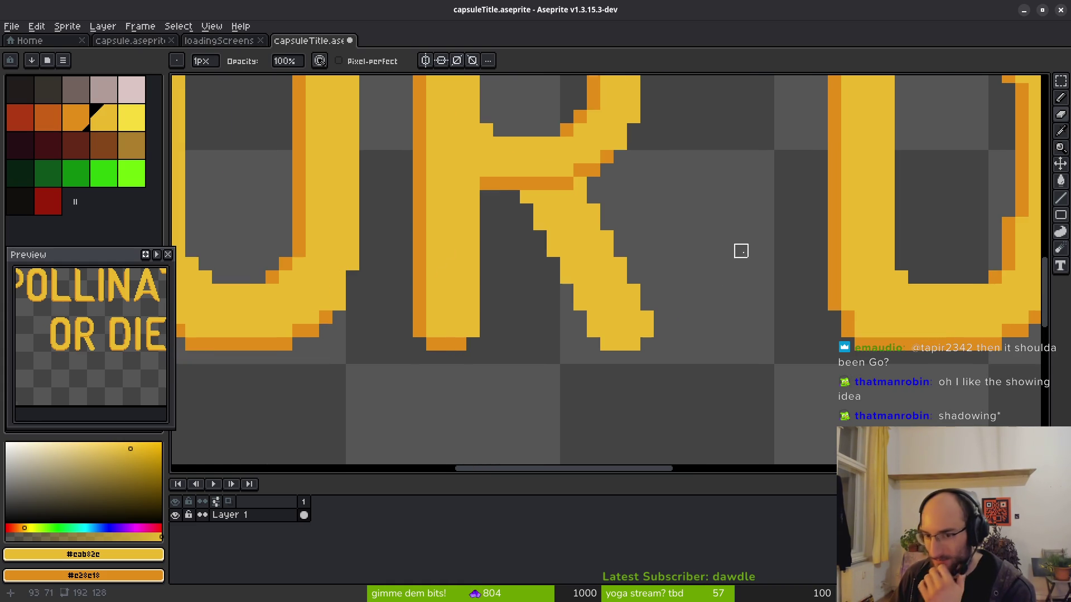
scroll(727, 263, "down", 3)
scroll(691, 258, "up", 1)
scroll(617, 296, "down", 1)
scroll(561, 287, "up", 2)
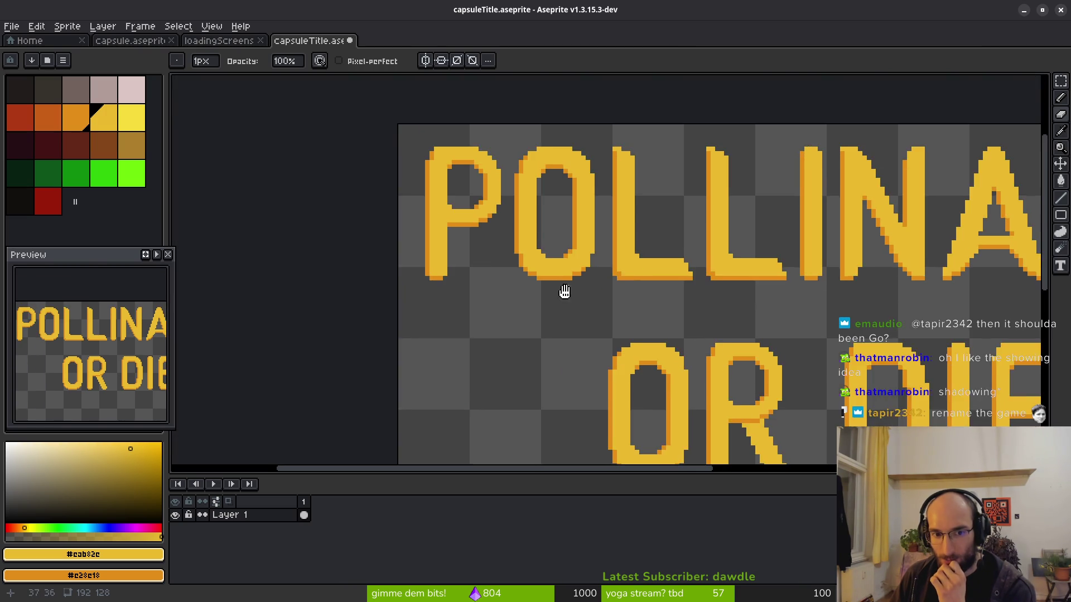
scroll(561, 287, "right", 5)
scroll(729, 318, "down", 2)
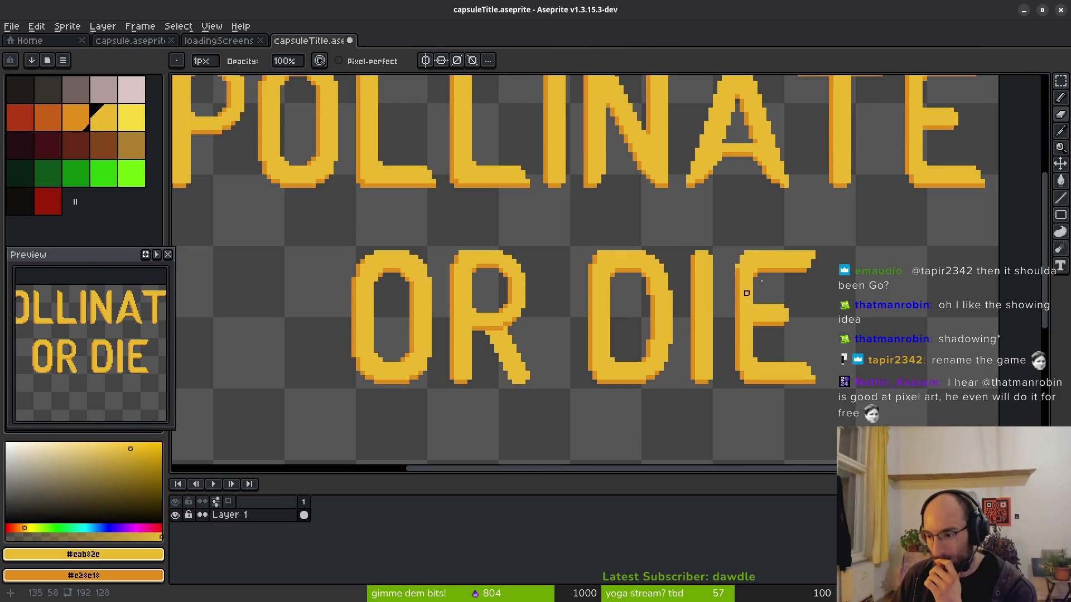
scroll(751, 316, "down", 1)
scroll(751, 316, "right", 1)
Marquee the E and drag it far left to the start of the second line.
key("m")
left_click_drag(647, 200, 762, 396)
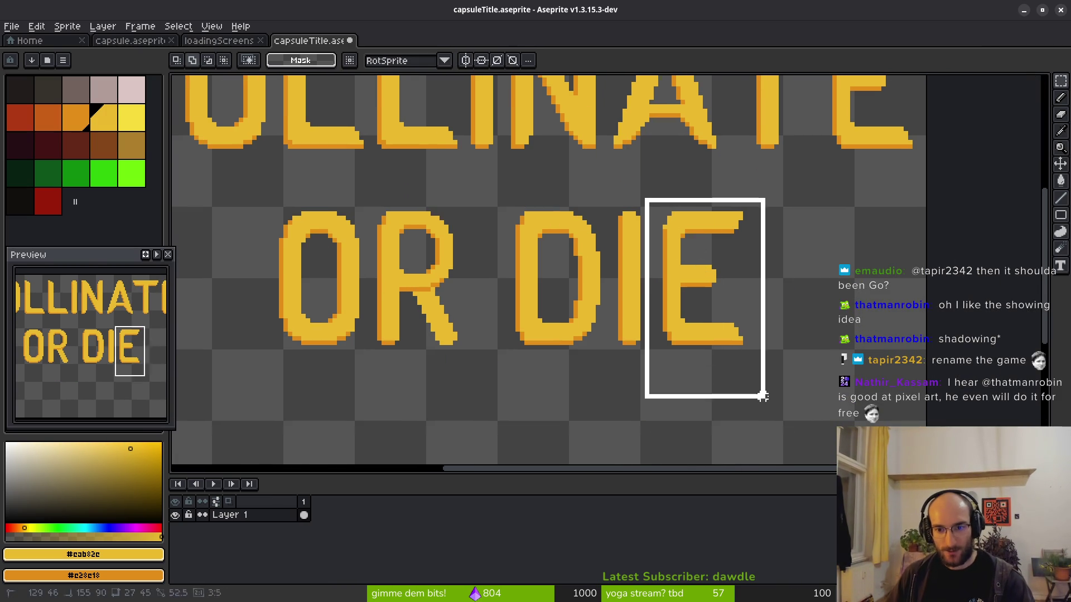
scroll(759, 394, "up", 1)
scroll(760, 395, "left", 1)
mouse_move(863, 350)
left_mouse_down()
mouse_move(246, 260)
mouse_move(299, 143)
mouse_move(306, 160)
mouse_move(297, 167)
mouse_move(266, 162)
mouse_move(294, 167)
mouse_move(294, 266)
mouse_move(279, 167)
mouse_move(296, 167)
mouse_move(310, 330)
left_mouse_up()
scroll(385, 359, "down", 2)
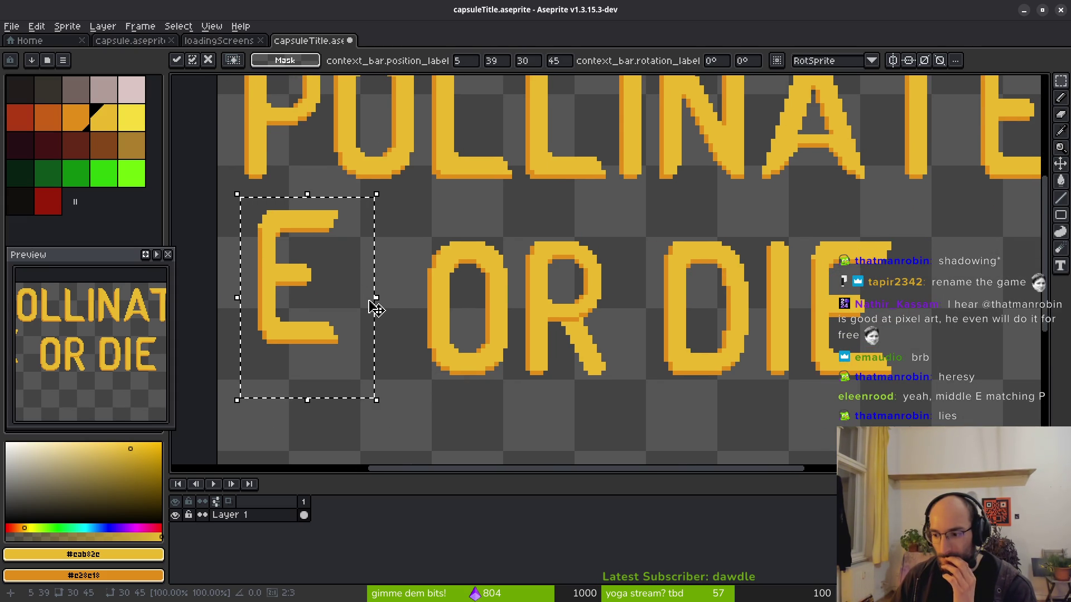
scroll(400, 335, "left", 1)
key("ctrl+d")
Lower the E's middle bar by one pixel.
scroll(317, 310, "up", 2)
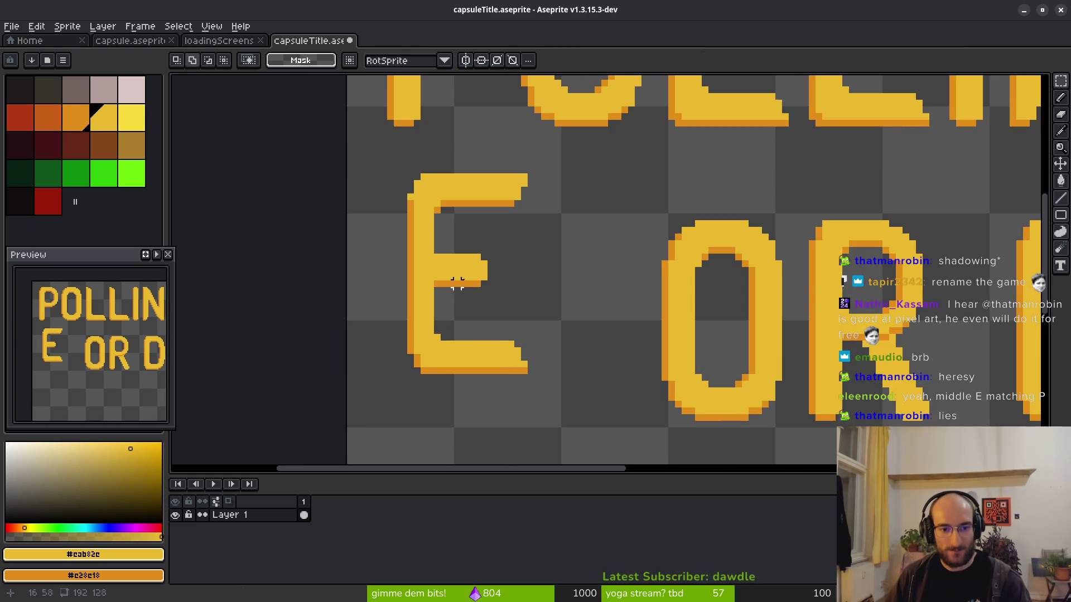
scroll(444, 249, "up", 2)
mouse_move(426, 239)
left_mouse_down()
mouse_move(550, 311)
mouse_move(550, 335)
left_mouse_up()
key("Down")
key("ctrl+d")
Reselect the E and fine-position it just before 'OR DIE'.
scroll(663, 318, "down", 4)
scroll(681, 357, "up", 2)
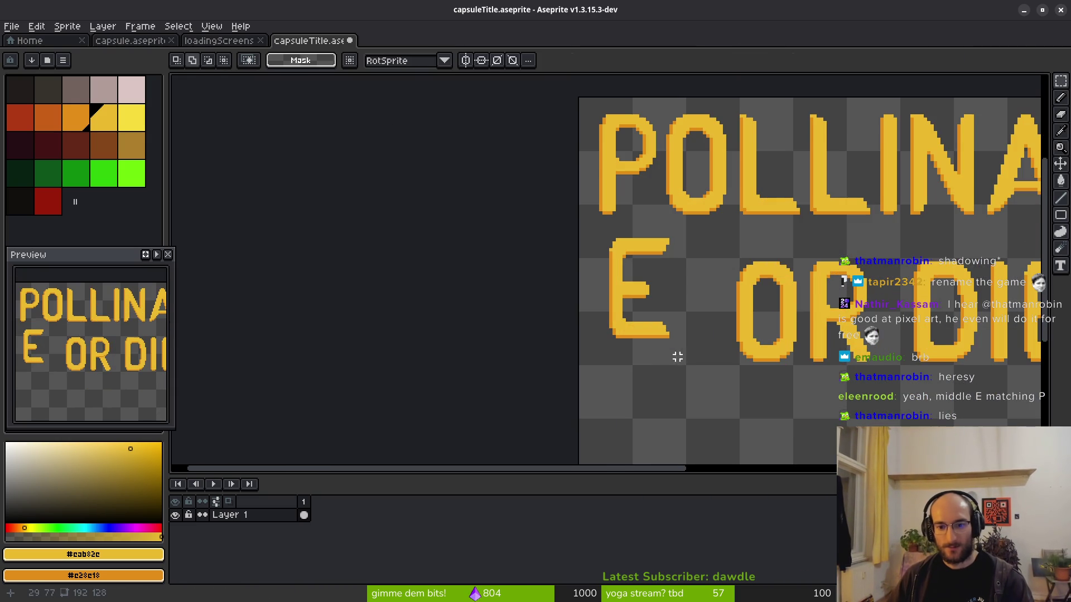
left_click_drag(574, 228, 676, 335)
mouse_move(590, 334)
left_mouse_down()
mouse_move(574, 208)
mouse_move(587, 330)
left_mouse_up()
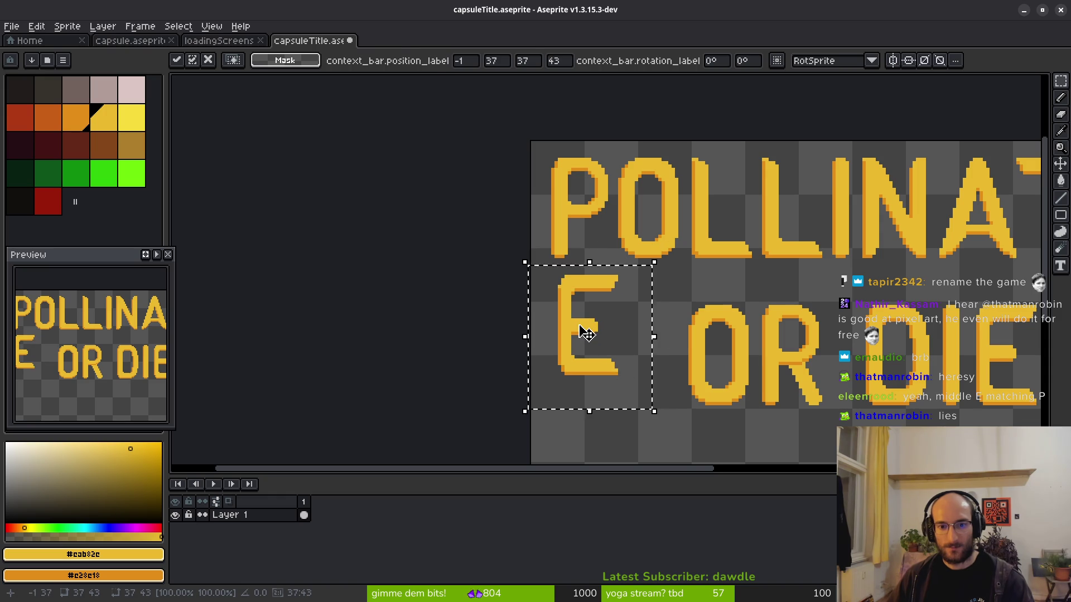
key("ctrl+d")
Raise the E's middle bar back up by one pixel.
scroll(638, 299, "right", 2)
scroll(702, 332, "up", 2)
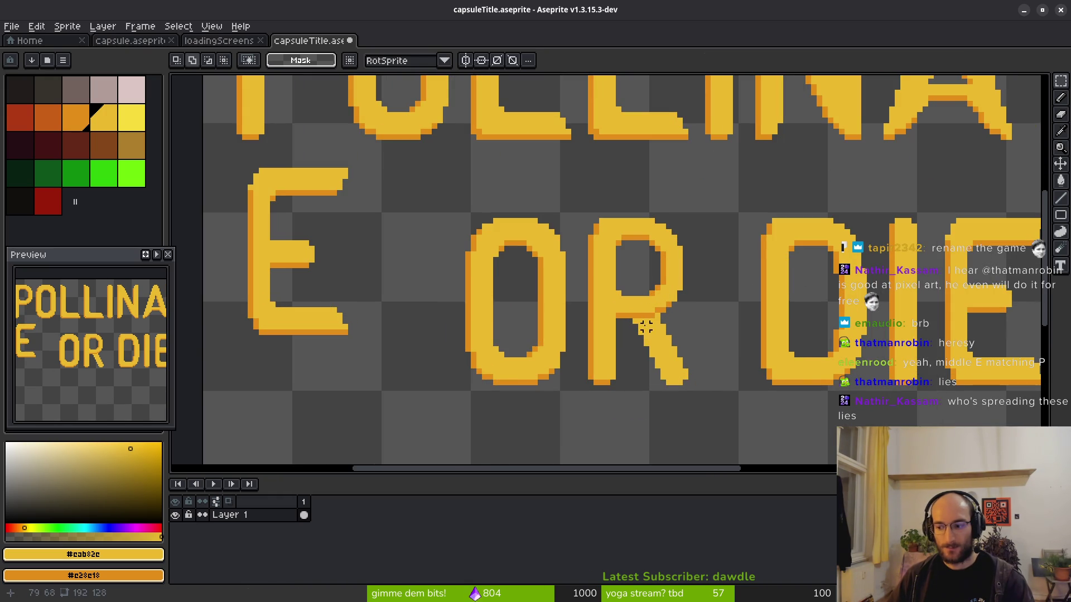
scroll(646, 323, "down", 2)
scroll(611, 346, "up", 2)
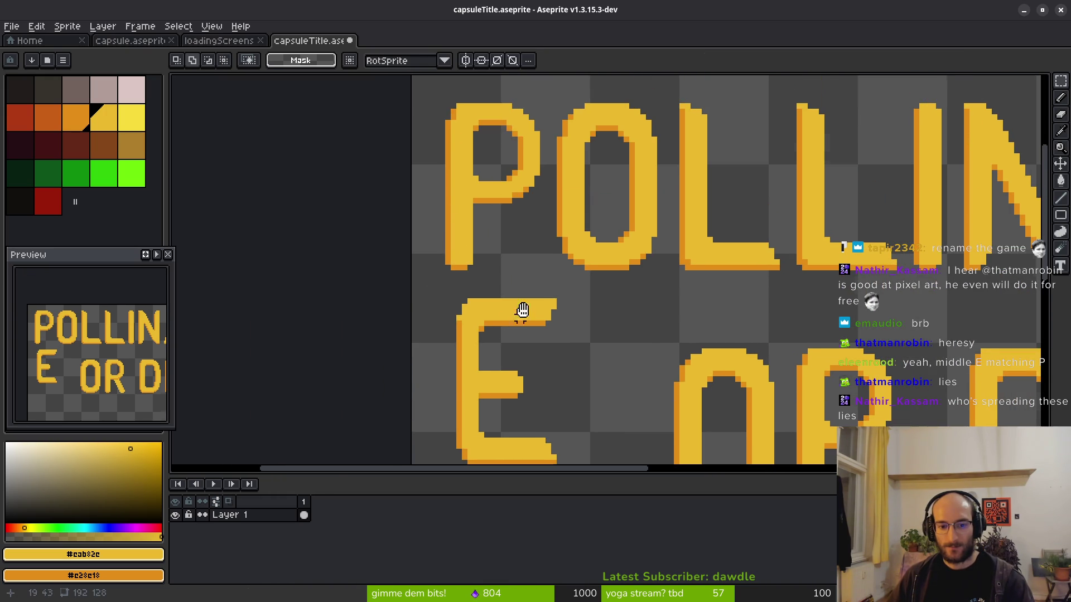
scroll(516, 304, "up", 1)
mouse_move(480, 298)
left_mouse_down()
mouse_move(545, 359)
mouse_move(577, 356)
left_mouse_up()
scroll(575, 354, "up", 1)
key("Up")
key("ctrl+d")
scroll(508, 301, "down", 2)
scroll(514, 284, "up", 2)
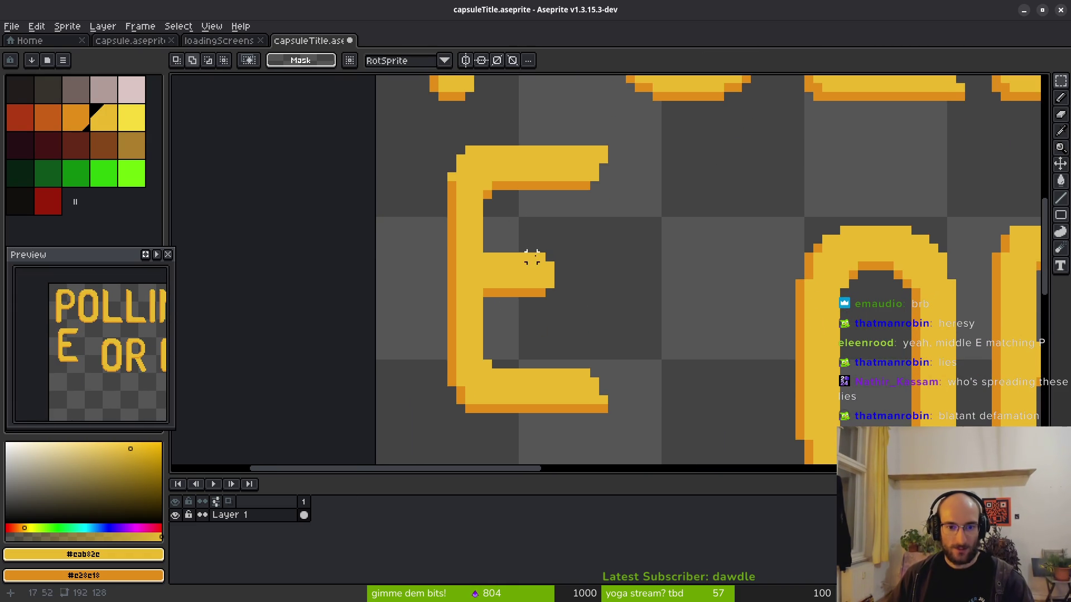
With the Pencil, add yellow and orange shading pixels along the E's spine, undoing misplaced yellow ones.
scroll(534, 223, "up", 2)
left_click_drag(482, 330, 531, 350)
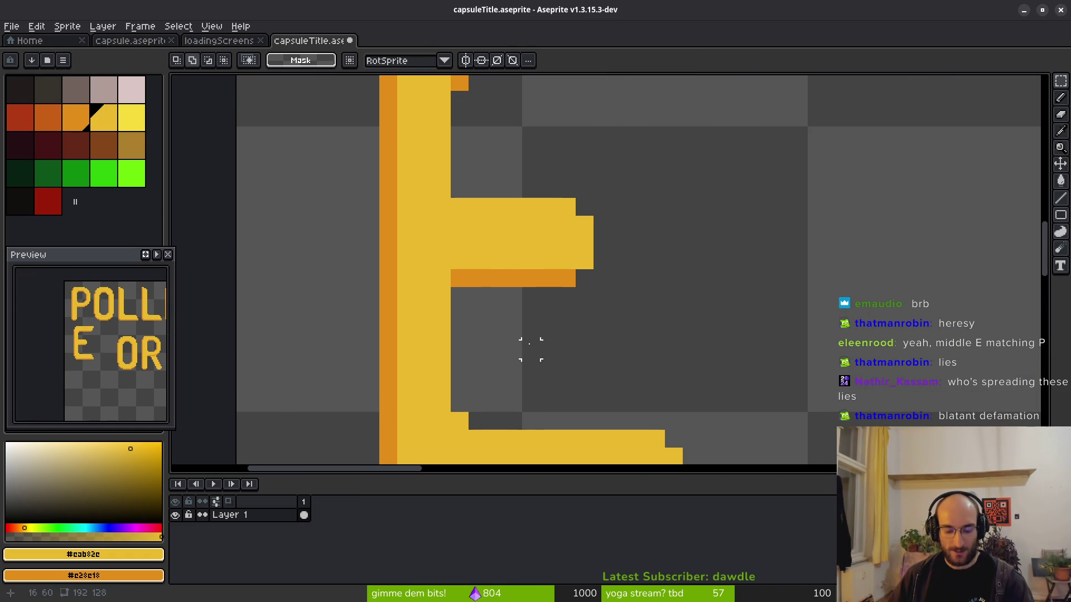
key("b")
left_click(473, 390)
key("ctrl+z")
right_click(477, 349)
left_click(482, 316)
key("ctrl+z")
left_click(479, 177)
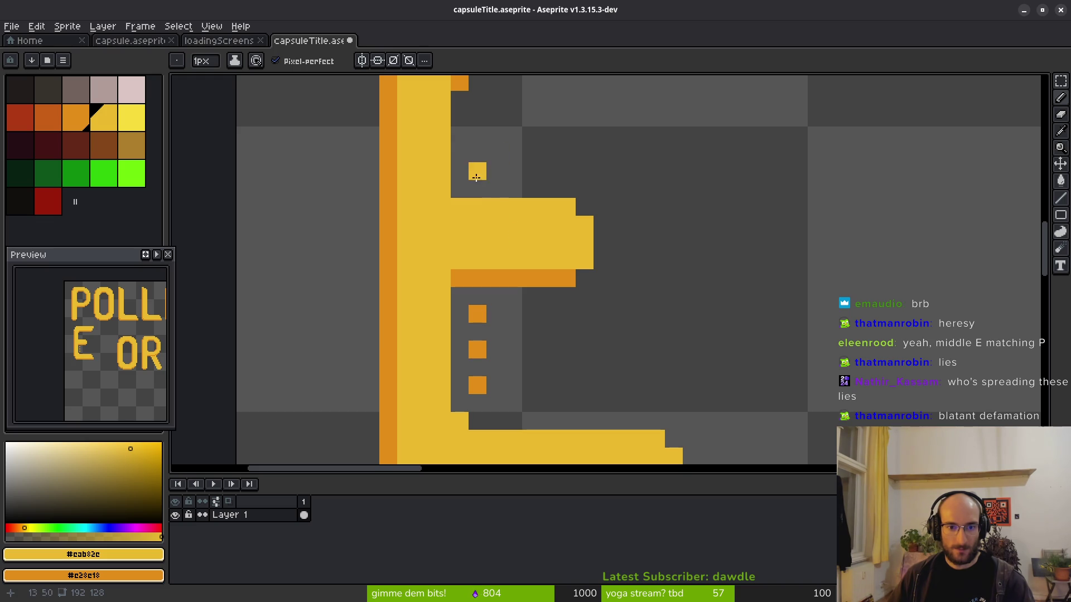
right_click(478, 136)
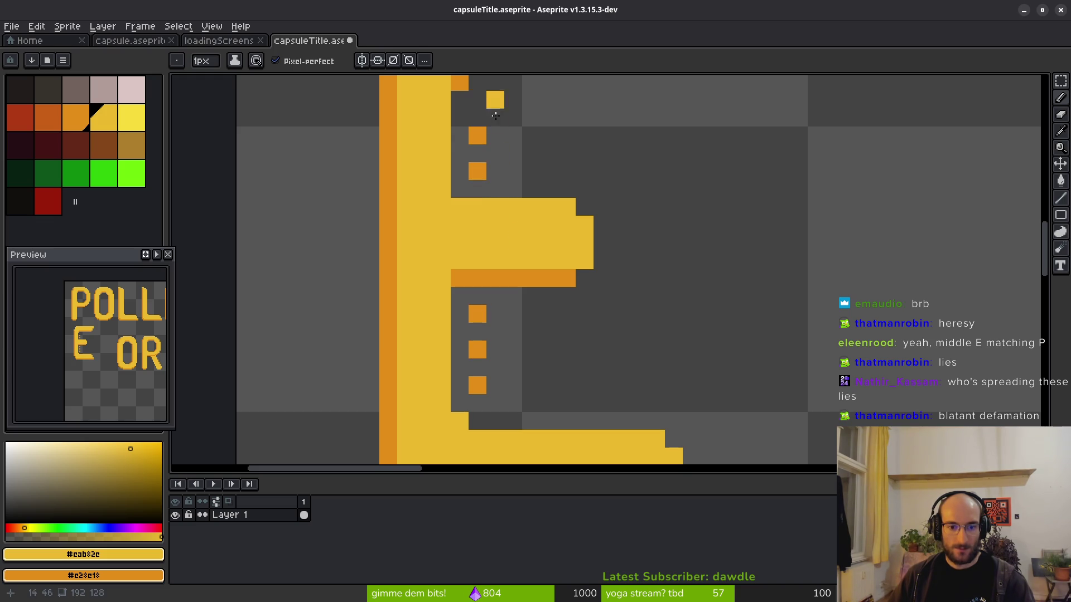
scroll(483, 105, "down", 3)
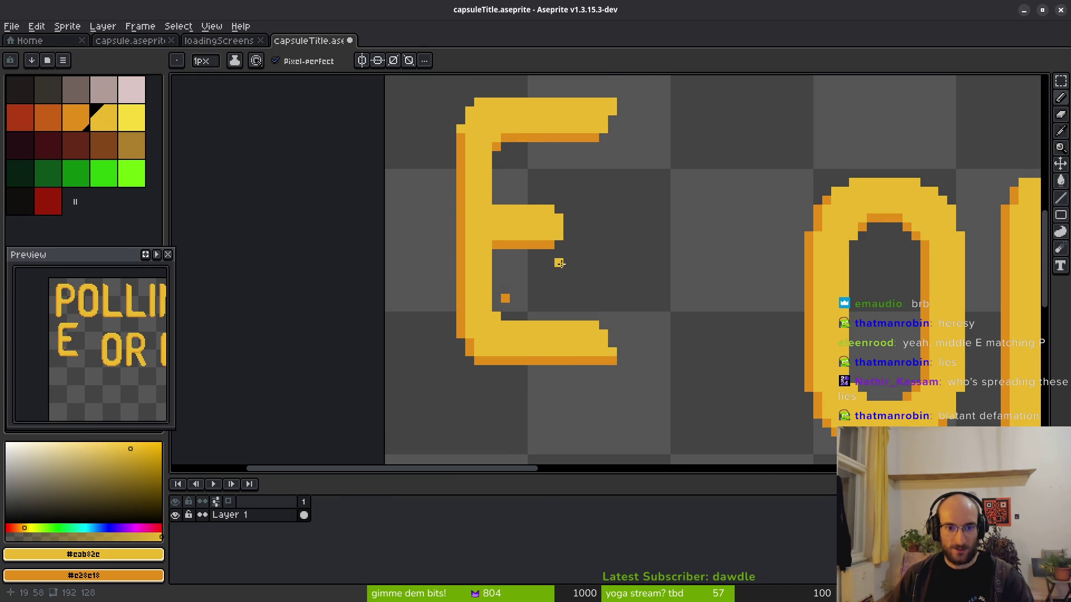
scroll(580, 272, "down", 3)
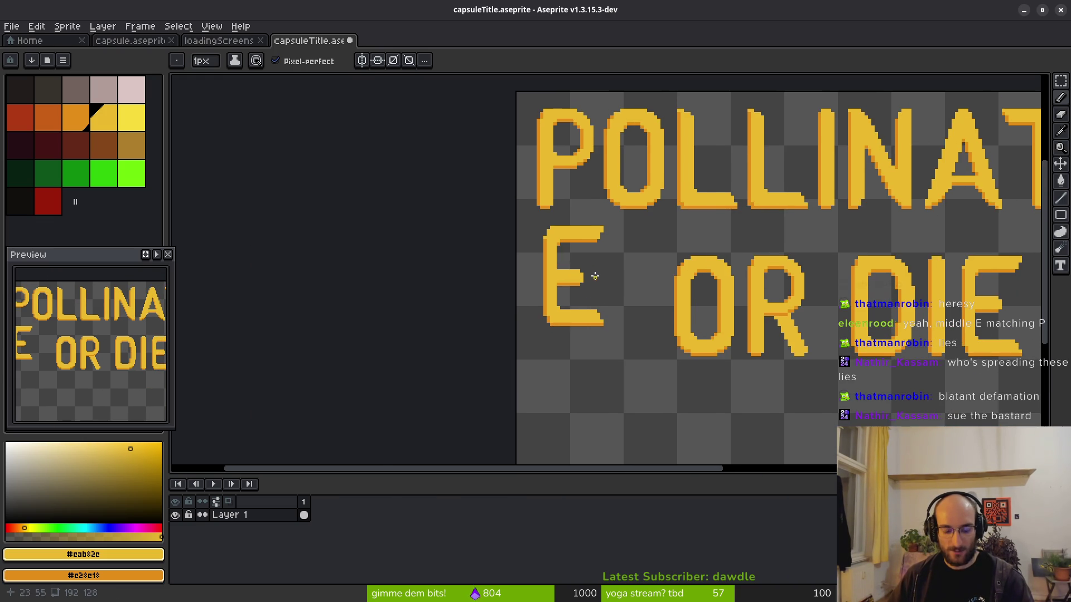
key("l")
key("m")
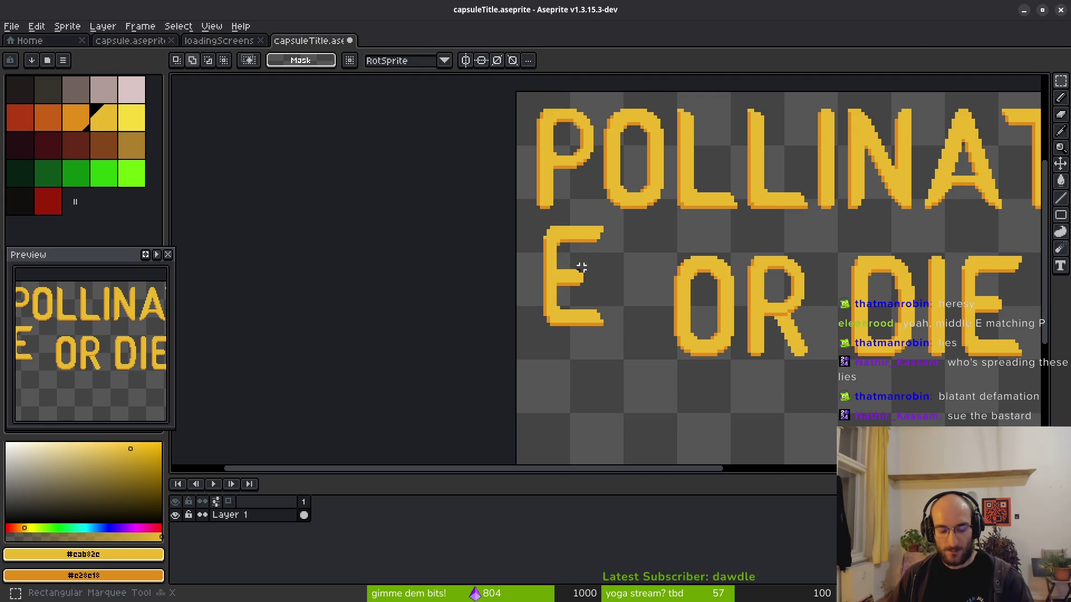
left_click_drag(514, 221, 651, 361)
scroll(586, 335, "right", 5)
mouse_move(390, 247)
left_mouse_down()
mouse_move(396, 162)
mouse_move(376, 148)
mouse_move(415, 272)
left_mouse_up()
scroll(466, 263, "up", 3)
scroll(466, 264, "left", 2)
scroll(466, 264, "left", 2)
key("ctrl+d")
scroll(549, 231, "up", 5)
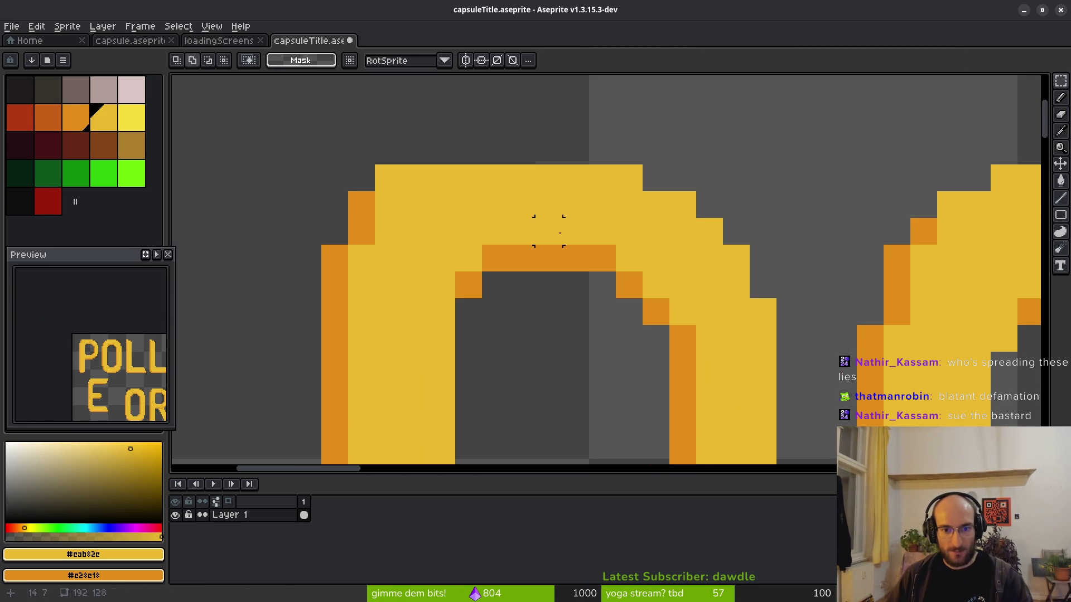
scroll(562, 282, "down", 2)
scroll(562, 275, "up", 3)
key("b")
right_click(461, 203)
left_click(463, 174)
left_click_drag(485, 146, 605, 146)
right_click(485, 170)
left_click_drag(512, 169, 593, 170)
left_click(616, 175)
right_click(620, 197)
left_click(640, 191)
left_click(673, 223)
left_click_drag(667, 325, 663, 236)
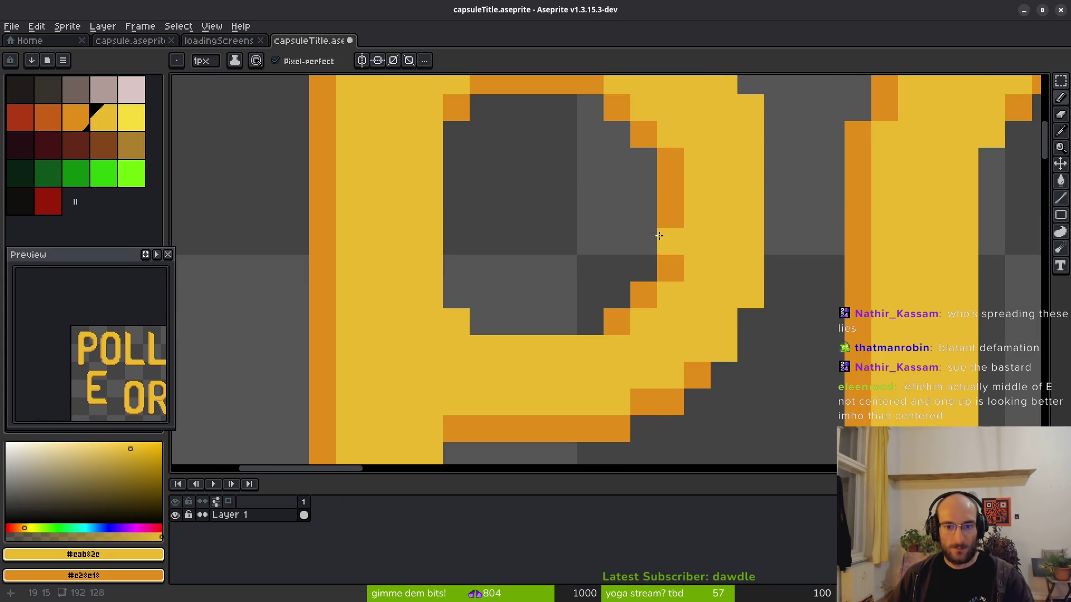
left_click_drag(580, 330, 483, 325)
left_click(459, 301)
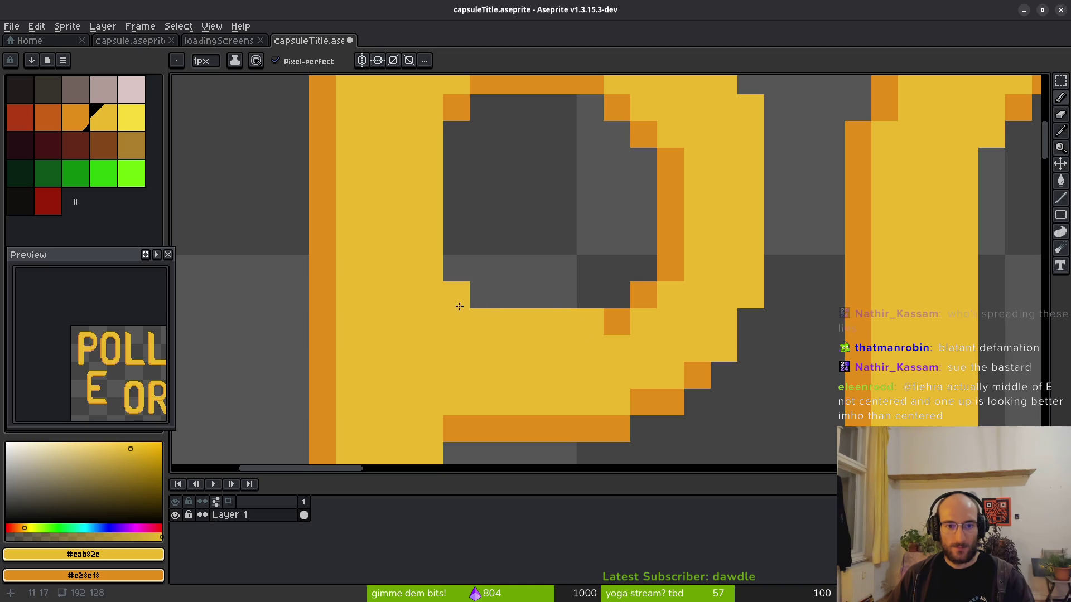
right_click(617, 295)
right_click(639, 276)
left_click(643, 294)
left_click(617, 321)
left_click(669, 268)
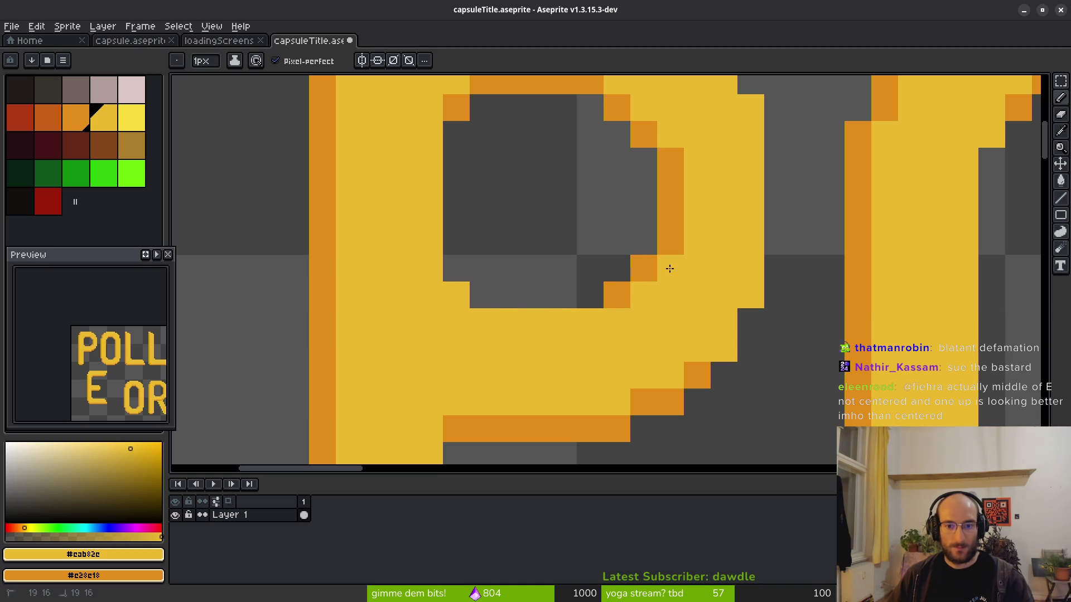
scroll(701, 283, "down", 6)
scroll(585, 342, "down", 3)
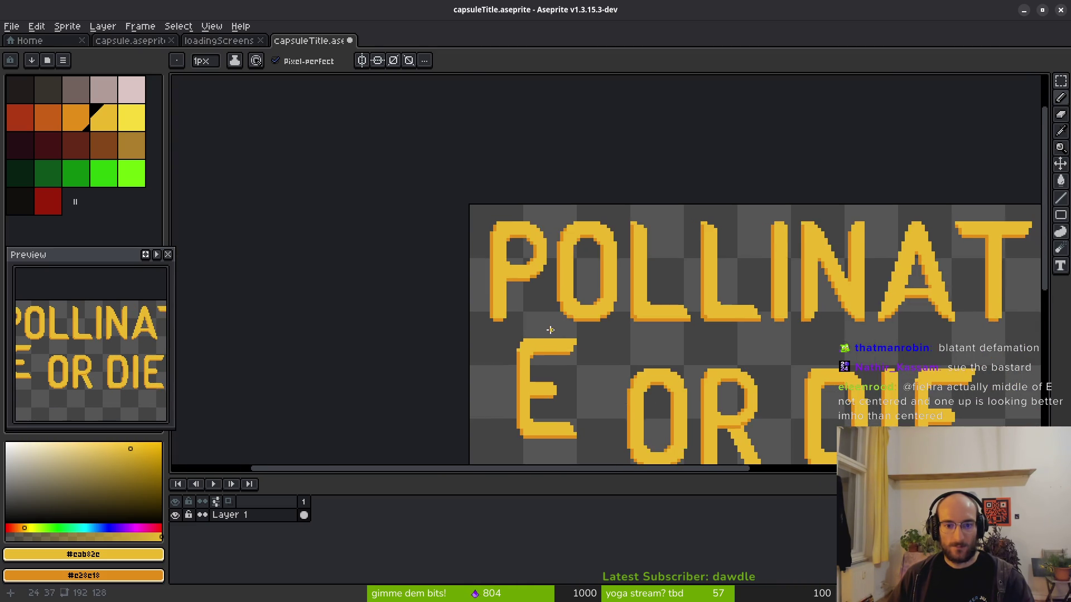
scroll(527, 265, "up", 4)
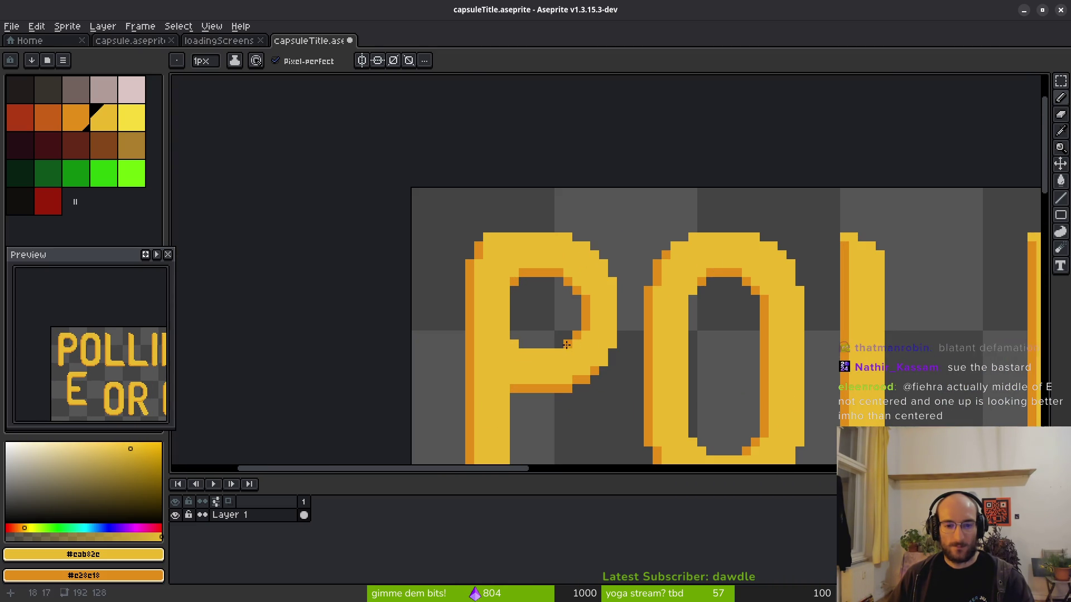
scroll(565, 343, "down", 3)
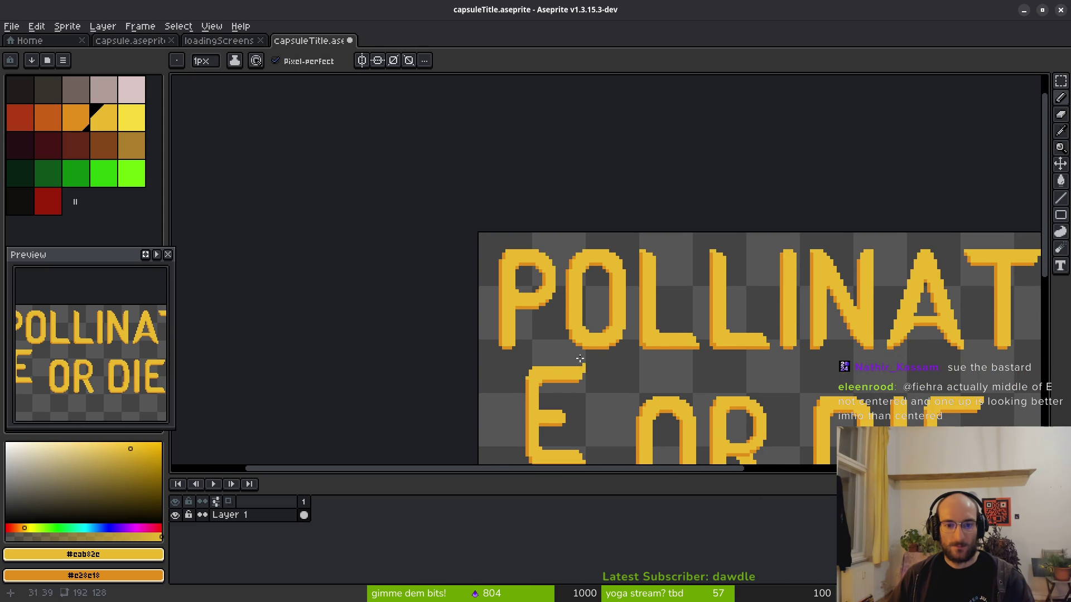
scroll(538, 251, "up", 3)
scroll(524, 257, "down", 2)
scroll(509, 256, "up", 2)
scroll(529, 274, "down", 1)
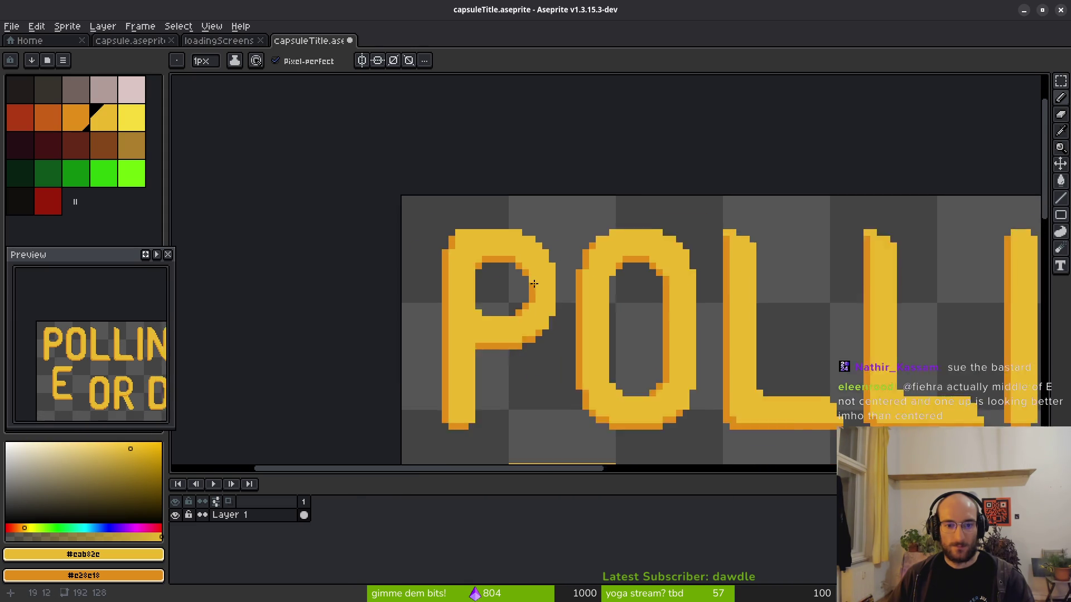
scroll(529, 274, "down", 2)
scroll(502, 240, "up", 4)
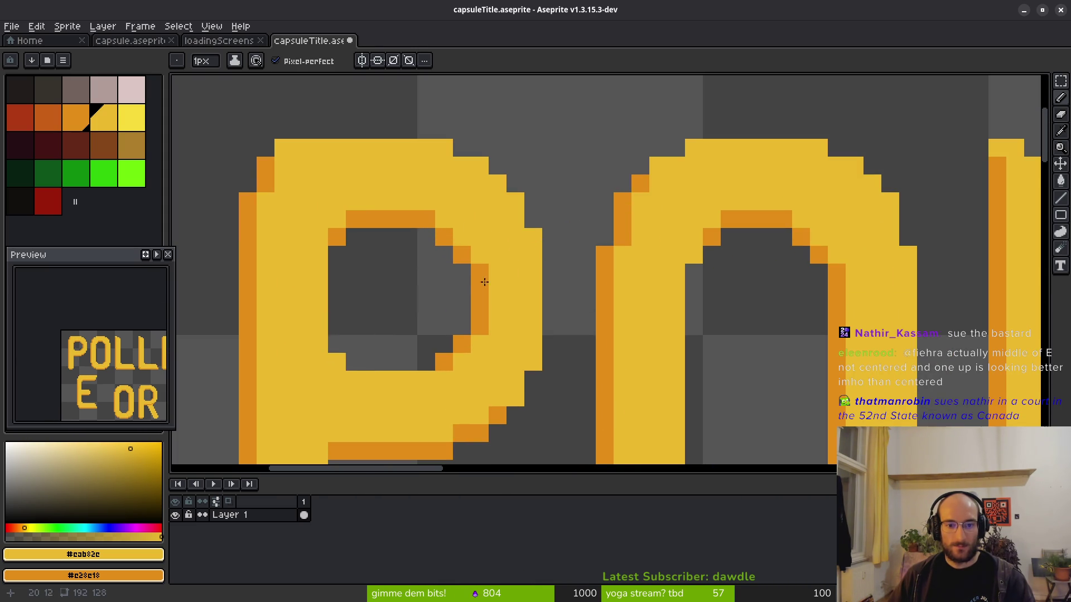
mouse_move(467, 273)
left_mouse_down()
mouse_move(462, 328)
mouse_move(478, 318)
mouse_move(481, 333)
left_mouse_up()
scroll(528, 381, "down", 3)
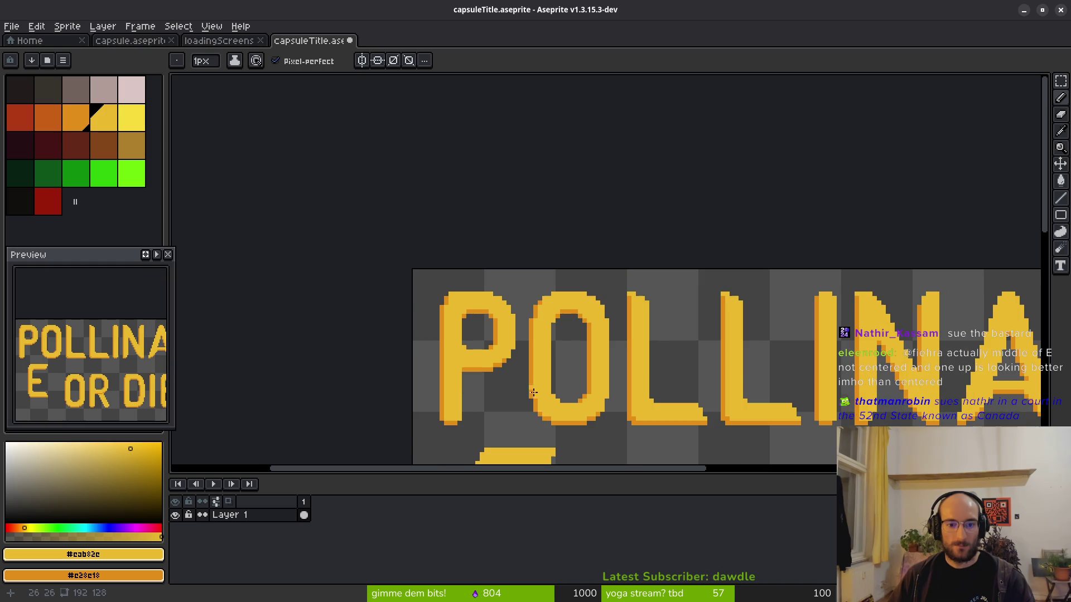
scroll(535, 321, "down", 2)
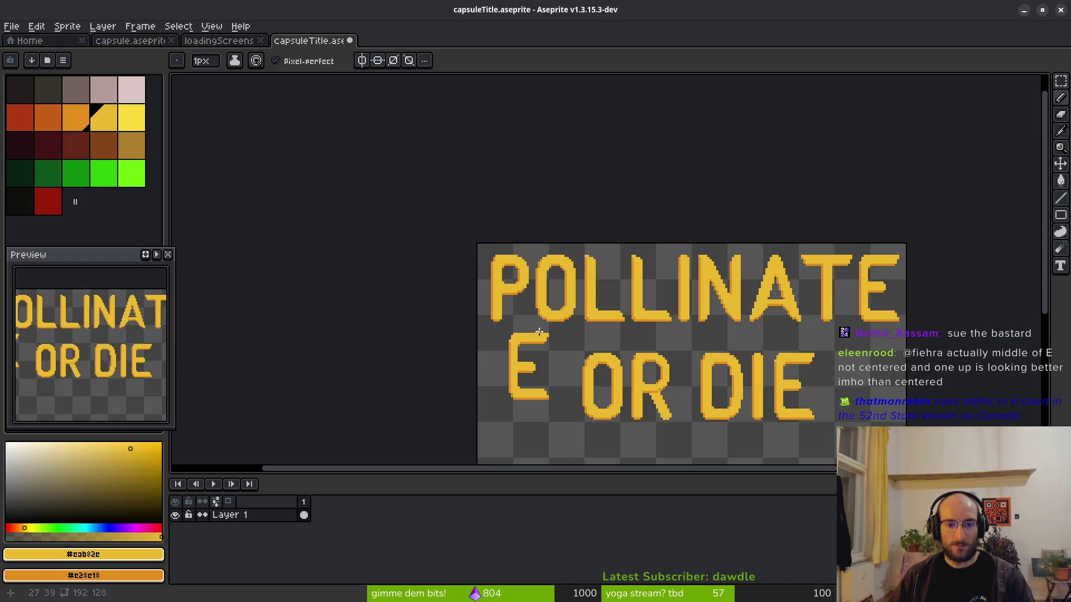
scroll(514, 314, "up", 2)
scroll(520, 292, "up", 1)
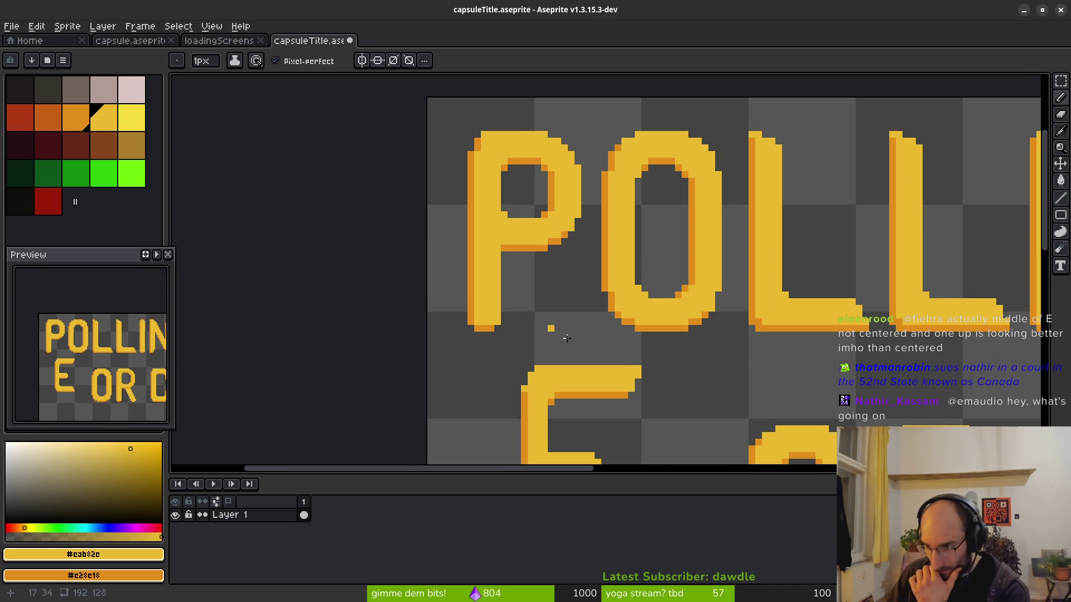
scroll(521, 311, "down", 3)
scroll(566, 292, "right", 2)
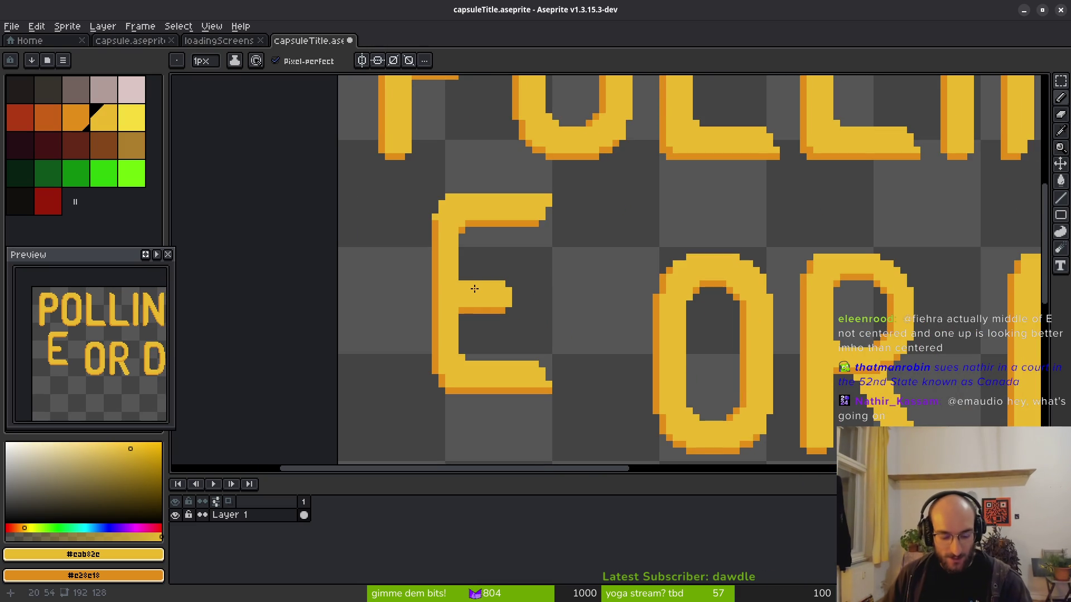
key("m")
Select the lone E's middle bar and shift it up one pixel with the arrow keys.
mouse_move(459, 281)
left_mouse_down()
mouse_move(540, 354)
mouse_move(576, 326)
left_mouse_up()
key("ctrl+t")
key("Up")
key("Up")
key("Up")
key("Down")
key("Down")
key("Down")
key("Up")
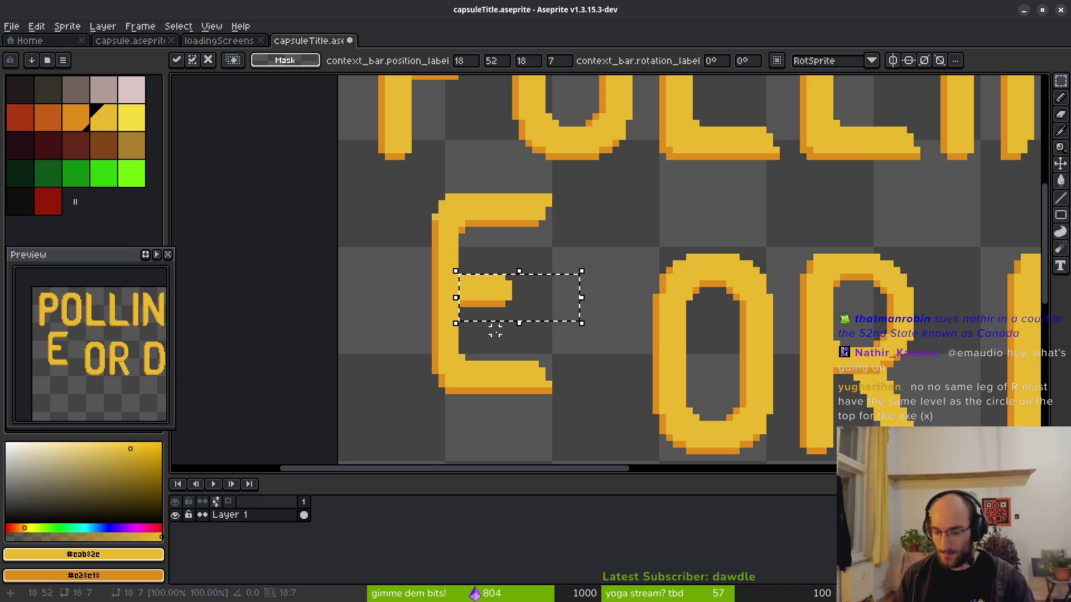
key("Down")
key("ctrl+d")
Scroll around the title to inspect the lettering, including the P's shaded bowl.
scroll(580, 279, "down", 2)
scroll(592, 311, "down", 4)
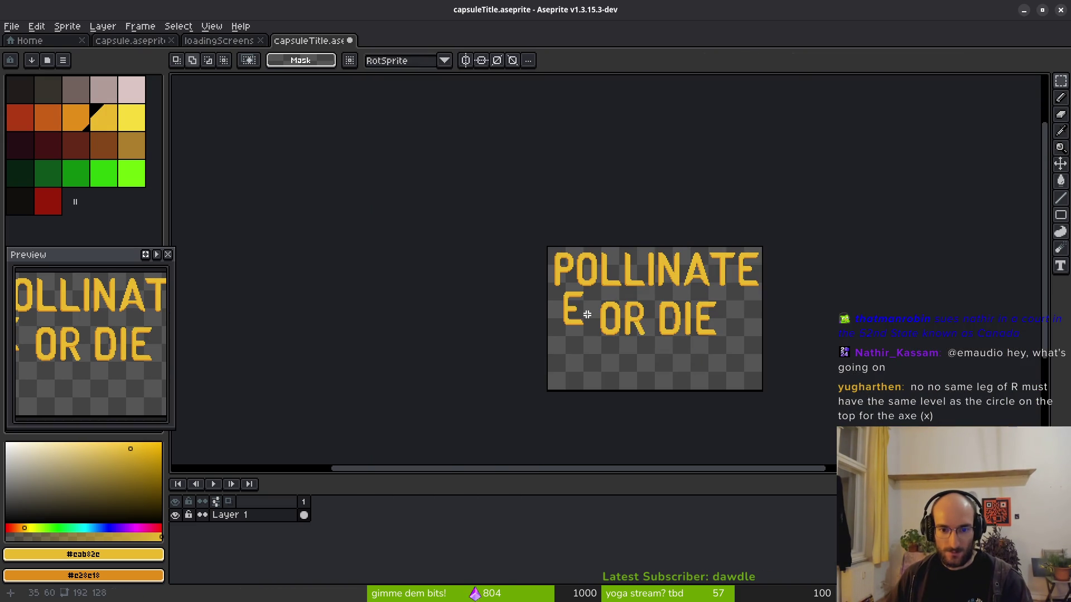
scroll(585, 312, "up", 4)
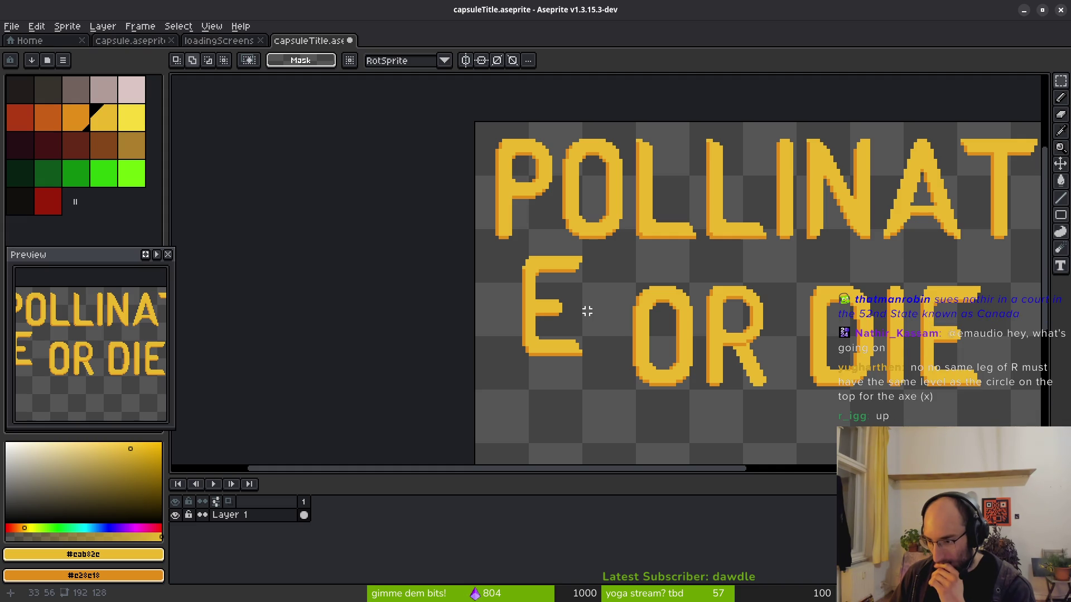
scroll(585, 312, "up", 2)
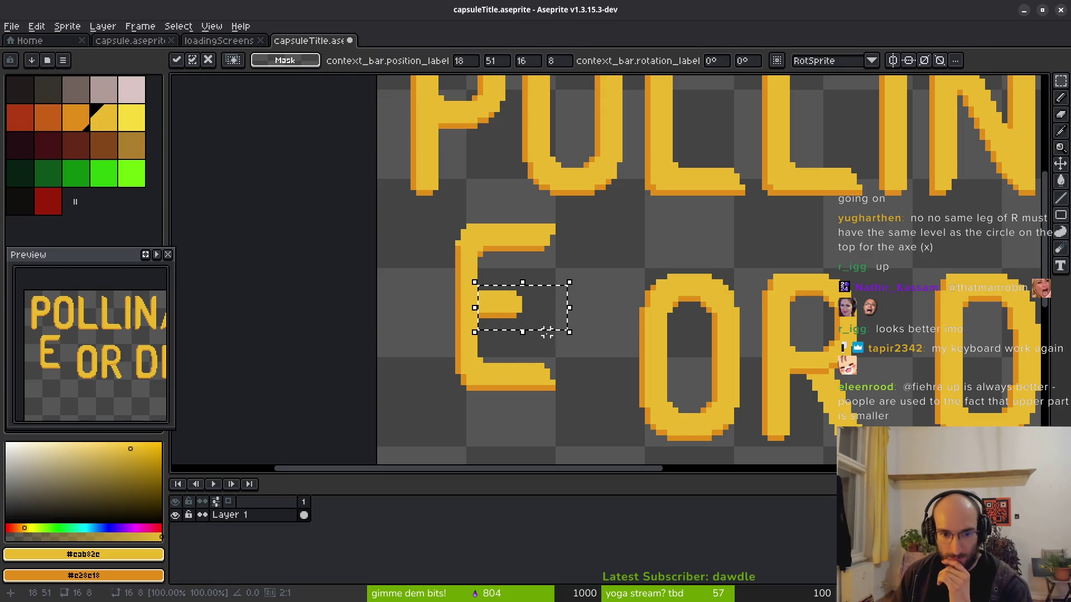
scroll(549, 335, "down", 2)
scroll(548, 335, "down", 2)
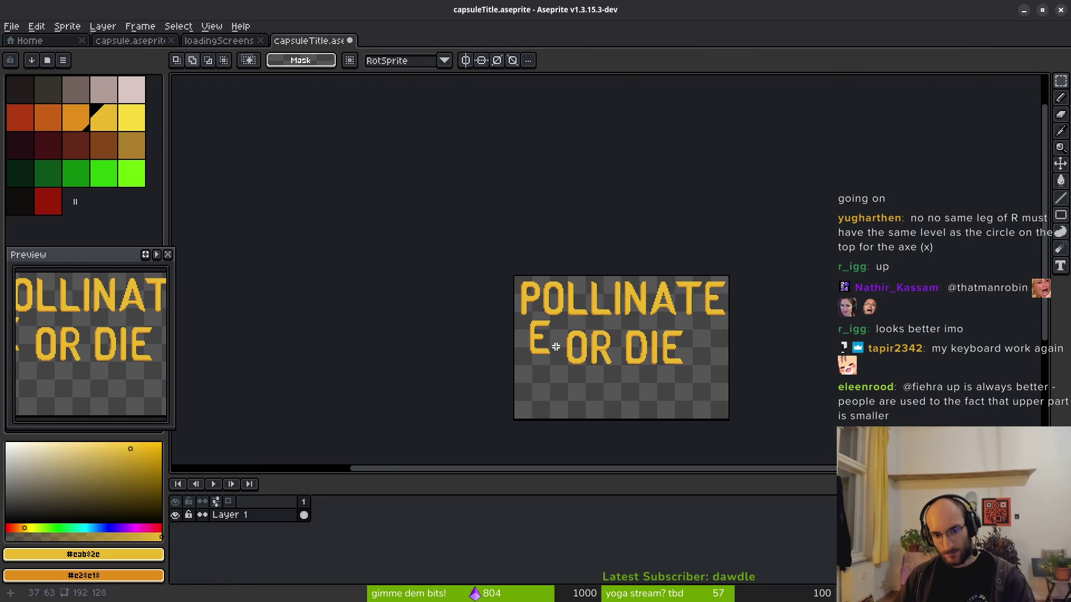
scroll(707, 287, "up", 4)
scroll(592, 267, "down", 1)
scroll(792, 256, "up", 3)
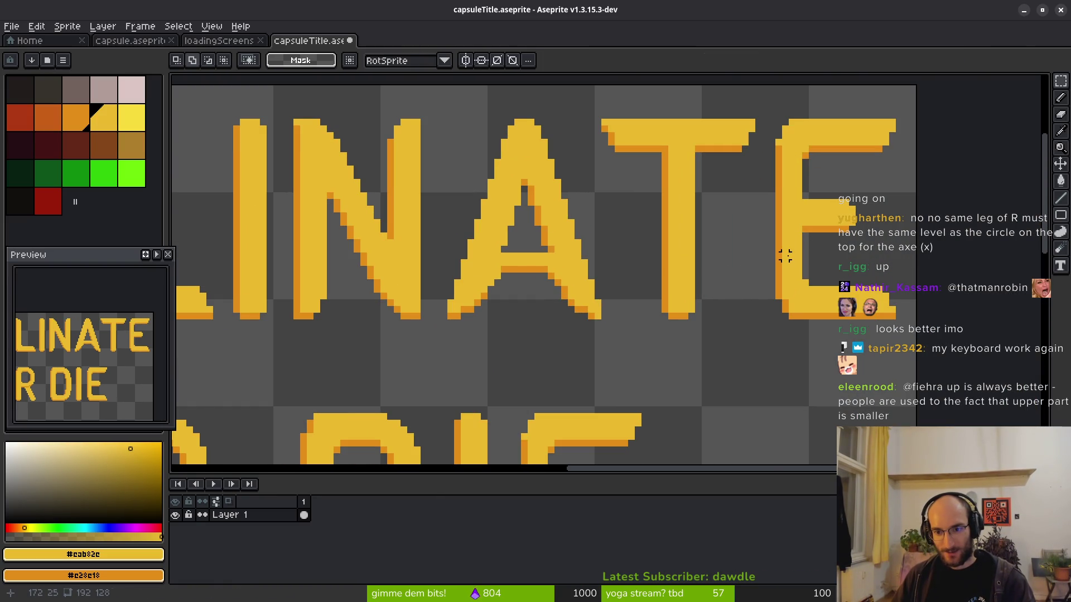
scroll(569, 262, "left", 5)
scroll(479, 212, "up", 1)
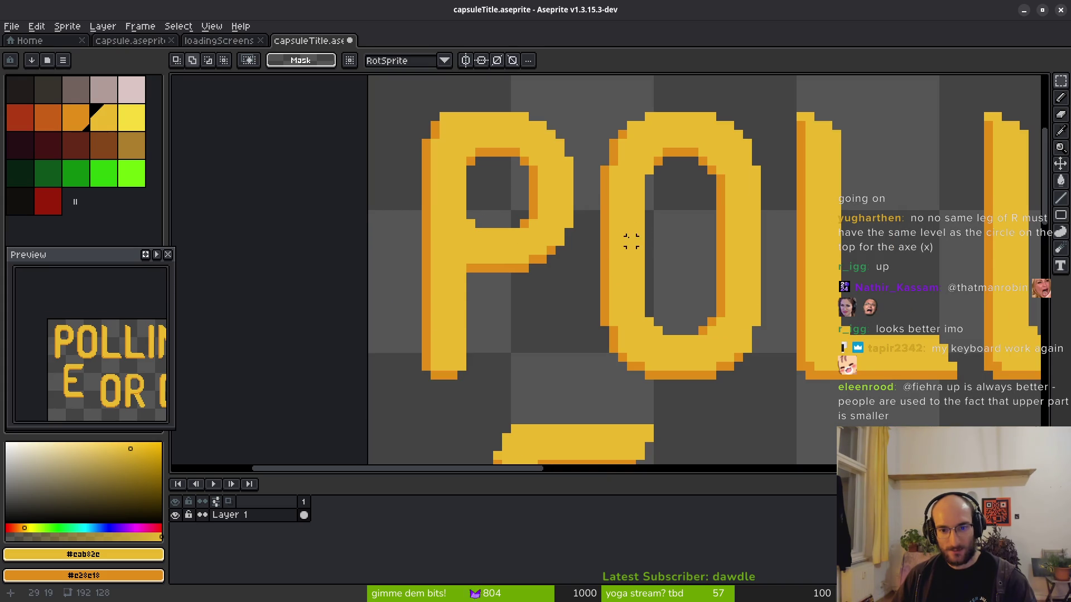
scroll(632, 234, "down", 1)
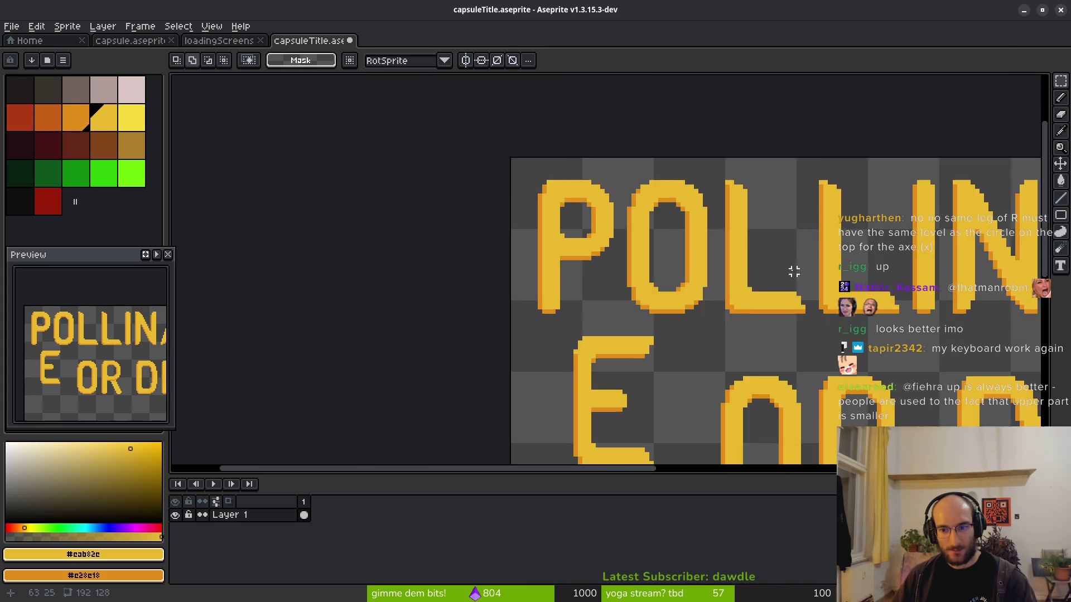
scroll(788, 270, "right", 6)
scroll(809, 249, "up", 1)
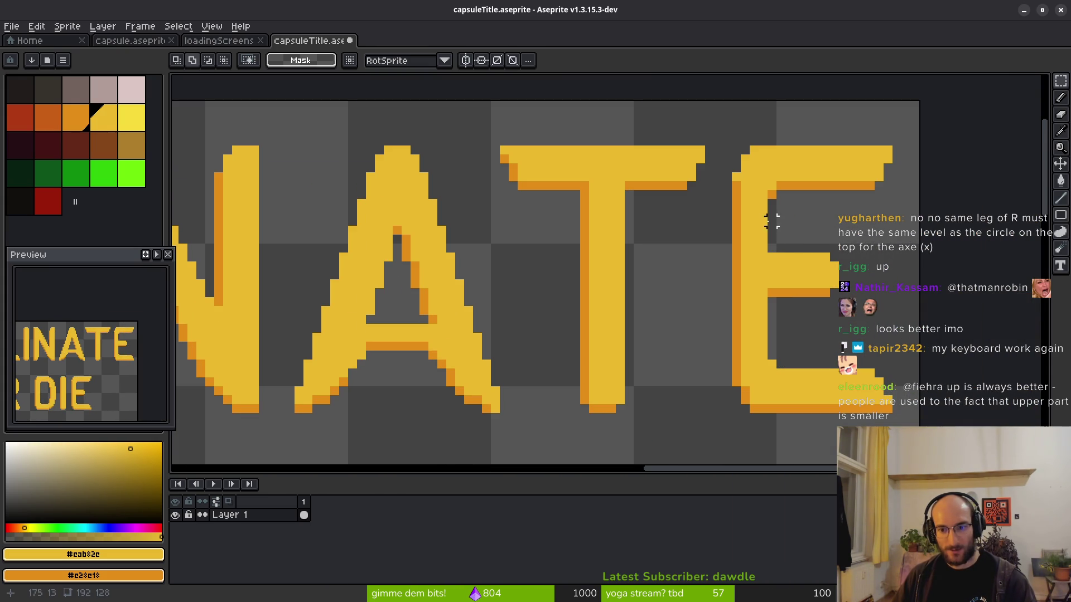
scroll(720, 228, "right", 2)
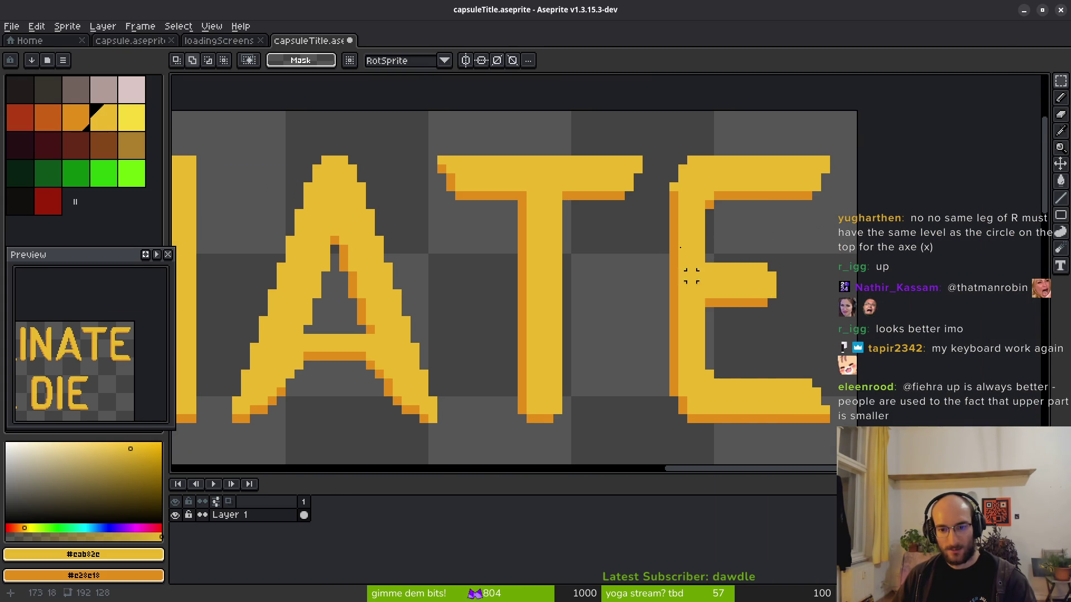
scroll(700, 284, "right", 2)
scroll(502, 248, "down", 1)
scroll(586, 242, "left", 4)
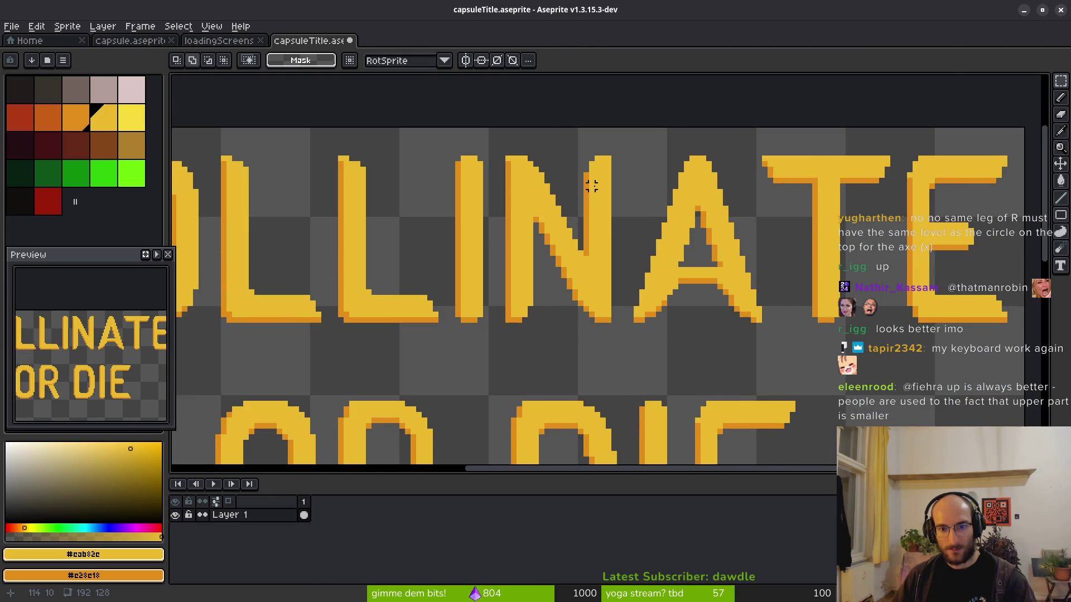
scroll(725, 244, "down", 1)
scroll(554, 242, "up", 2)
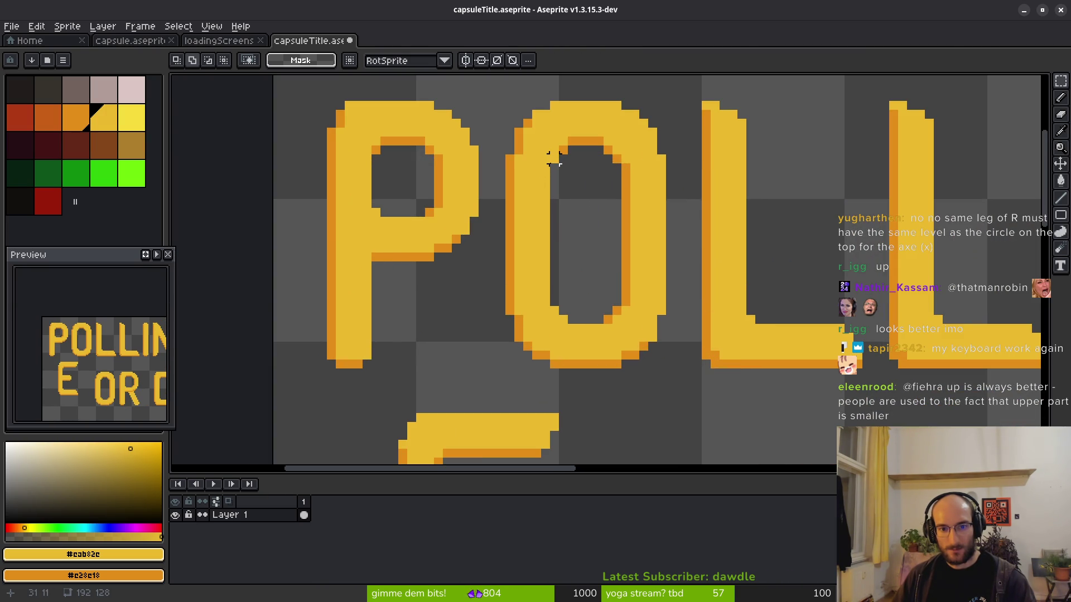
scroll(550, 176, "left", 1)
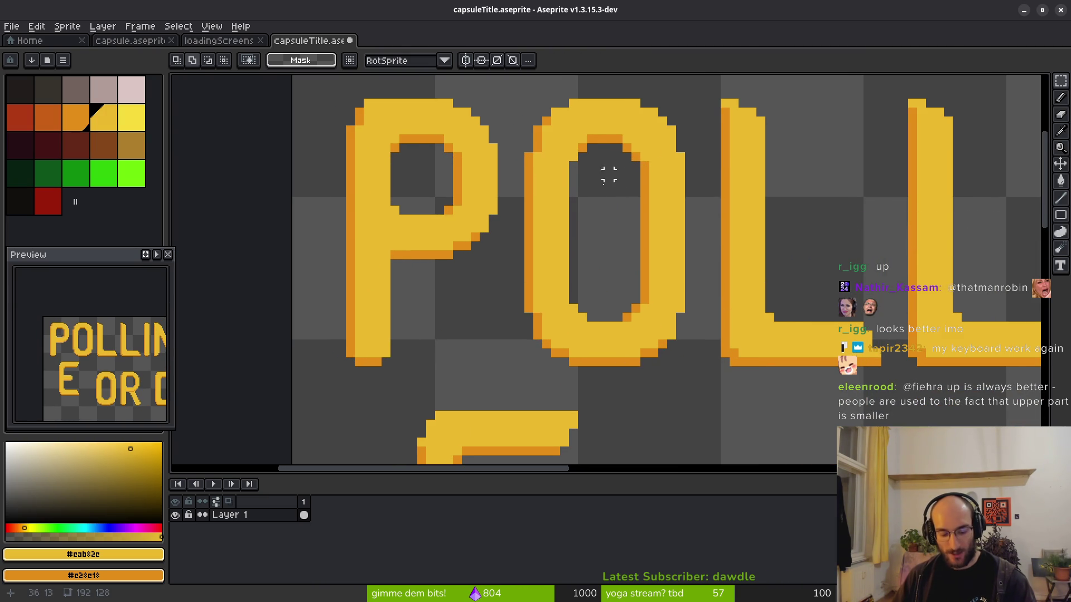
left_click_drag(509, 106, 558, 368)
left_click(573, 325)
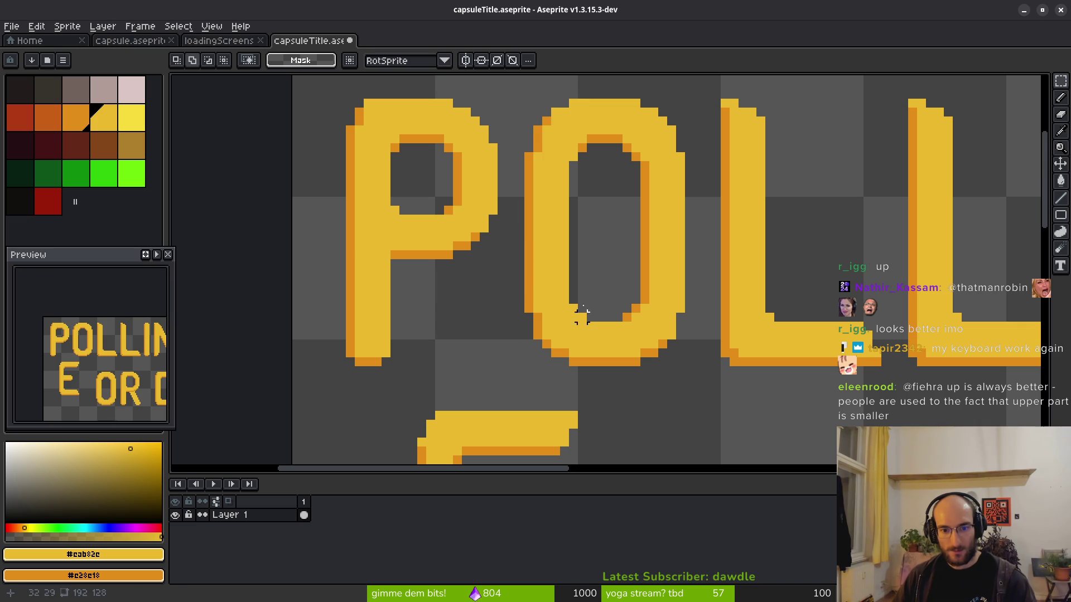
mouse_move(510, 95)
left_mouse_down()
mouse_move(549, 279)
mouse_move(553, 364)
mouse_move(564, 365)
left_mouse_up()
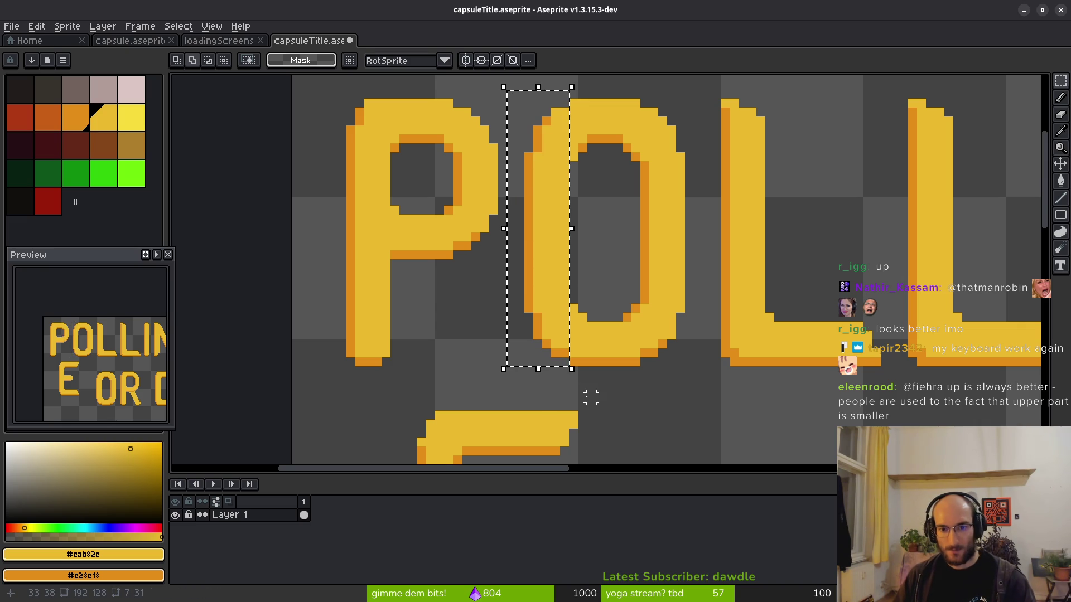
key("Right")
left_click(591, 397)
key("ctrl+z")
key("ctrl+z")
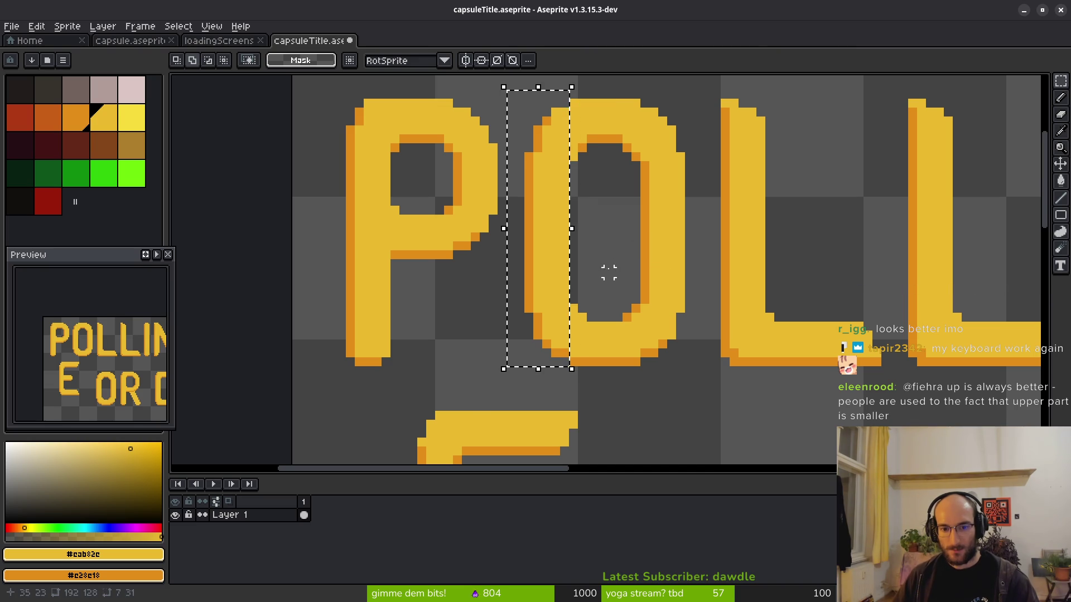
scroll(598, 263, "down", 1)
left_click(592, 209)
scroll(593, 208, "up", 1)
scroll(581, 226, "down", 2)
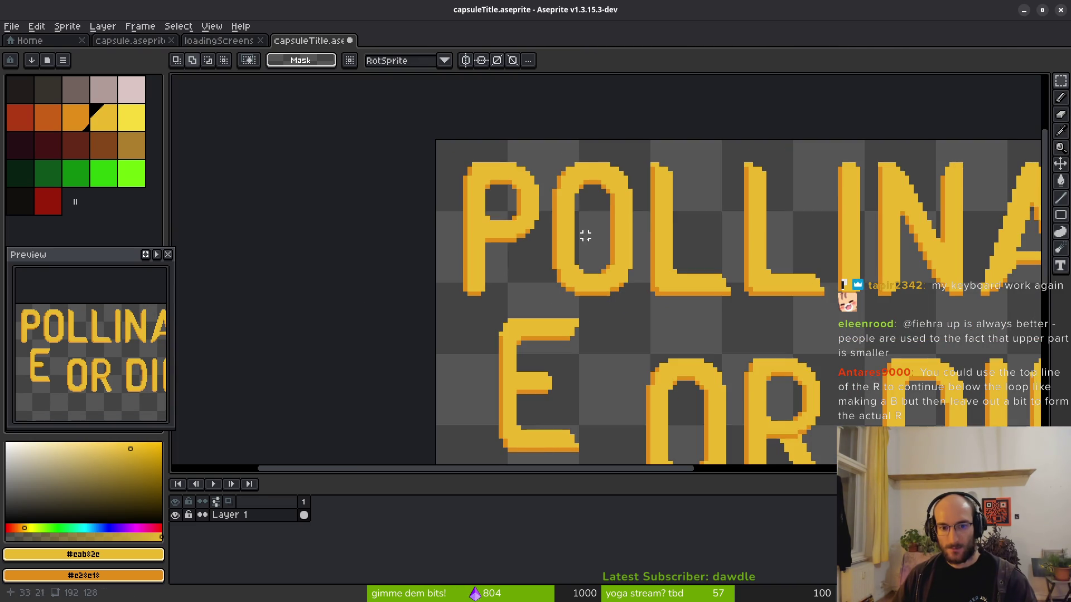
scroll(669, 272, "up", 2)
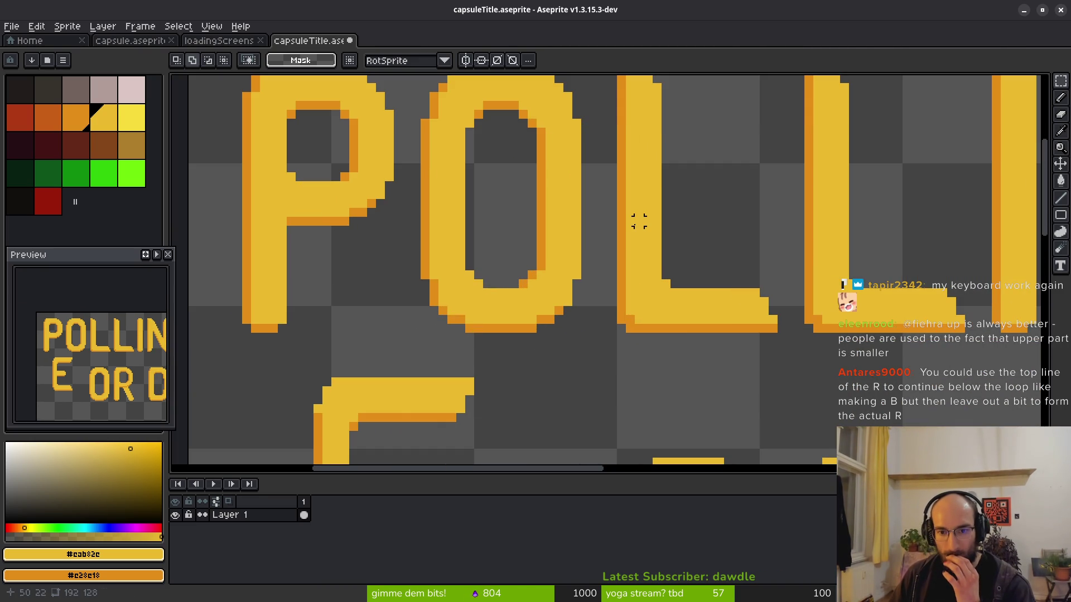
scroll(656, 222, "down", 2)
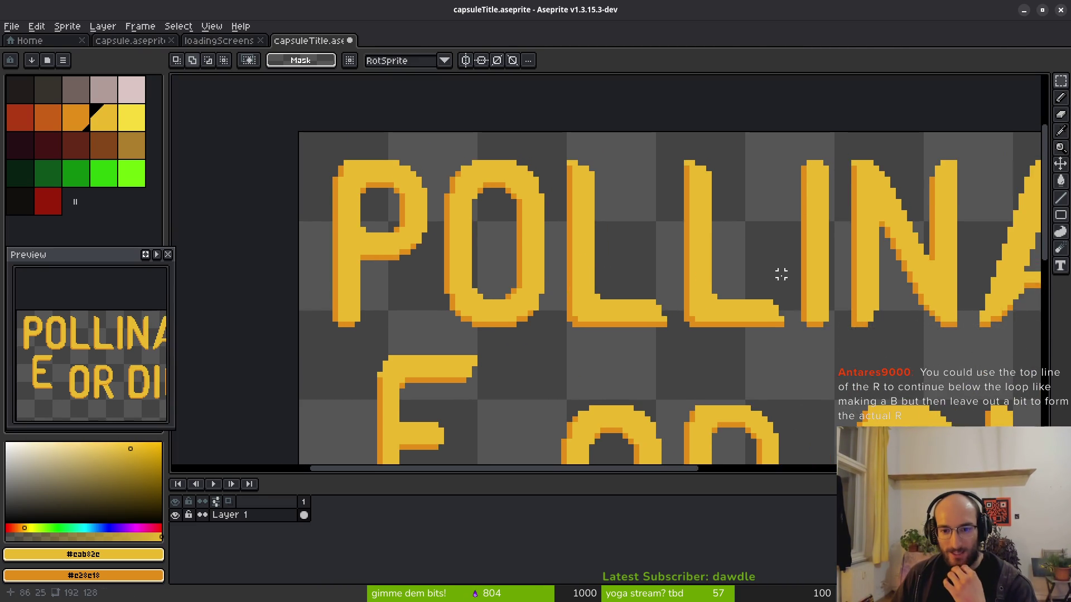
scroll(770, 240, "right", 5)
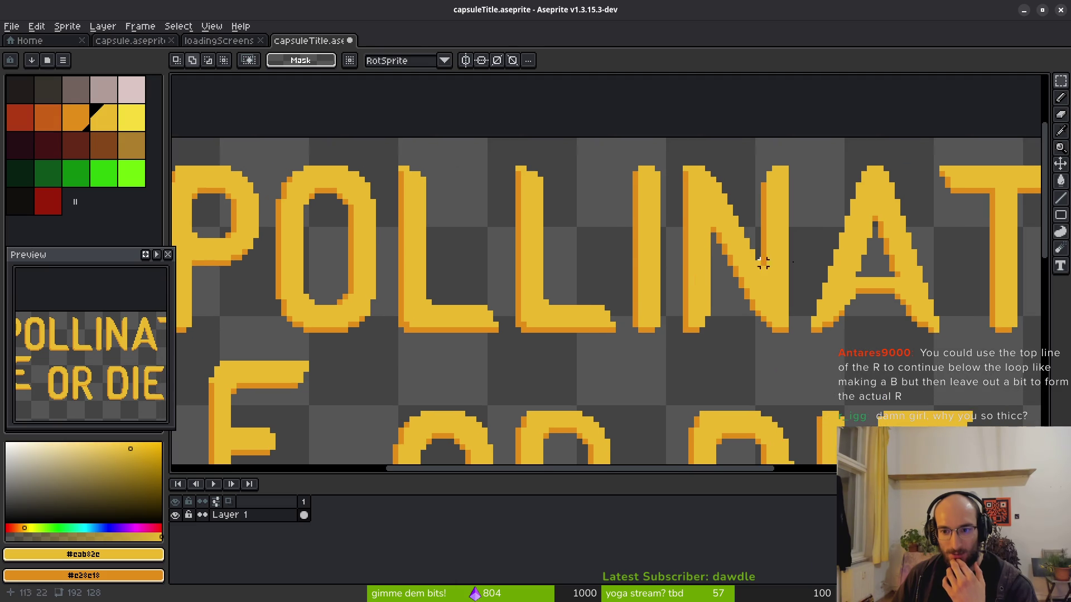
scroll(827, 247, "up", 2)
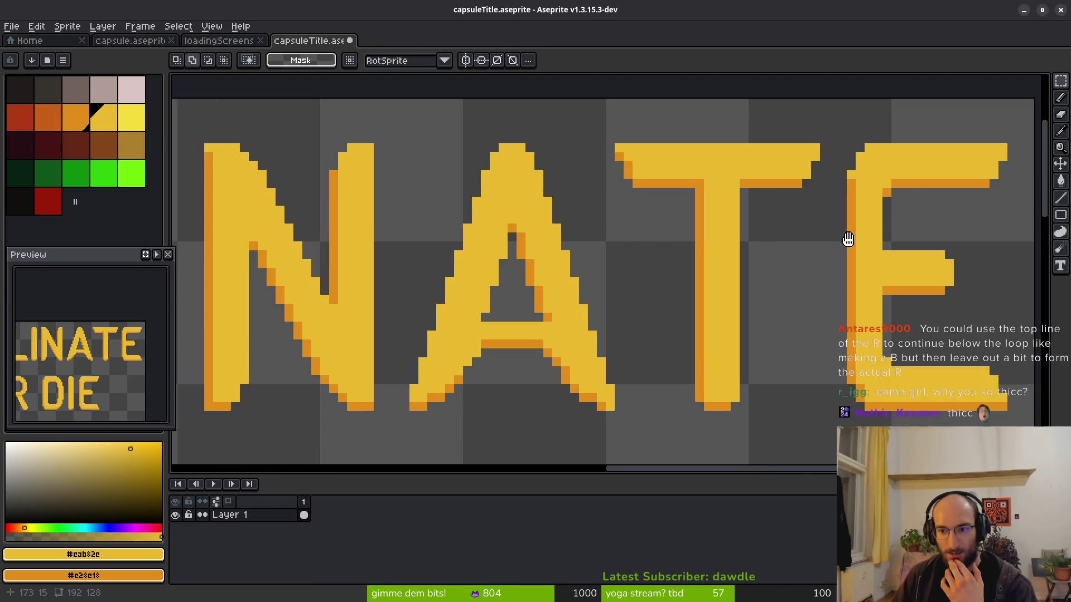
scroll(780, 258, "right", 1)
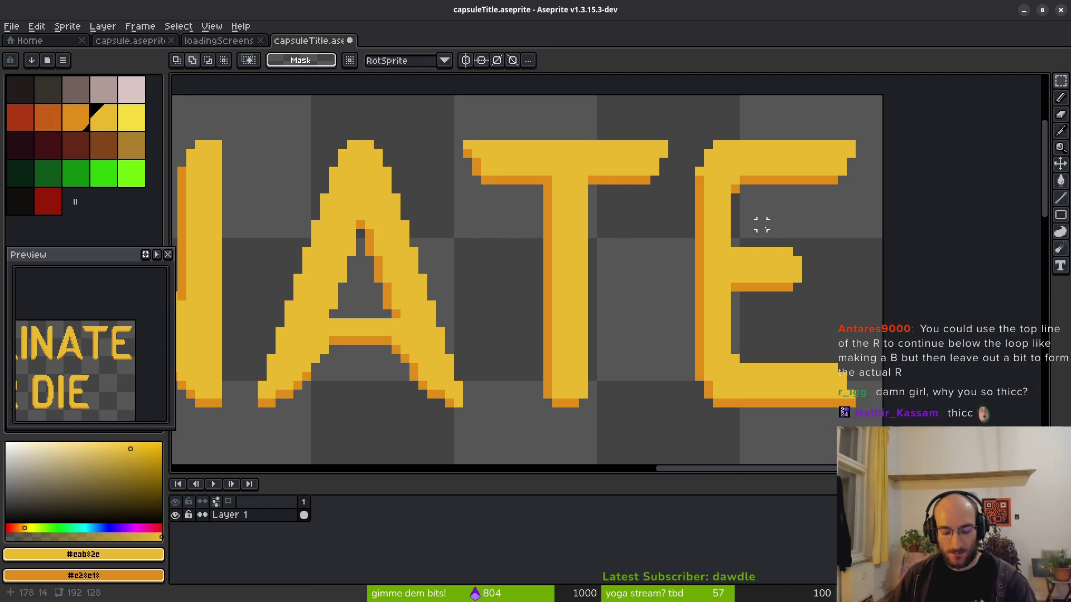
scroll(788, 234, "up", 2)
key("b")
scroll(708, 234, "down", 2)
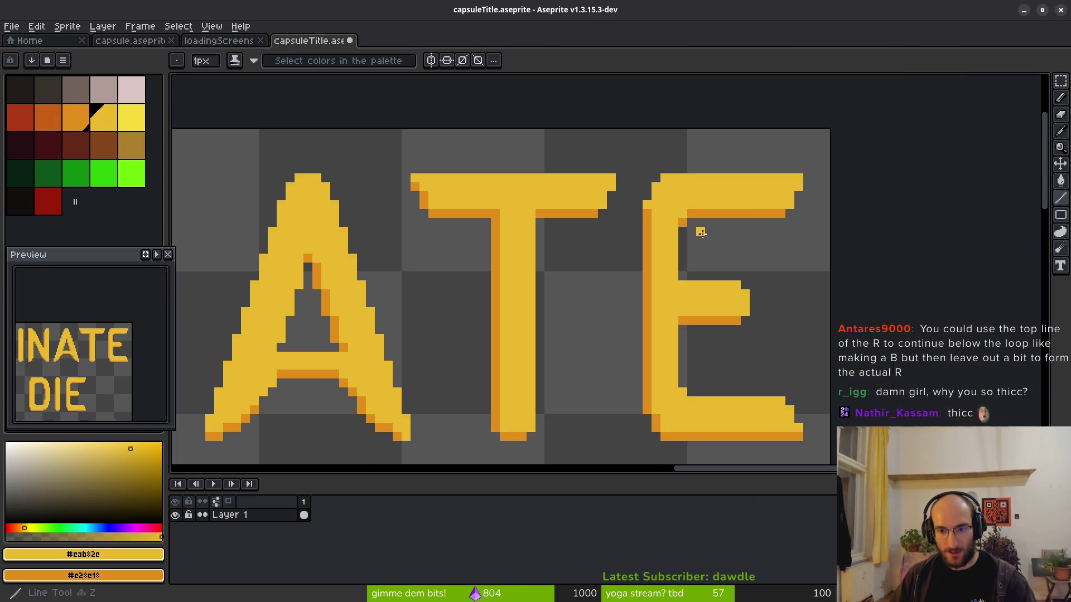
Undo a stray pixel, then thicken the E's vertical stroke and fill its upper-right corner.
scroll(693, 239, "up", 2)
key("ctrl+z")
mouse_move(672, 240)
left_mouse_down()
mouse_move(664, 313)
mouse_move(675, 219)
mouse_move(650, 287)
mouse_move(661, 287)
left_mouse_up()
left_click(689, 209)
scroll(678, 180, "down", 2)
scroll(706, 282, "down", 2)
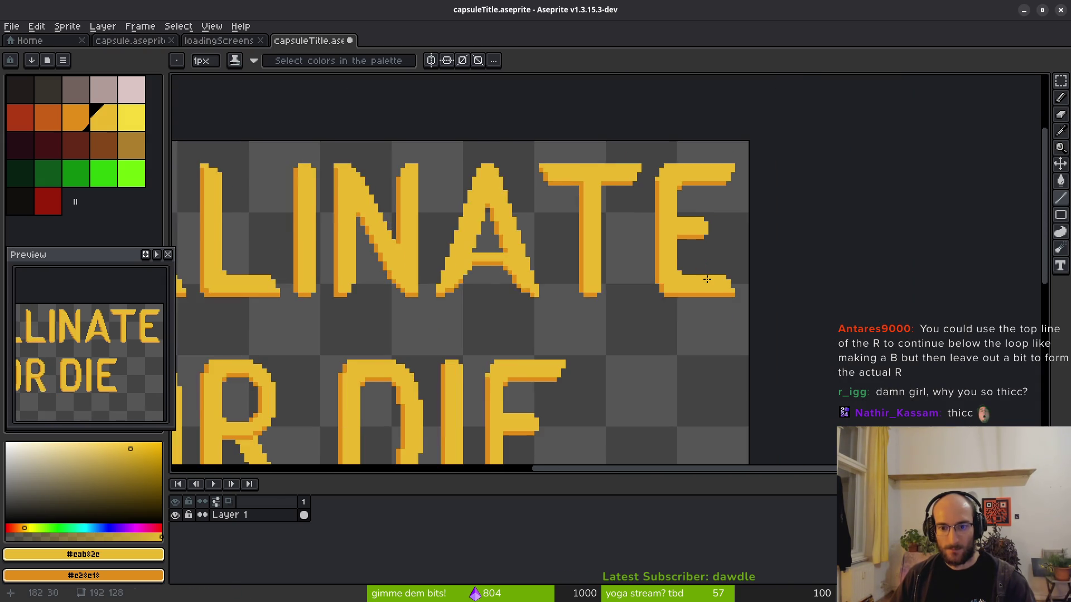
scroll(567, 312, "left", 5)
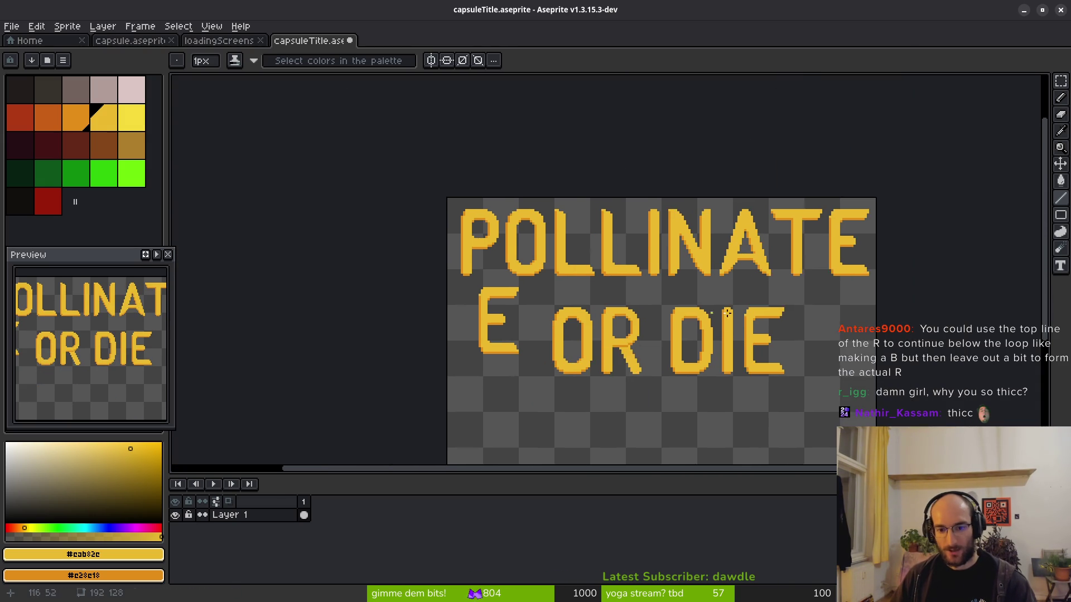
scroll(701, 301, "up", 5)
scroll(669, 290, "up", 1)
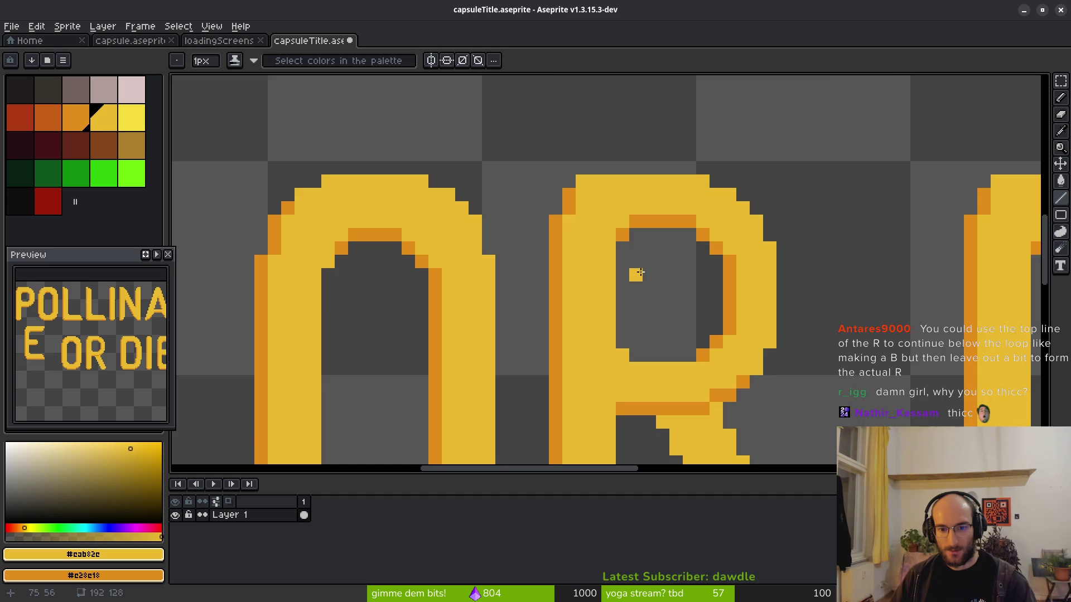
scroll(758, 330, "down", 3)
scroll(633, 272, "up", 2)
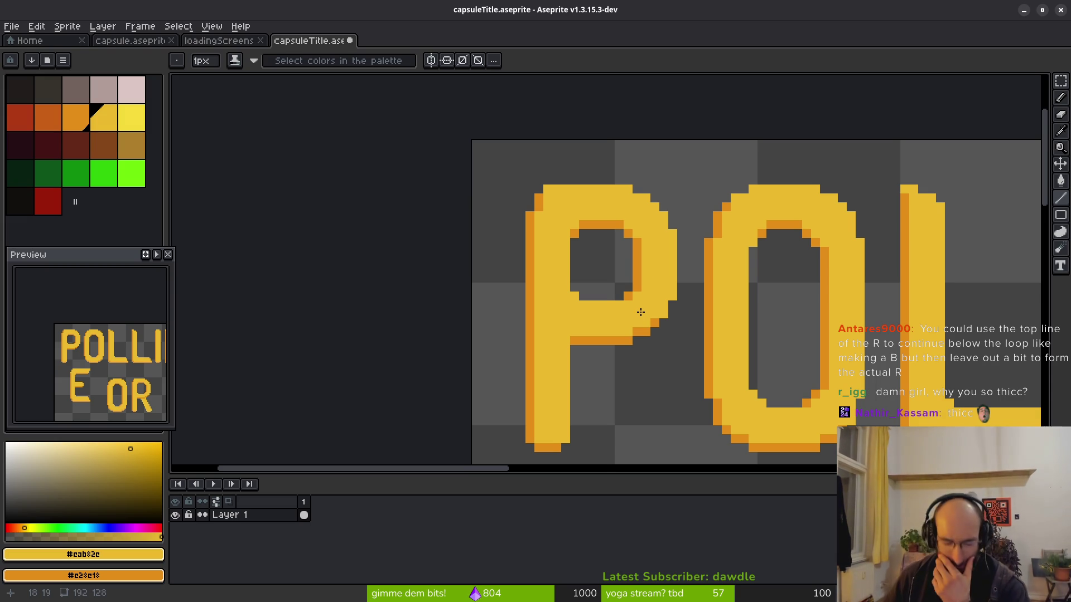
scroll(704, 330, "down", 3)
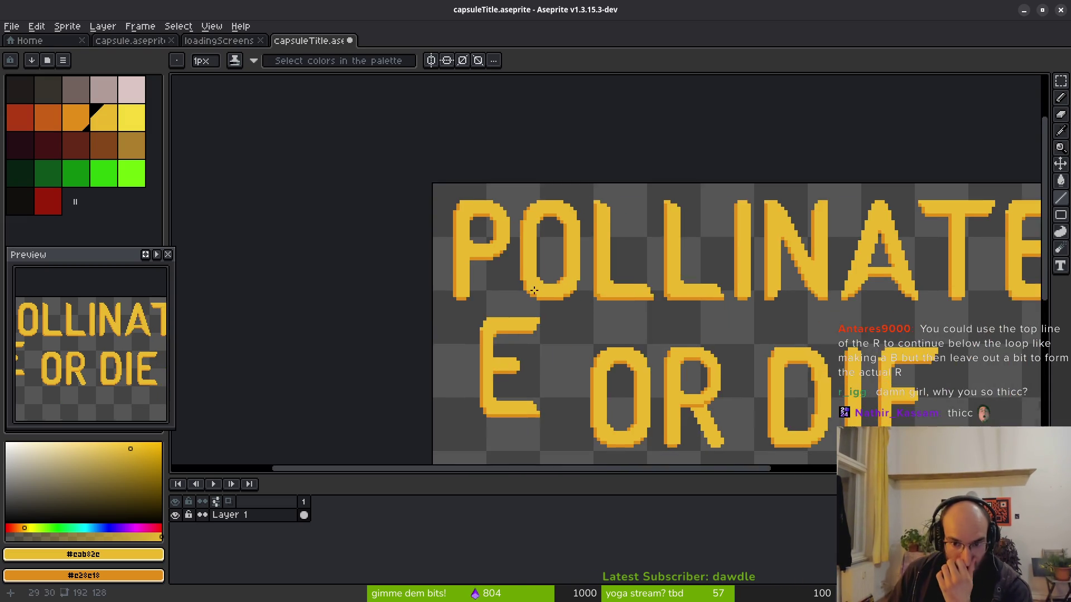
scroll(669, 321, "down", 1)
scroll(610, 310, "up", 2)
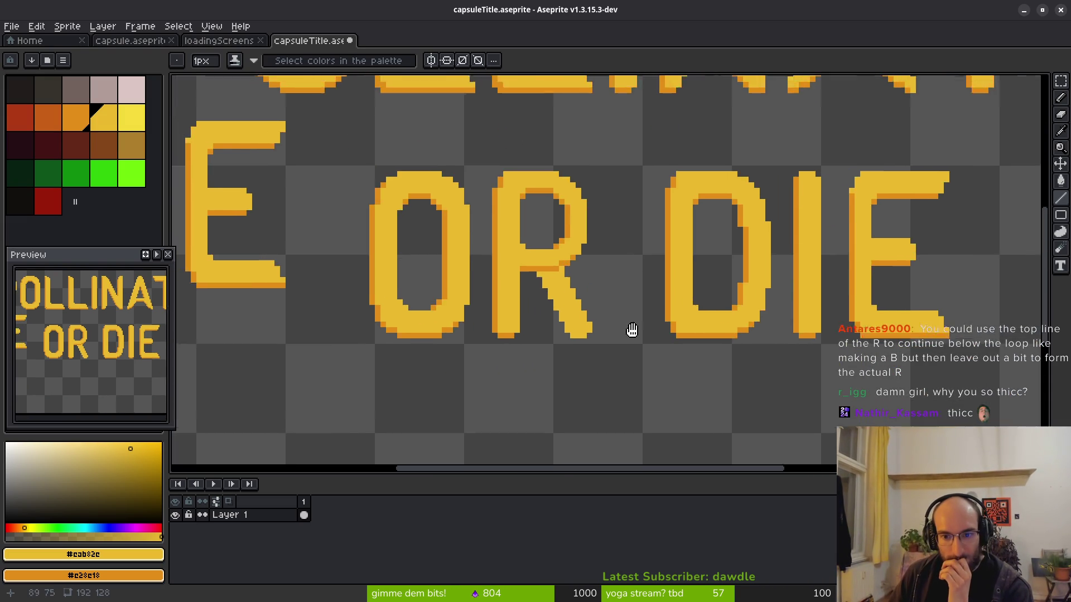
scroll(614, 323, "down", 1)
scroll(639, 310, "up", 3)
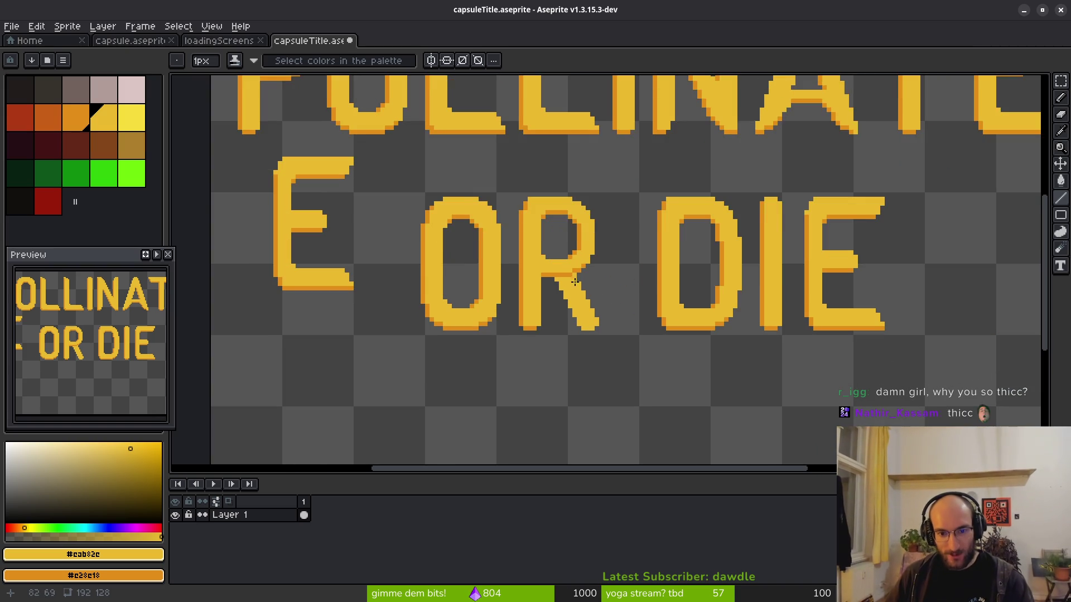
Erase the R's diagonal leg with an enlarged eraser.
key("e")
left_click_drag(570, 268, 570, 341)
mouse_move(517, 269)
left_mouse_down()
mouse_move(585, 279)
mouse_move(613, 396)
left_mouse_up()
scroll(550, 296, "up", 3)
key("plus")
key("plus")
key("plus")
scroll(613, 396, "down", 3)
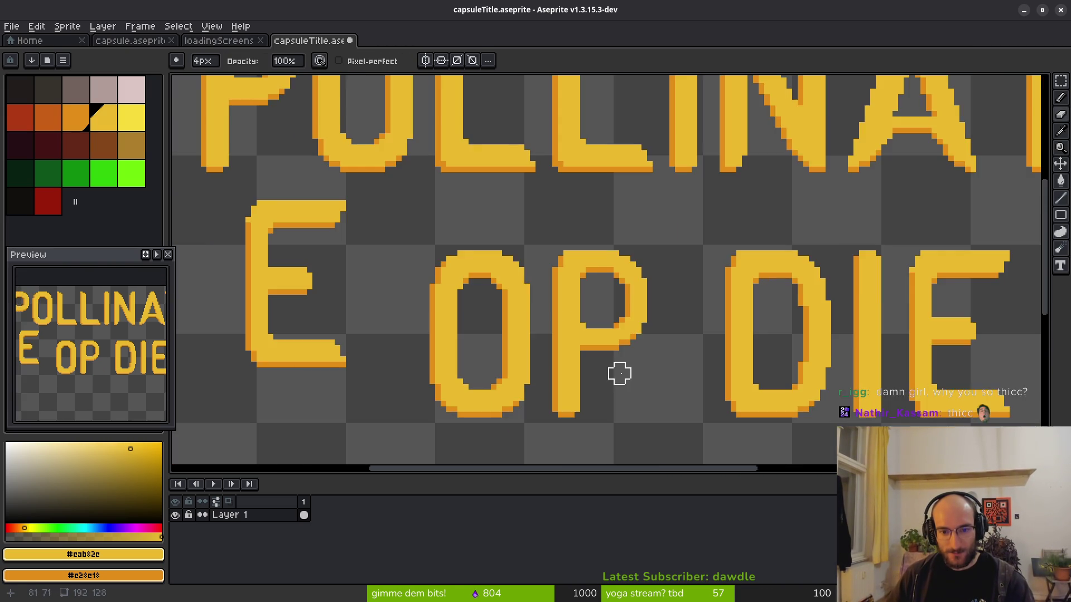
scroll(481, 236, "down", 2)
scroll(540, 258, "up", 1)
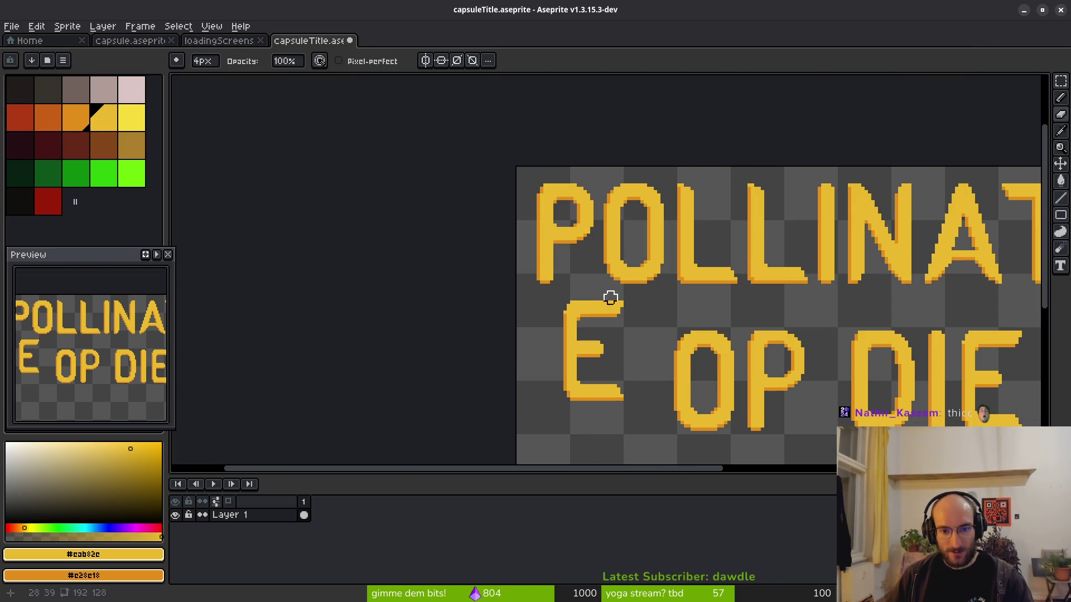
Test moving the P of POLLINATE, restore it, and save the title file.
key("m")
left_click_drag(514, 174, 604, 294)
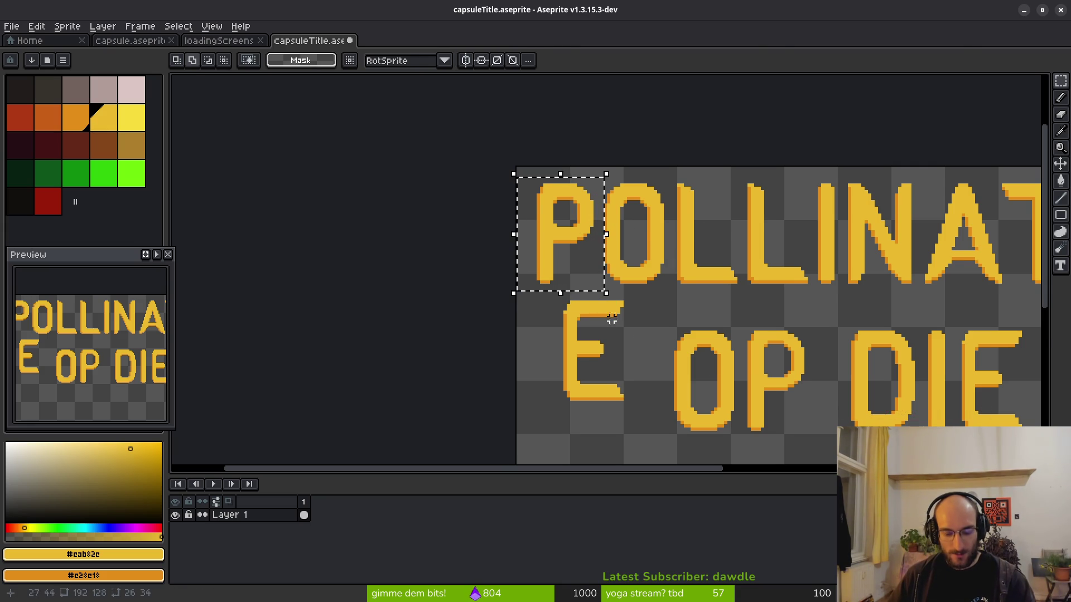
mouse_move(549, 166)
left_mouse_down()
mouse_move(581, 285)
mouse_move(560, 280)
mouse_move(528, 163)
left_mouse_up()
key("ctrl+d")
scroll(529, 163, "up", 2)
scroll(512, 149, "up", 4)
left_click_drag(496, 262, 674, 387)
key("ctrl+d")
key("ctrl+s")
Delete the lone E from the start of line two.
scroll(609, 363, "down", 3)
scroll(497, 304, "up", 1)
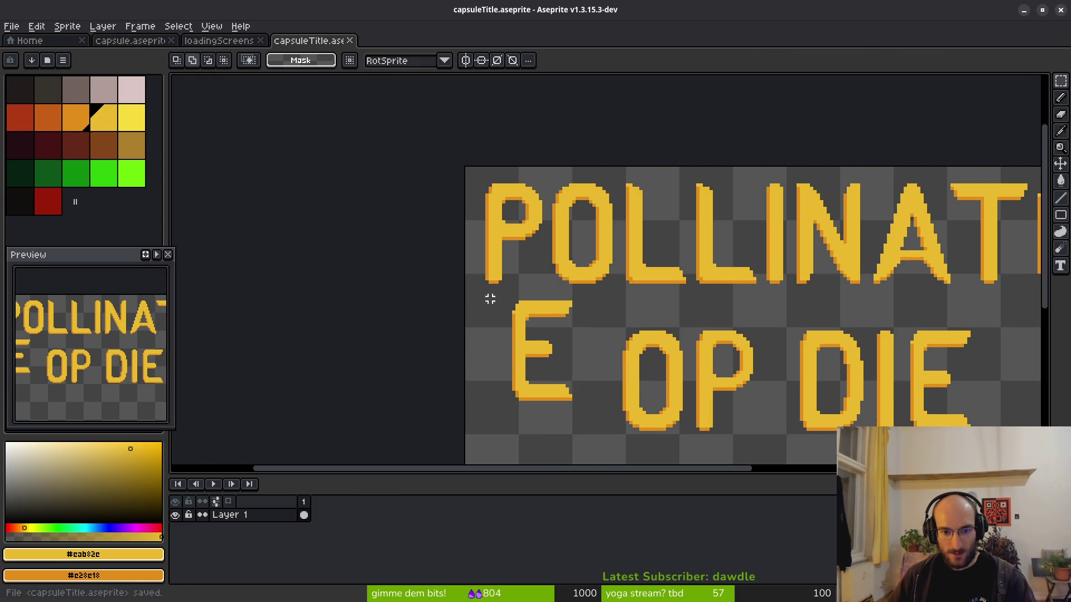
scroll(521, 318, "up", 2)
mouse_move(345, 316)
left_mouse_down()
mouse_move(502, 430)
mouse_move(499, 440)
left_mouse_up()
key("Delete")
scroll(495, 432, "up", 1)
scroll(876, 219, "down", 2)
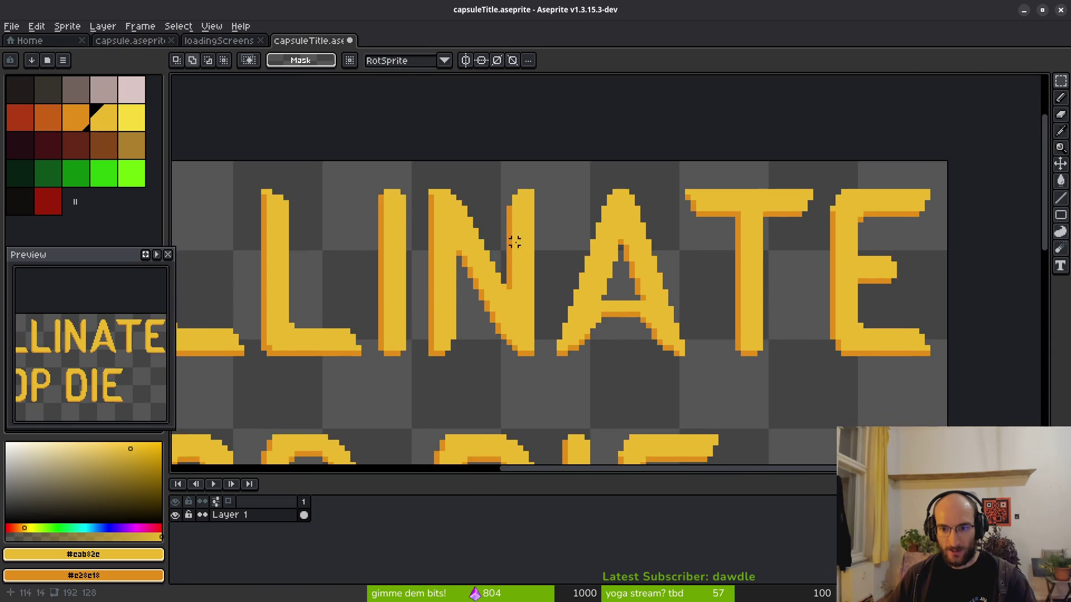
left_click_drag(822, 202, 909, 361)
mouse_move(862, 284)
left_mouse_down()
mouse_move(305, 275)
mouse_move(326, 280)
mouse_move(306, 279)
mouse_move(353, 402)
mouse_move(411, 354)
mouse_move(424, 324)
left_mouse_up()
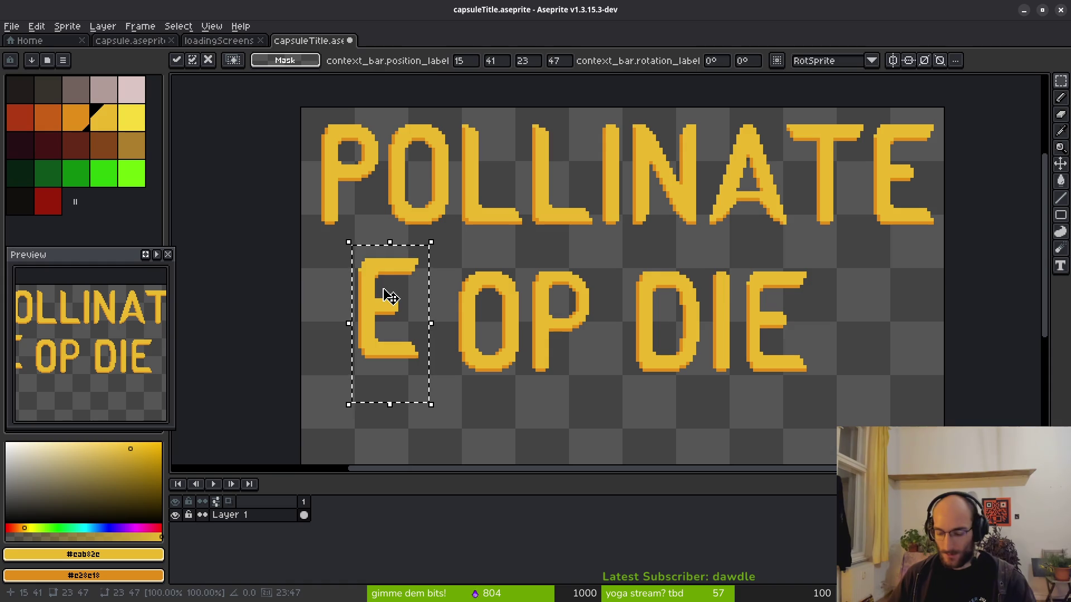
key("Delete")
Undo a trial move of the top P, then delete the P in 'OP DIE'.
mouse_move(315, 108)
left_mouse_down()
mouse_move(366, 238)
mouse_move(386, 260)
left_mouse_up()
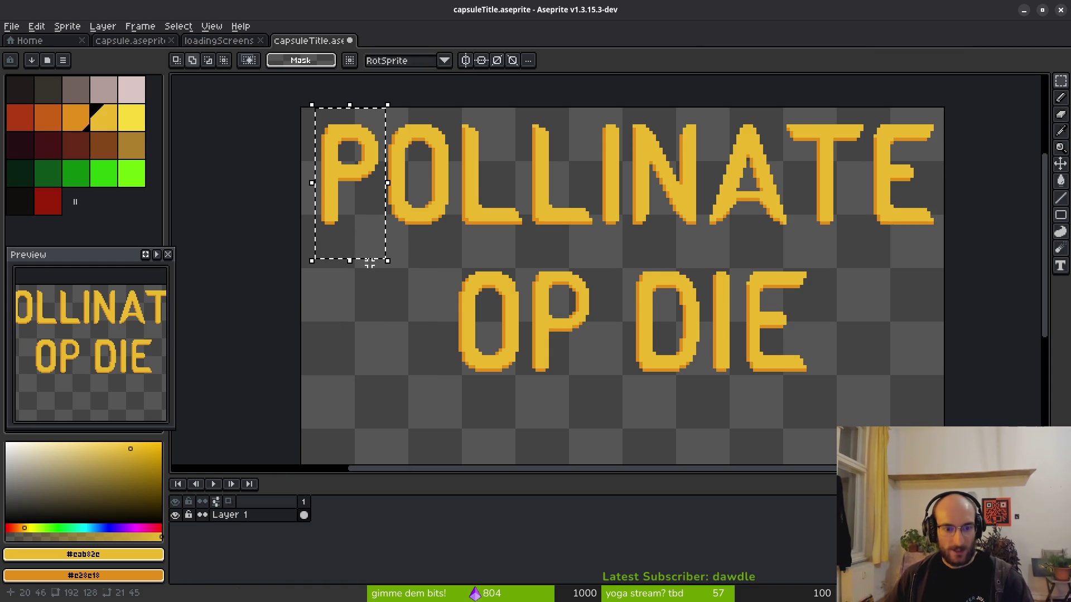
mouse_move(354, 227)
left_mouse_down()
mouse_move(564, 351)
mouse_move(595, 394)
left_mouse_up()
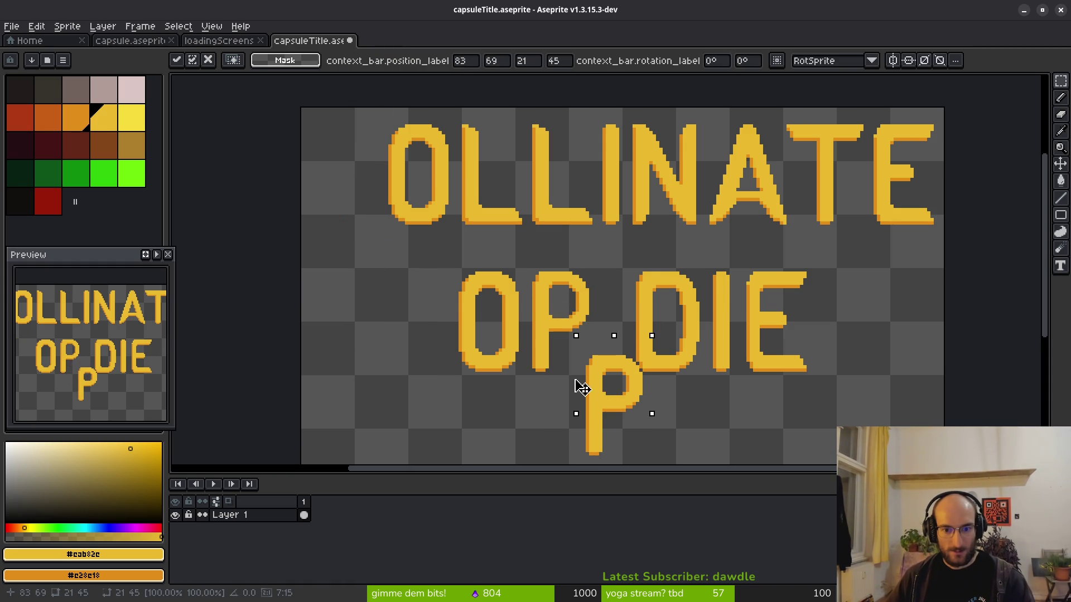
key("ctrl+d")
scroll(623, 410, "down", 2)
key("ctrl+z")
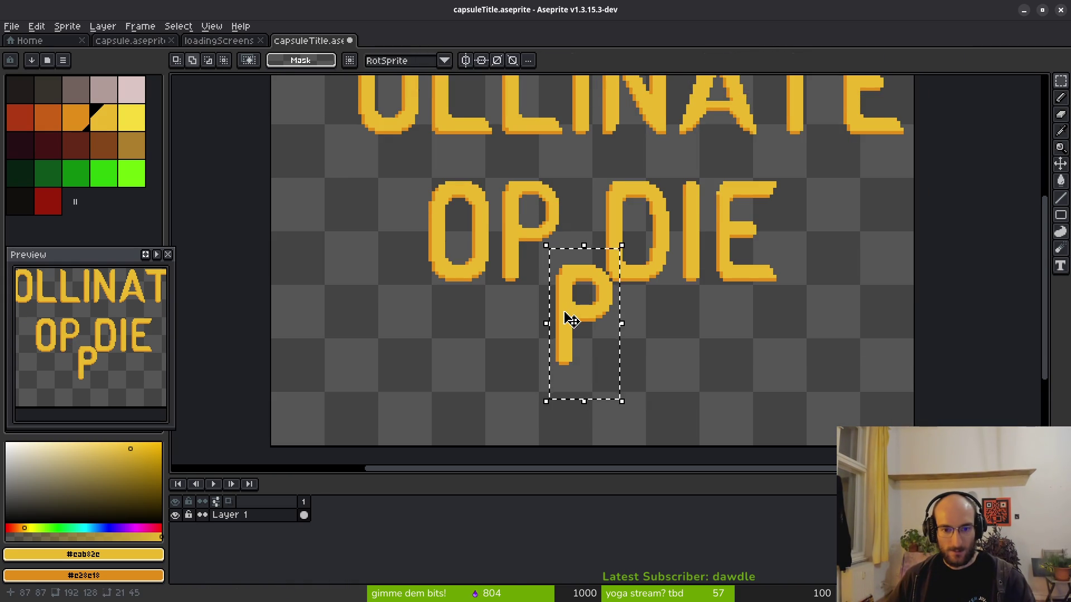
key("ctrl+z")
left_click_drag(518, 253, 564, 376)
left_click_drag(501, 206, 581, 347)
key("Delete")
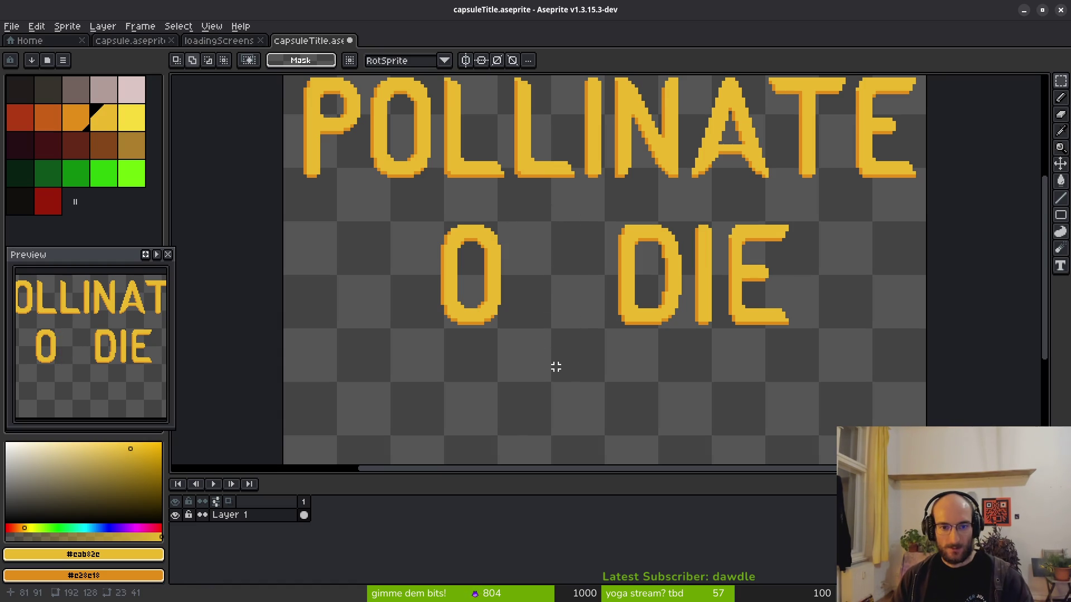
Copy the P from POLLINATE and place it after the O on line two.
scroll(348, 199, "up", 2)
left_click_drag(294, 131, 386, 286)
left_click(314, 199)
mouse_move(314, 199)
left_mouse_down()
mouse_move(564, 349)
mouse_move(547, 331)
left_mouse_up()
key("ctrl+d")
scroll(542, 335, "up", 4)
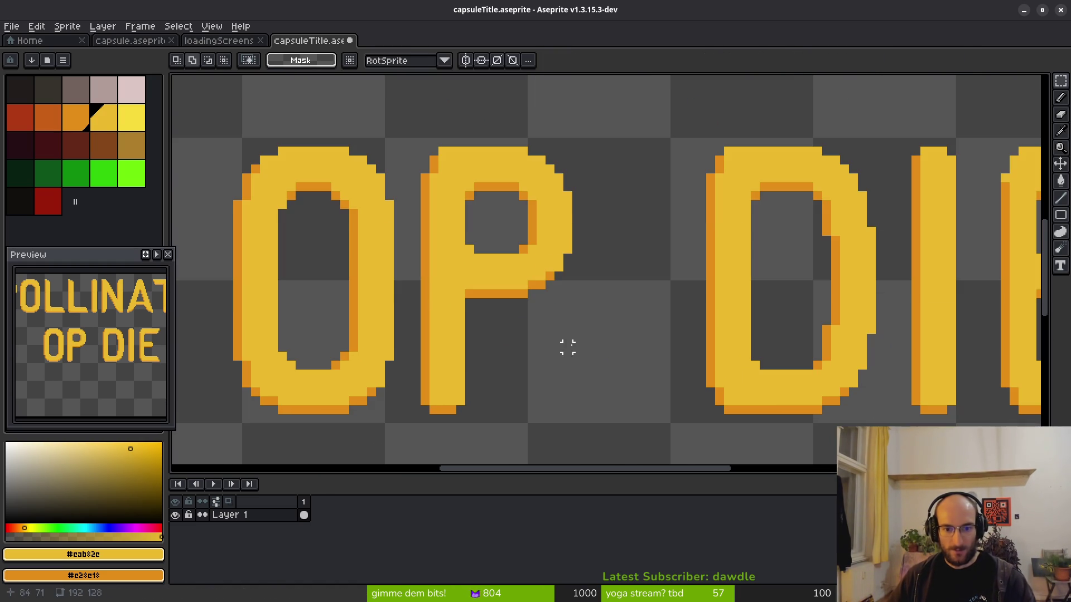
scroll(539, 285, "down", 1)
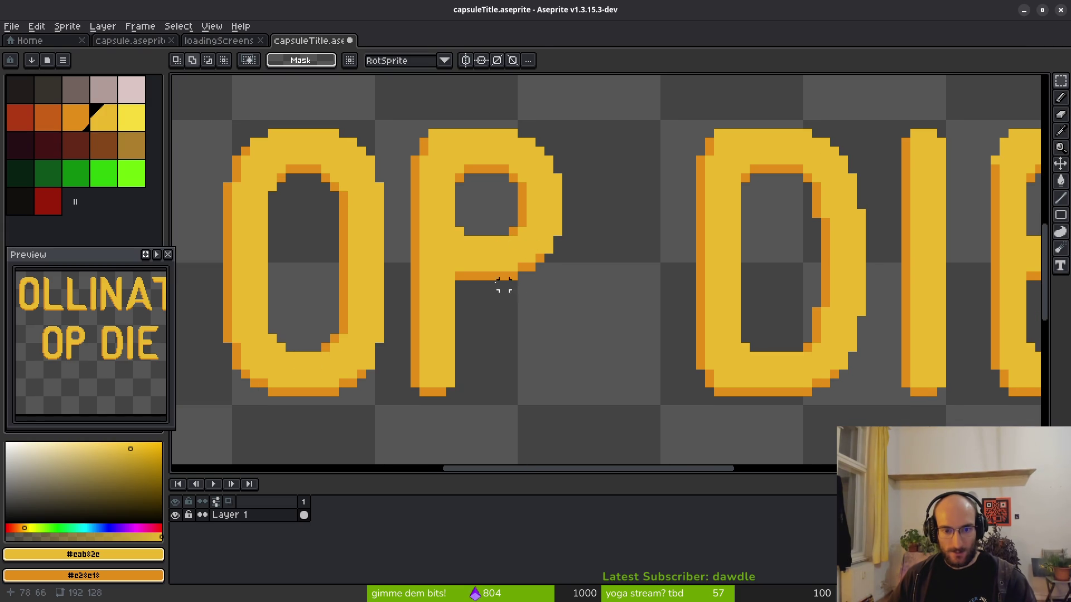
With the 1px pencil, place the first pixel of a new diagonal leg under the P's bowl.
key("b")
scroll(463, 276, "up", 2)
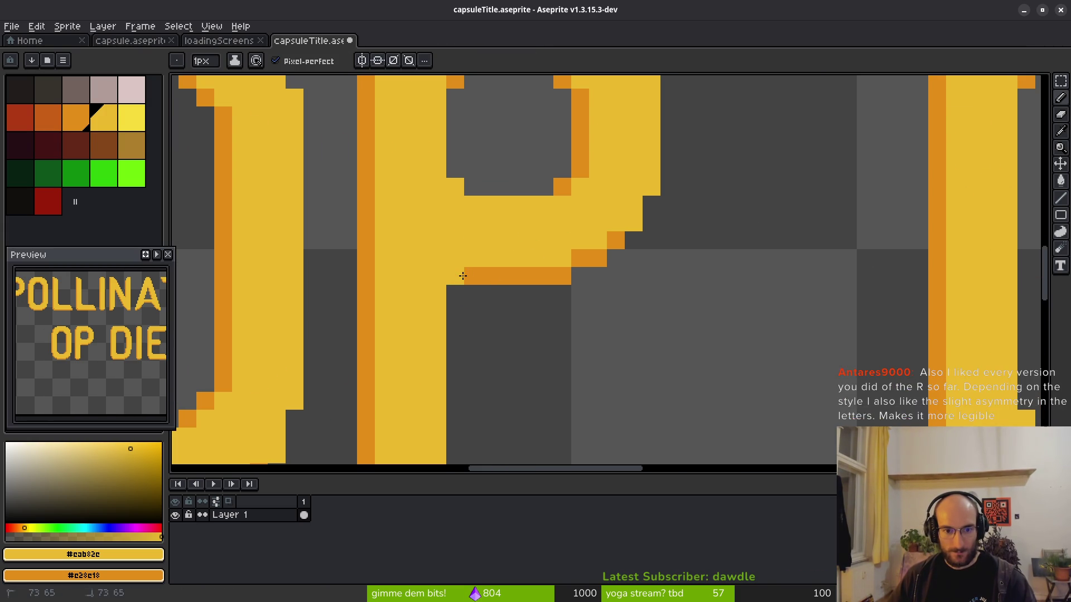
scroll(549, 287, "down", 2)
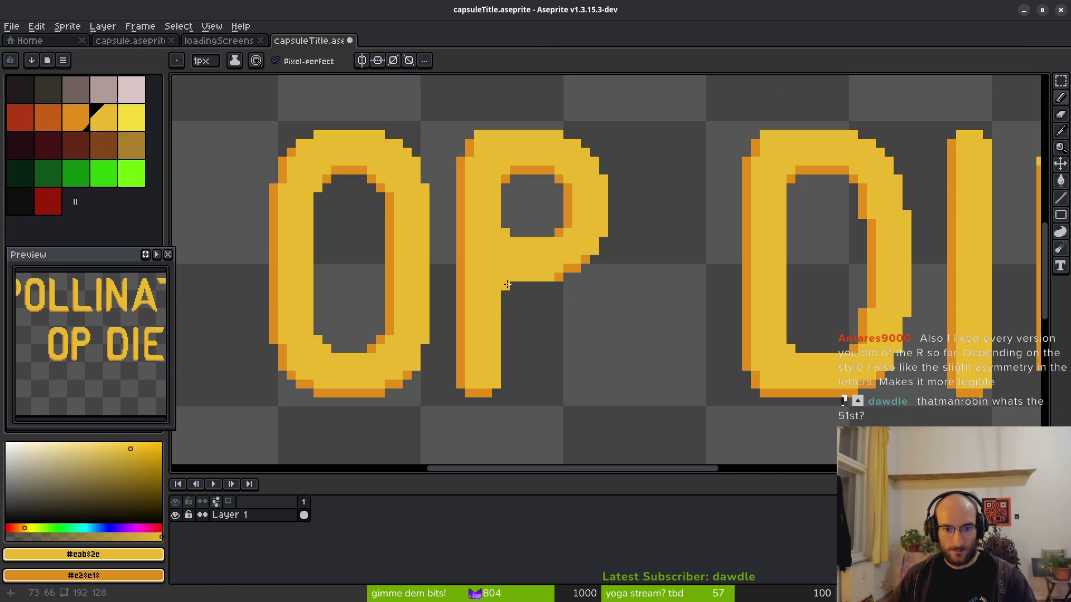
scroll(600, 288, "right", 2)
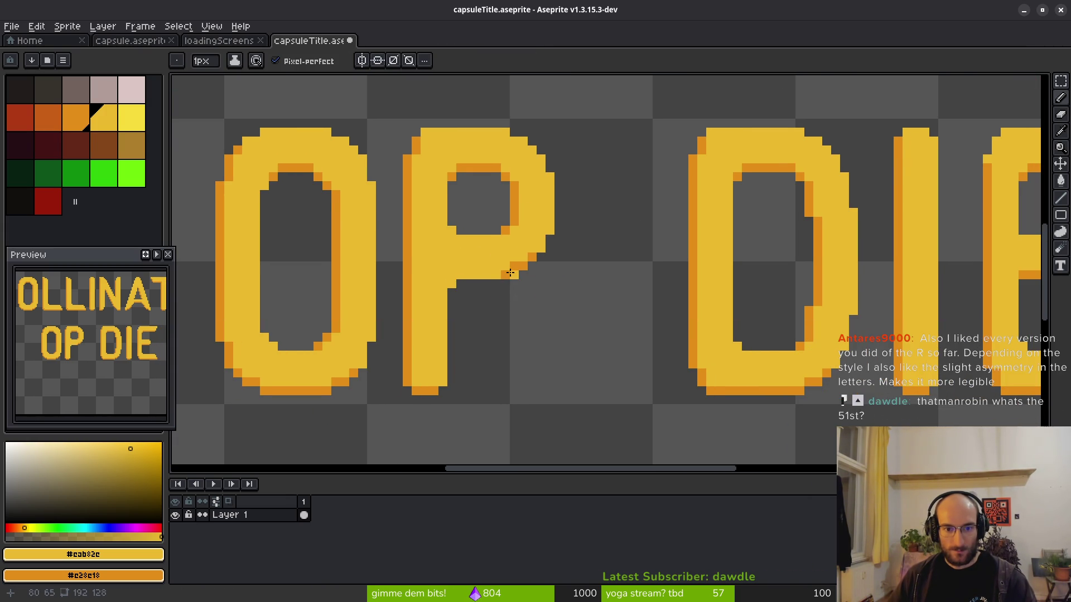
left_click(541, 276)
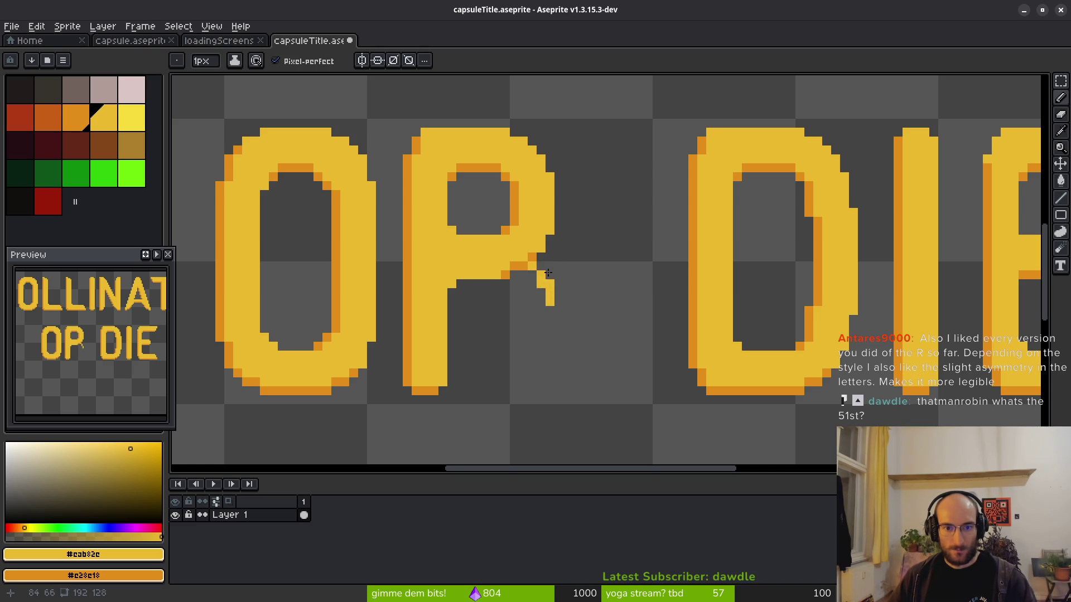
Select the right part of the P's bowl and move it down to form the R's leg.
key("m")
left_click_drag(498, 125, 584, 219)
left_click(546, 209)
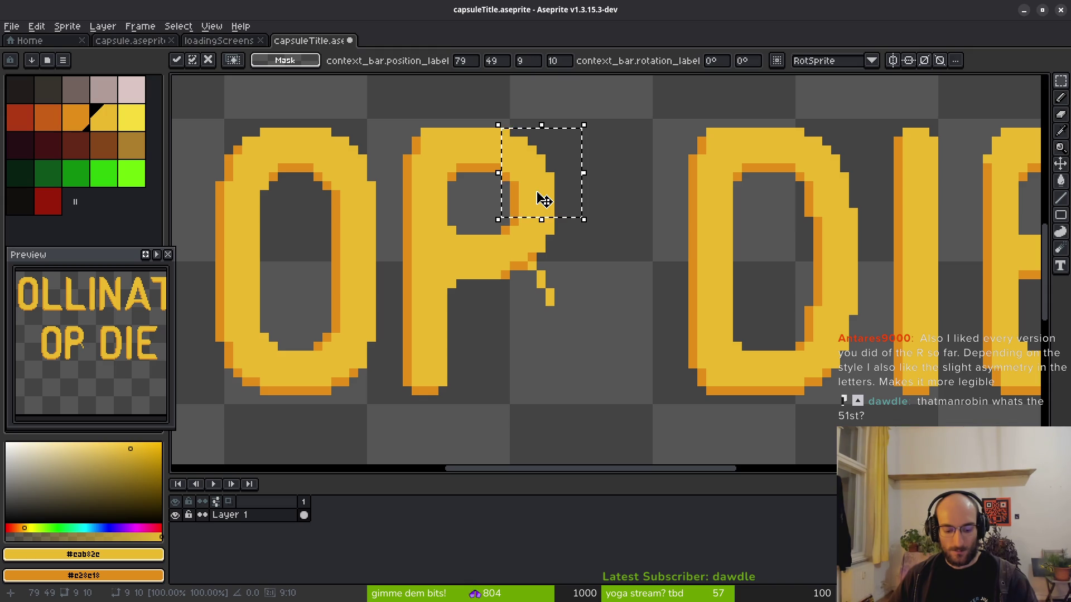
mouse_move(545, 184)
left_mouse_down()
mouse_move(550, 354)
mouse_move(537, 354)
left_mouse_up()
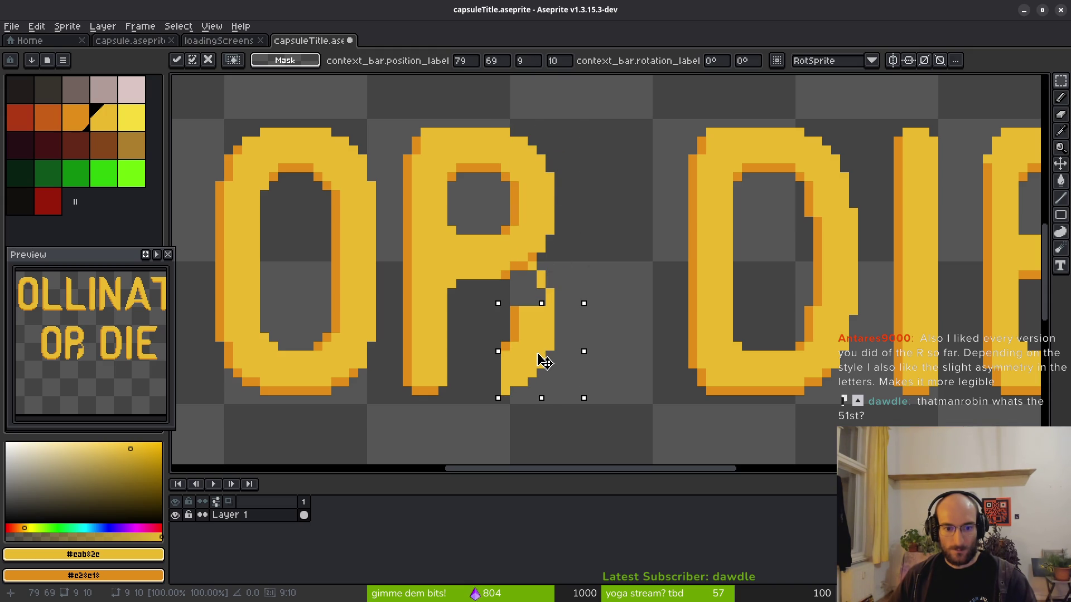
key("Return")
scroll(563, 346, "down", 2)
scroll(549, 341, "up", 4)
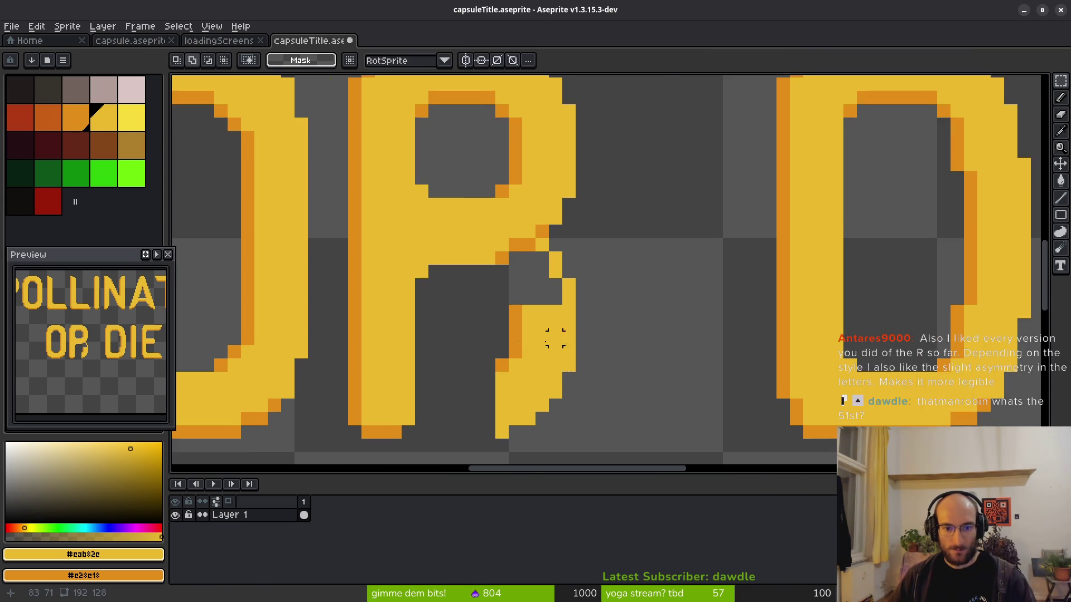
scroll(570, 301, "down", 2)
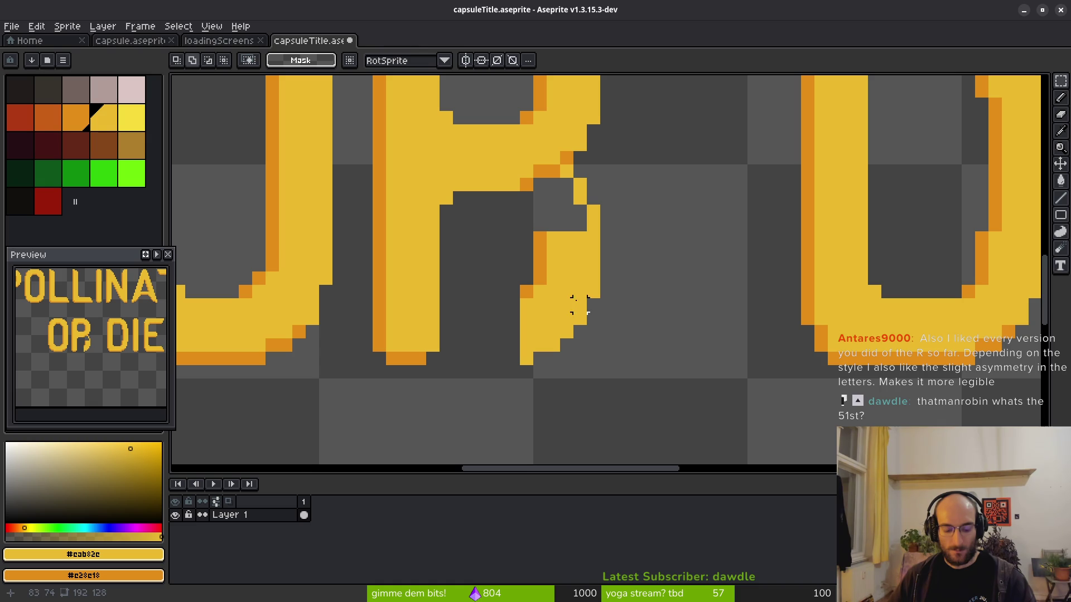
Paint yellow pixels down the R's leg, its join and its notch with the 1px pencil.
key("b")
scroll(580, 318, "up", 1)
mouse_move(592, 308)
left_mouse_down()
mouse_move(590, 349)
mouse_move(542, 364)
mouse_move(576, 353)
left_mouse_up()
key("e")
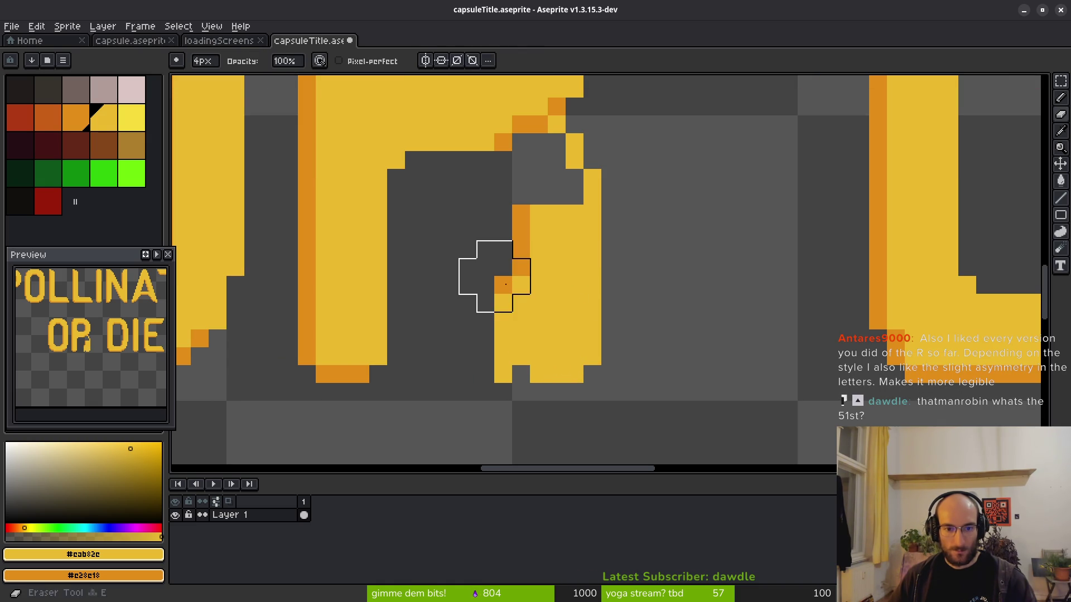
scroll(474, 377, "down", 3)
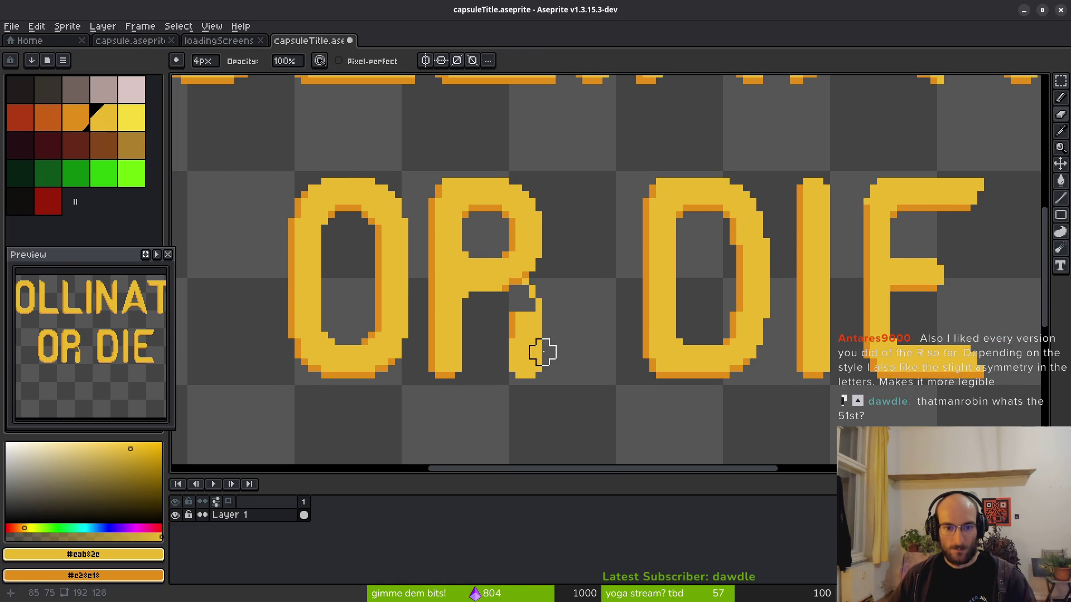
scroll(532, 346, "up", 4)
key("b")
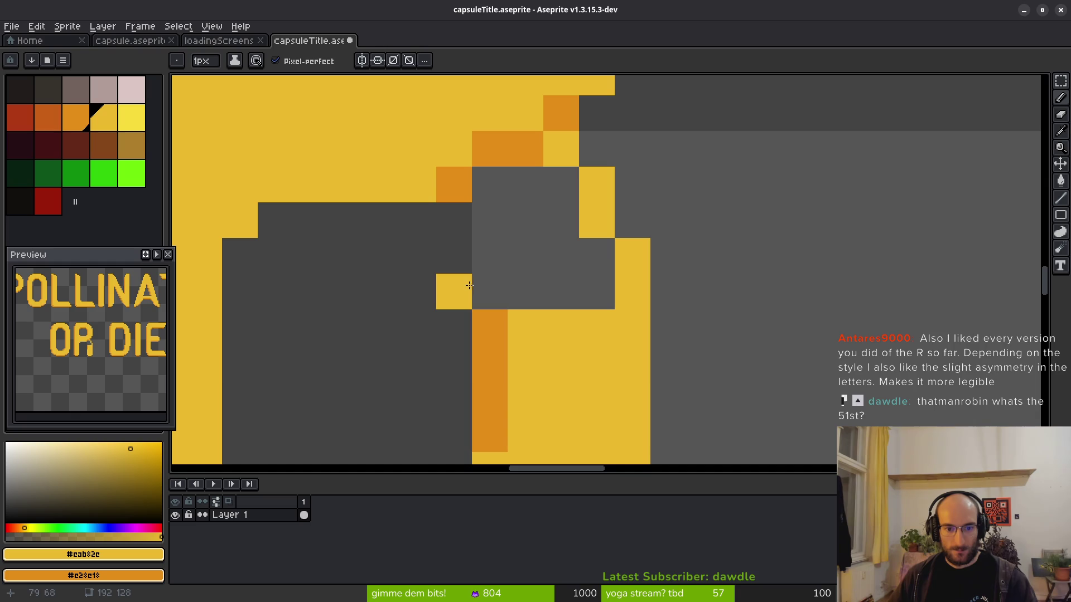
left_click_drag(560, 185, 545, 294)
left_click_drag(426, 220, 461, 263)
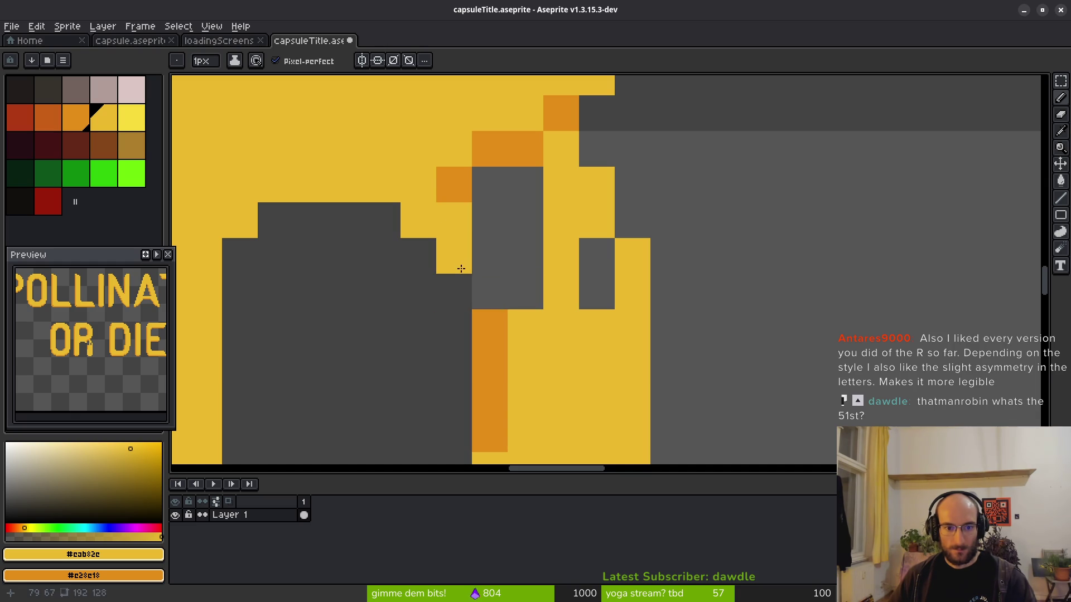
left_click(454, 291)
left_click(526, 291)
left_click(526, 220)
Fill the dark gap inside the R and the leg's remaining hole with yellow.
key("g")
left_click(491, 234)
left_click(589, 305)
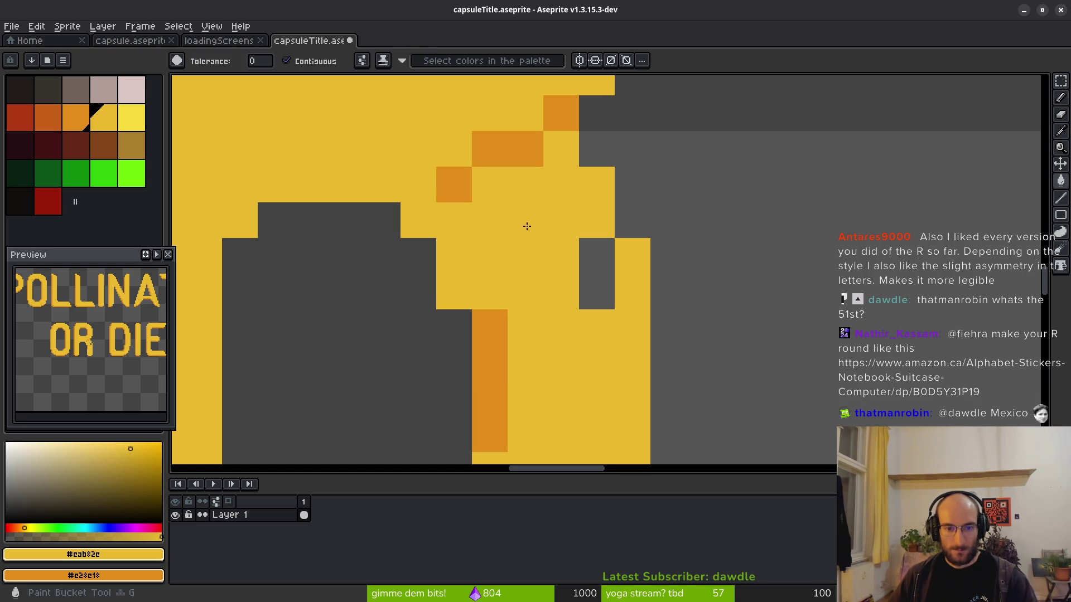
scroll(590, 305, "down", 4)
key("b")
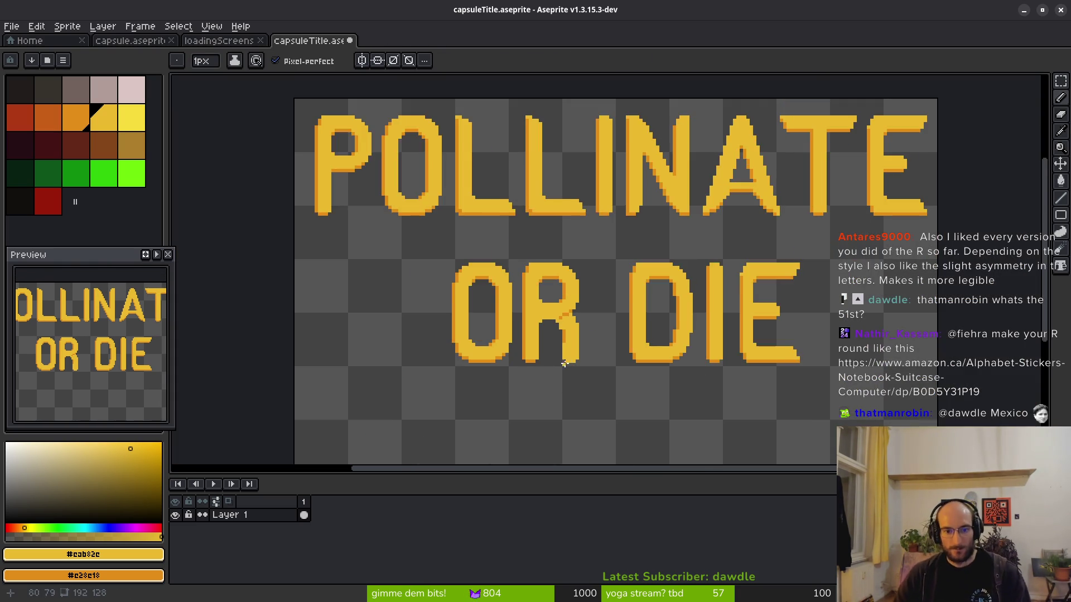
scroll(568, 365, "up", 4)
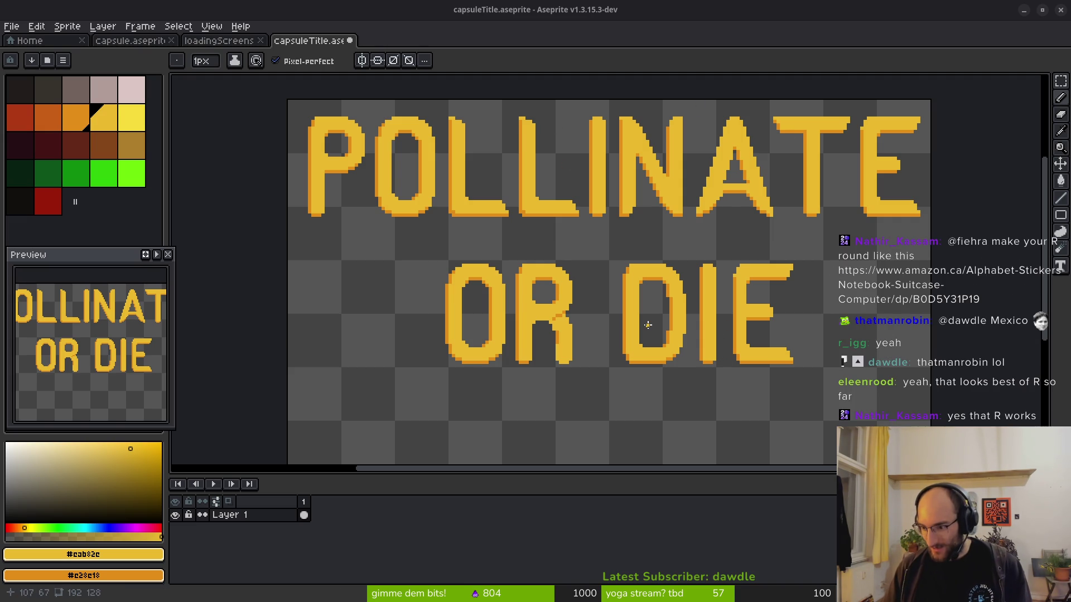
scroll(495, 279, "right", 2)
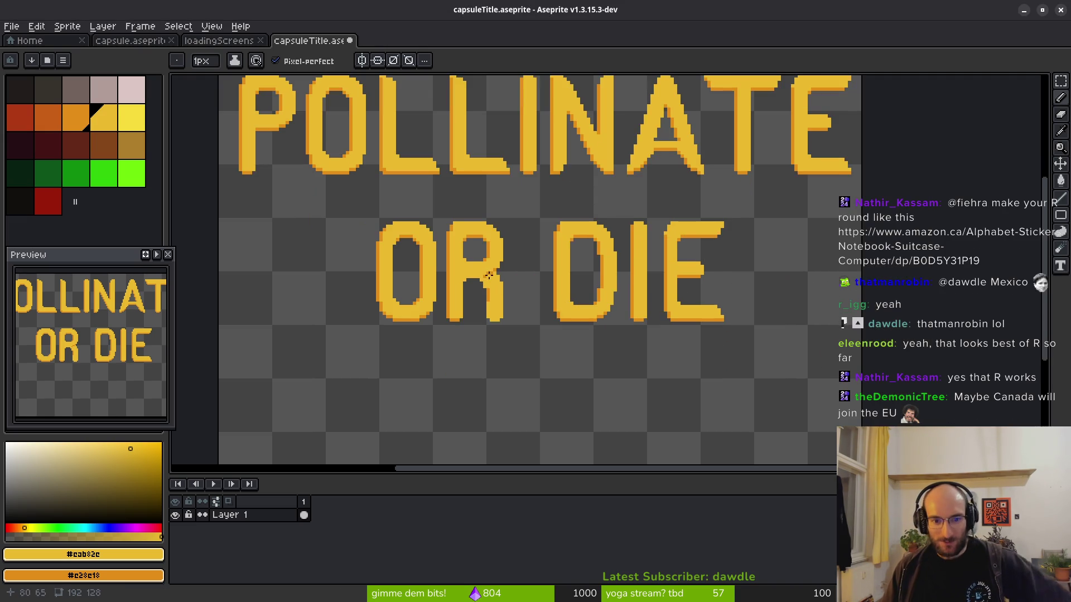
Shade the R's leg and its inner edge orange, then shrink the brush to one pixel.
scroll(495, 279, "up", 2)
scroll(482, 275, "up", 3)
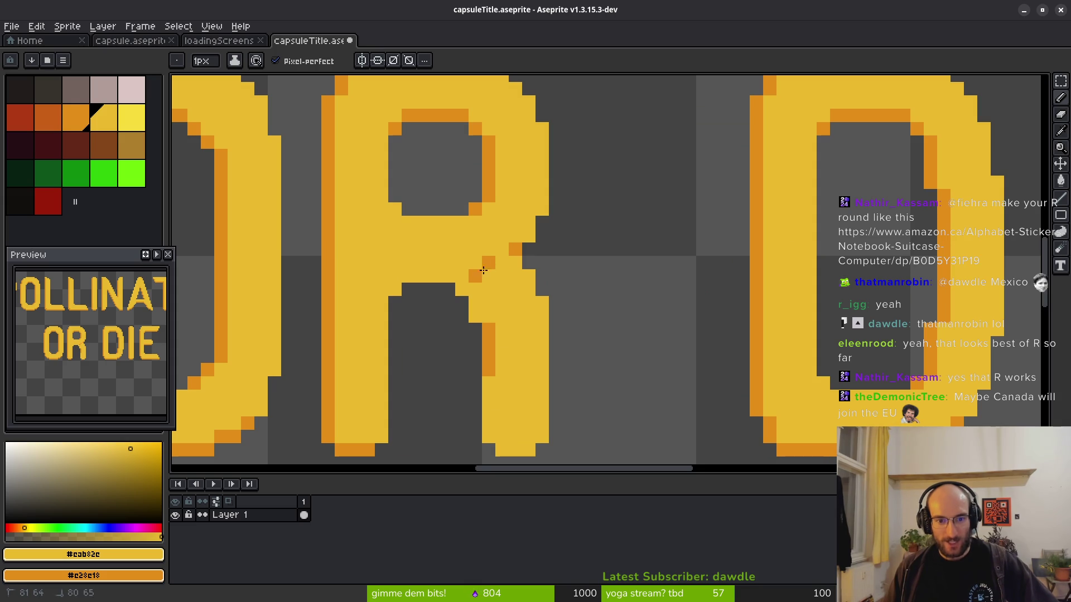
mouse_move(489, 329)
left_mouse_down()
mouse_move(490, 434)
mouse_move(501, 450)
mouse_move(529, 450)
left_mouse_up()
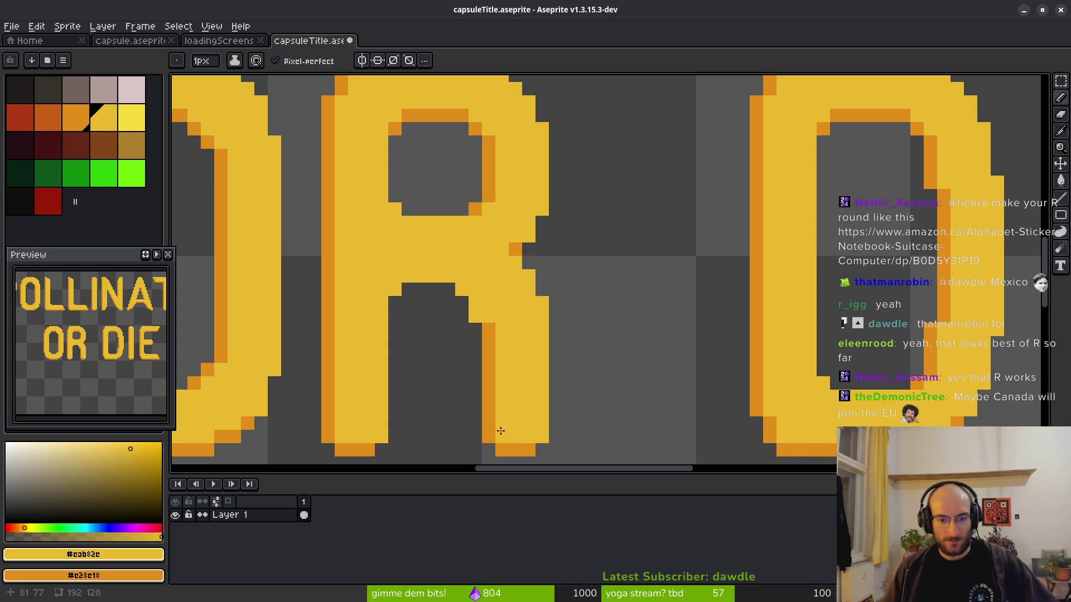
mouse_move(471, 323)
left_mouse_down()
mouse_move(444, 277)
mouse_move(412, 276)
left_mouse_up()
scroll(514, 352, "down", 3)
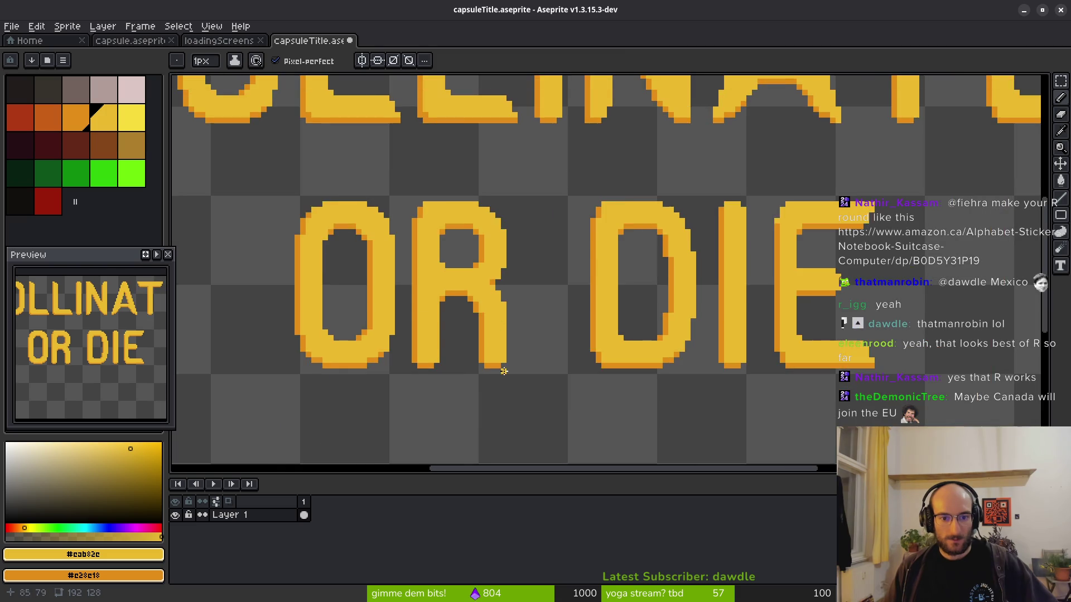
scroll(503, 345, "up", 5)
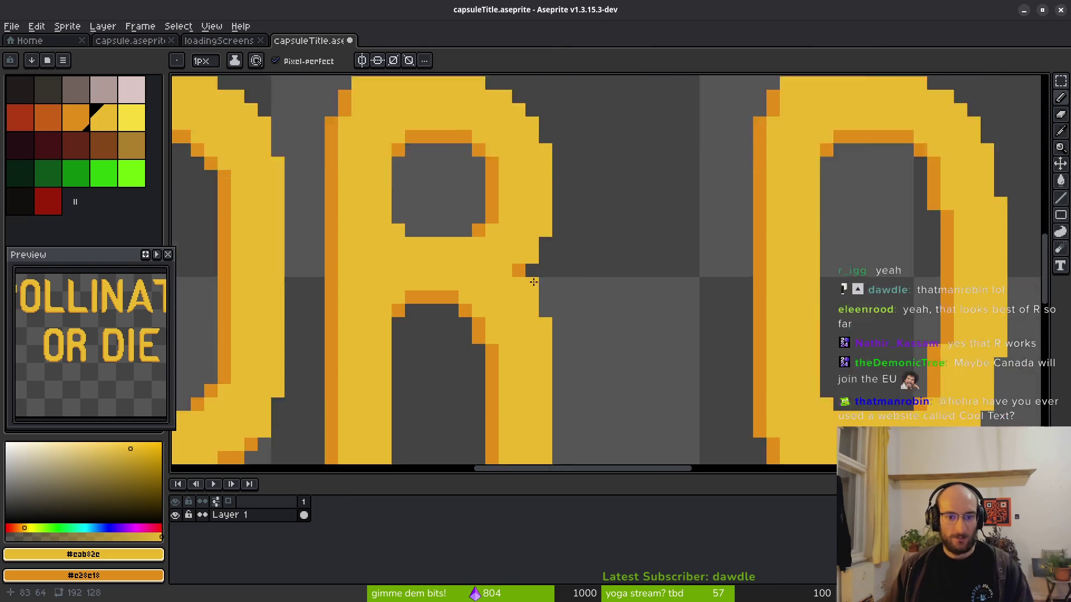
key("e")
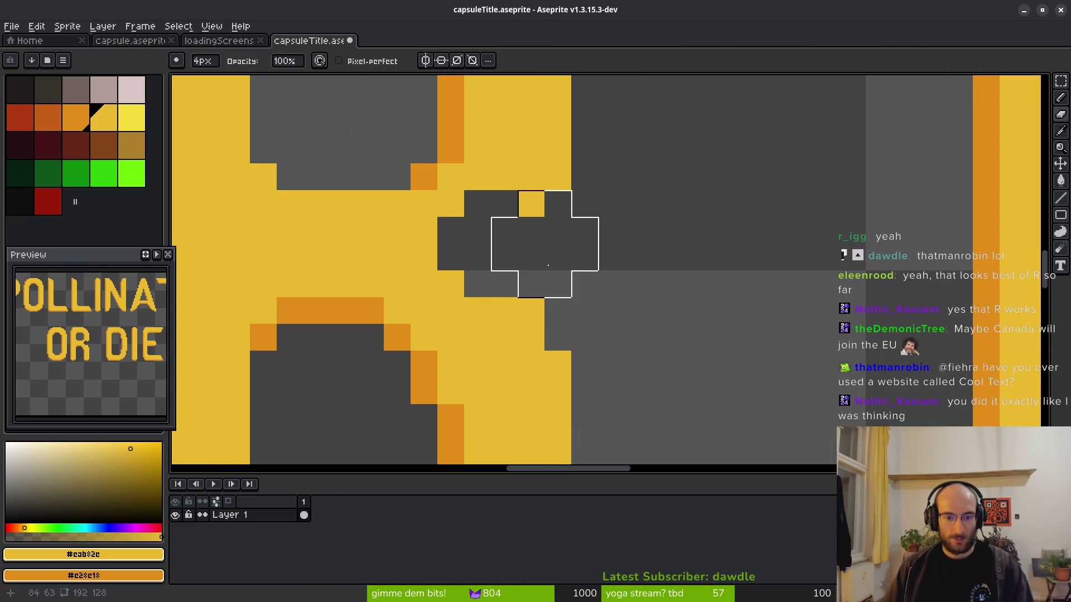
key("minus")
key("minus")
key("minus")
scroll(650, 284, "down", 6)
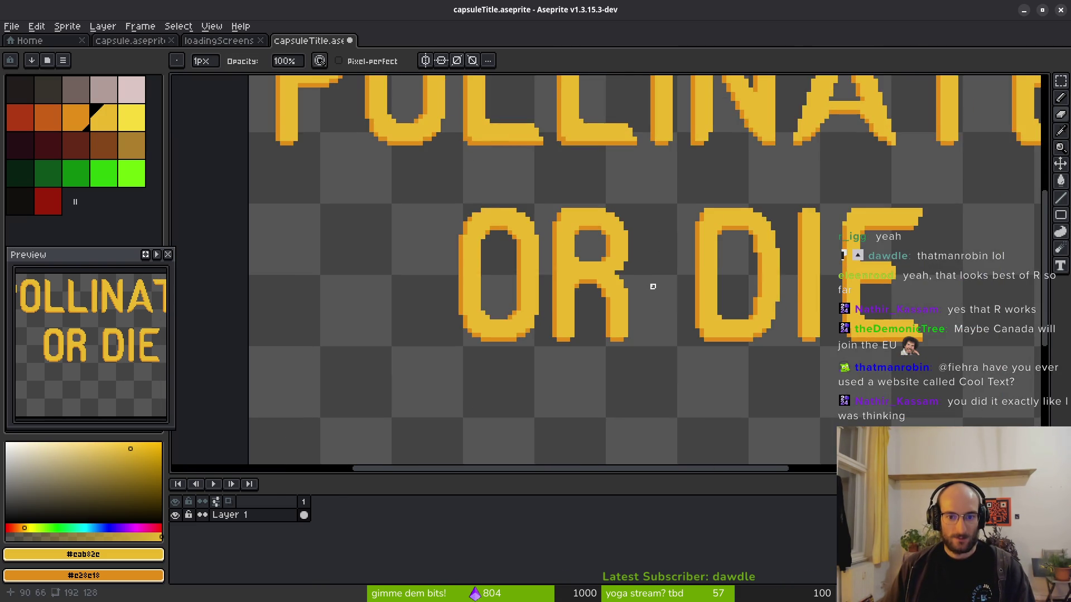
scroll(611, 248, "up", 3)
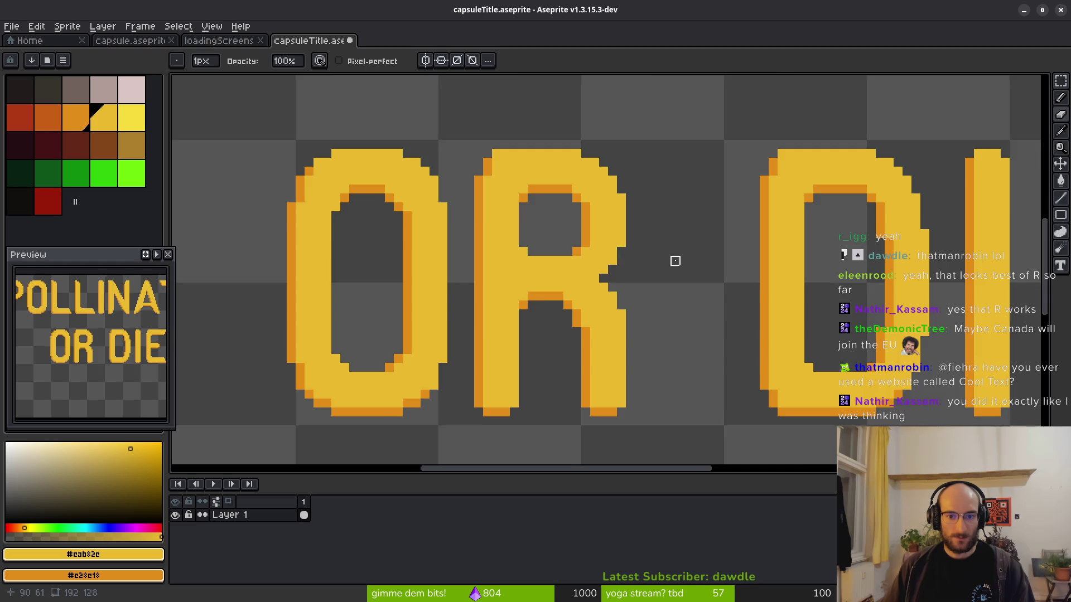
scroll(696, 293, "down", 2)
scroll(696, 293, "down", 1)
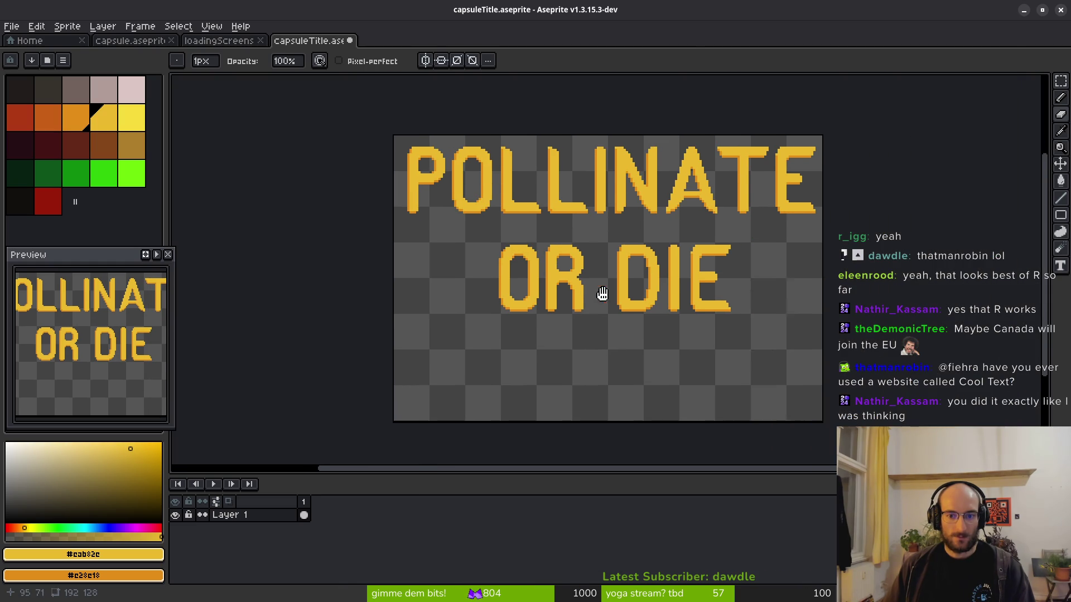
scroll(595, 286, "up", 1)
scroll(595, 286, "up", 2)
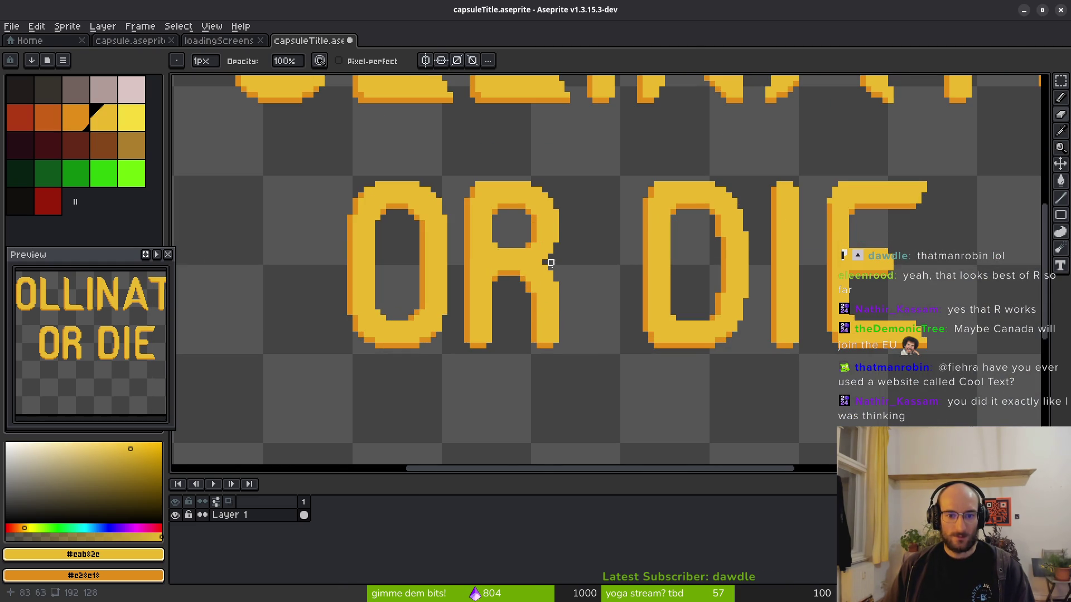
scroll(552, 270, "up", 2)
Shift the R's right leg one pixel to the right.
key("m")
scroll(537, 174, "up", 2)
mouse_move(532, 150)
left_mouse_down()
mouse_move(646, 370)
mouse_move(691, 427)
left_mouse_up()
left_click(626, 353)
left_click_drag(509, 146, 692, 417)
key("Right")
key("ctrl+d")
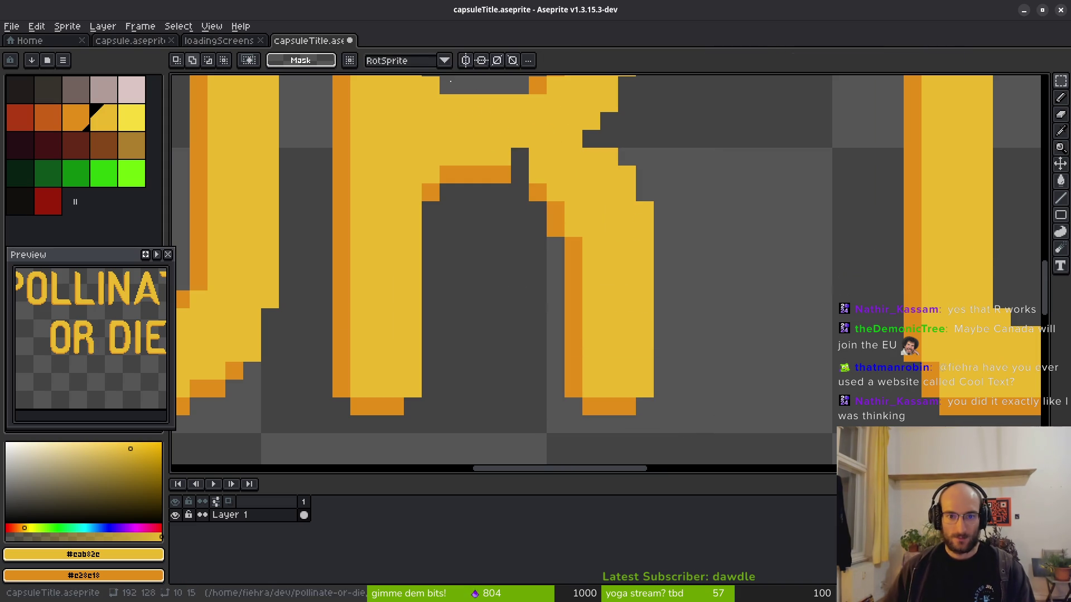
Move the upper-right part of the R down one pixel.
left_click_drag(530, 148, 708, 258)
key("Left")
key("Right")
key("Down")
key("ctrl+d")
Fill the gaps along the R's right edge with yellow pixels.
left_click_drag(536, 229, 612, 336)
key("b")
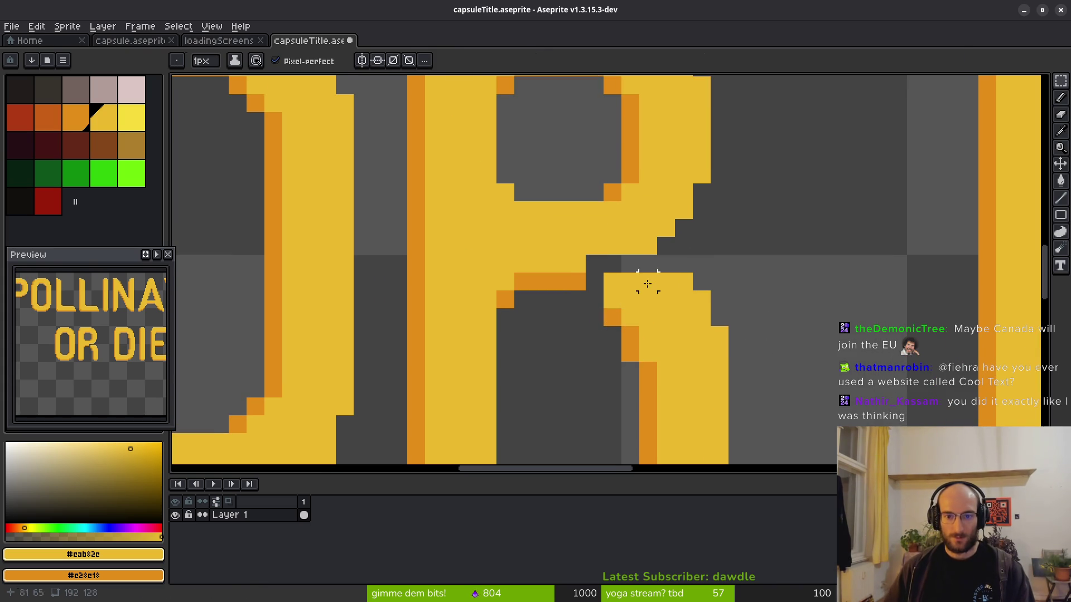
mouse_move(639, 264)
left_mouse_down()
mouse_move(595, 264)
mouse_move(669, 270)
mouse_move(669, 246)
mouse_move(694, 204)
mouse_move(660, 256)
mouse_move(600, 282)
mouse_move(563, 271)
mouse_move(583, 252)
left_mouse_up()
scroll(681, 311, "down", 2)
Fill the dark notch pixel in the R with yellow.
scroll(597, 276, "up", 2)
left_click(597, 275)
scroll(712, 313, "down", 3)
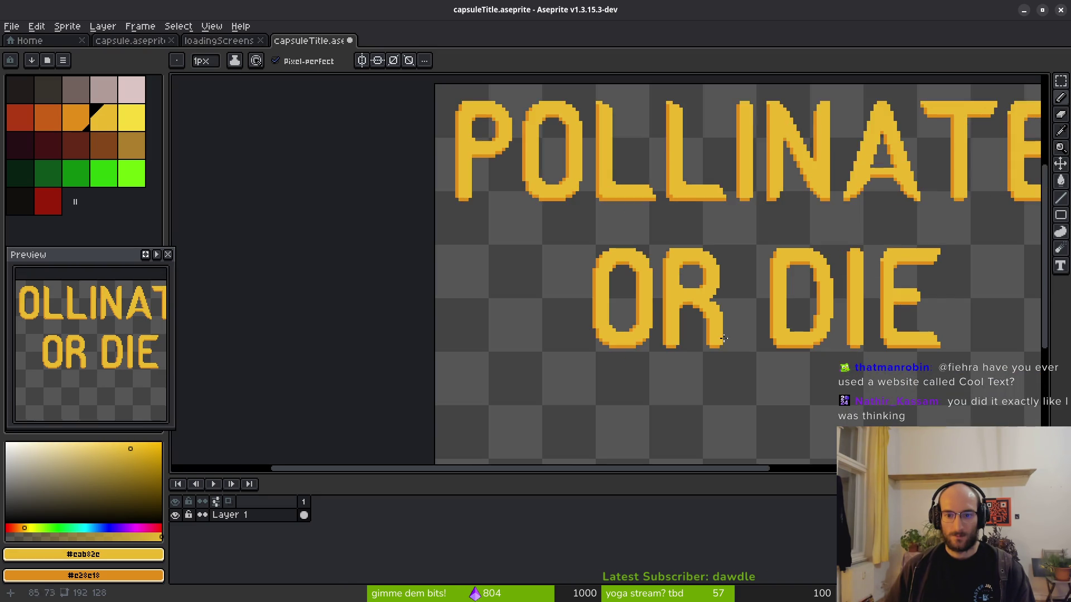
scroll(725, 357, "down", 3)
scroll(726, 351, "up", 5)
Undo the last pencil stroke and bring the Cool Text site to the front.
key("ctrl+z")
key("ctrl+z")
key("ctrl+z")
key("ctrl+z")
scroll(740, 335, "down", 3)
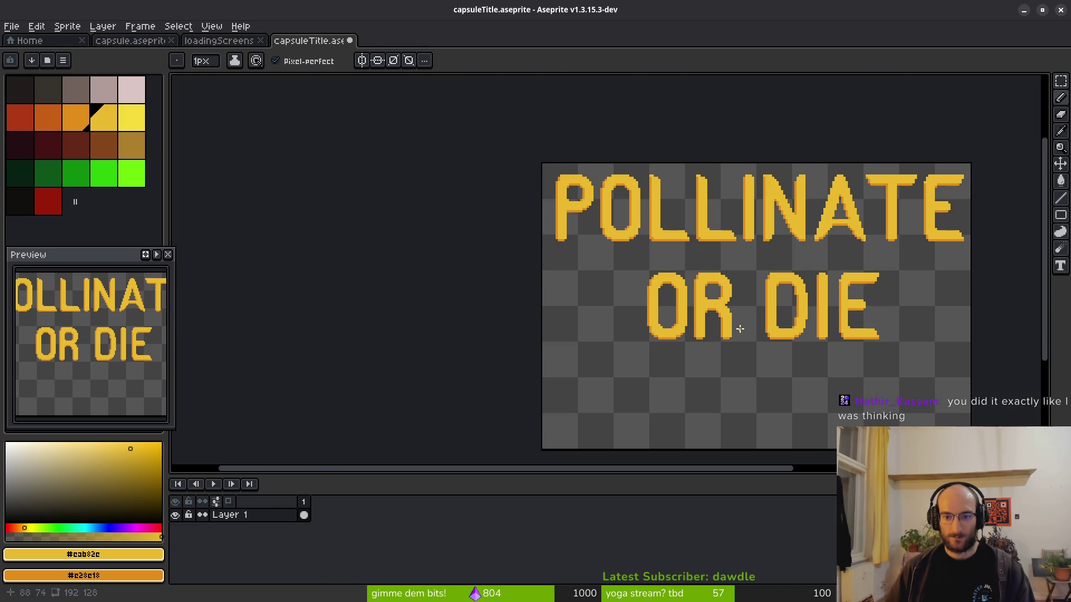
scroll(735, 333, "up", 5)
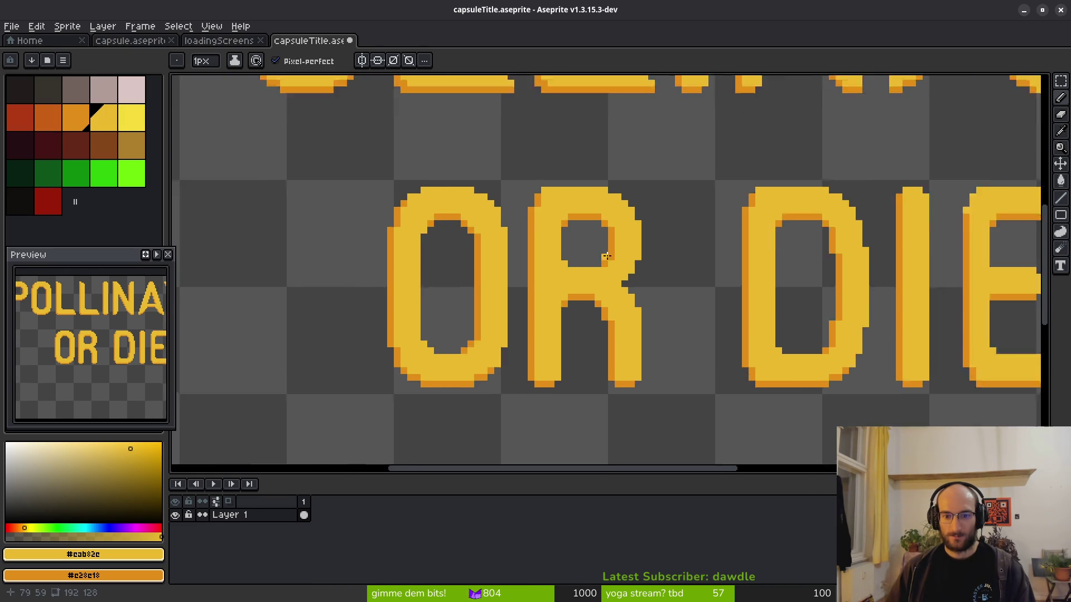
scroll(614, 300, "down", 3)
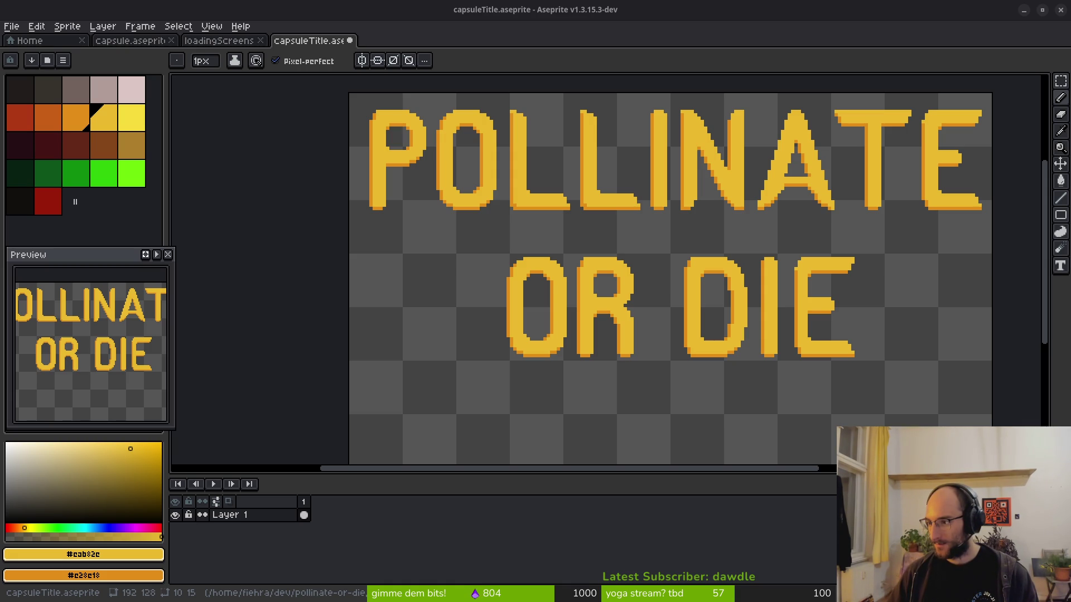
key("alt+Tab")
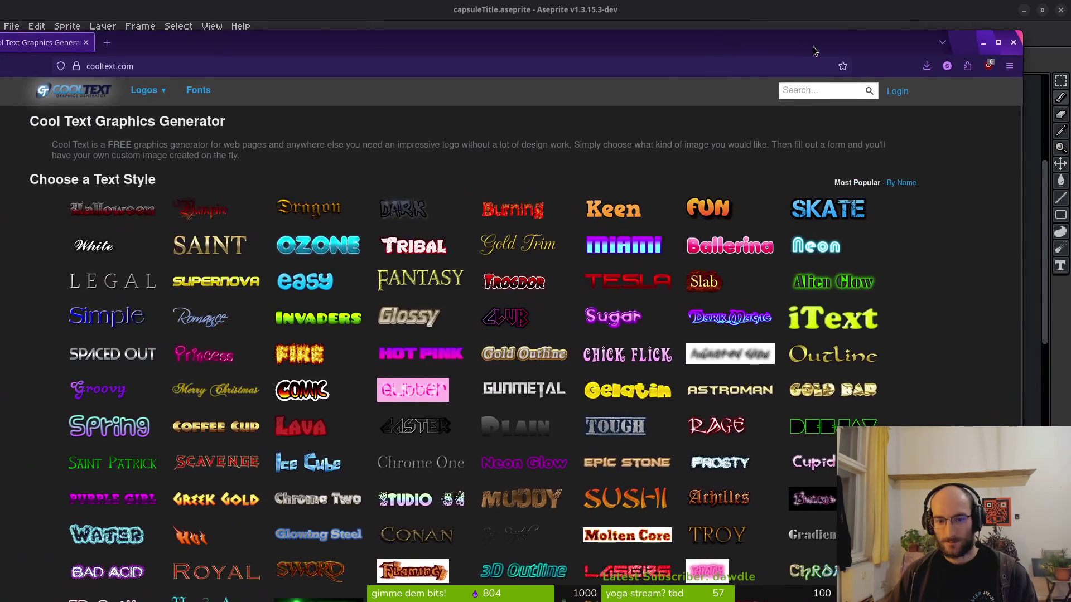
Browse the Cool Text gallery of text style tiles.
mouse_move(542, 214)
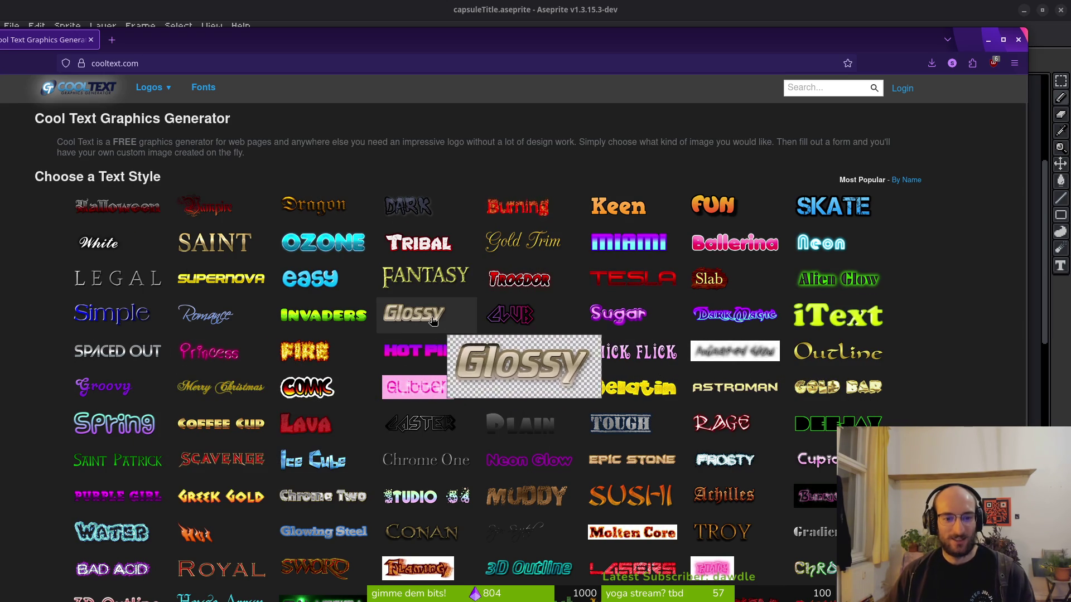
scroll(481, 362, "down", 3)
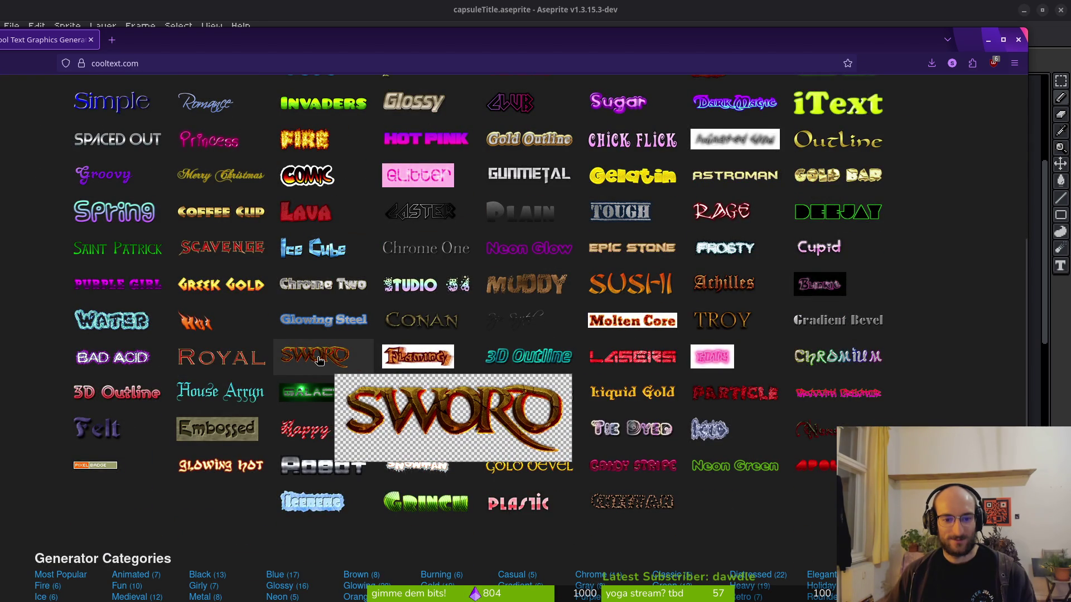
mouse_move(626, 359)
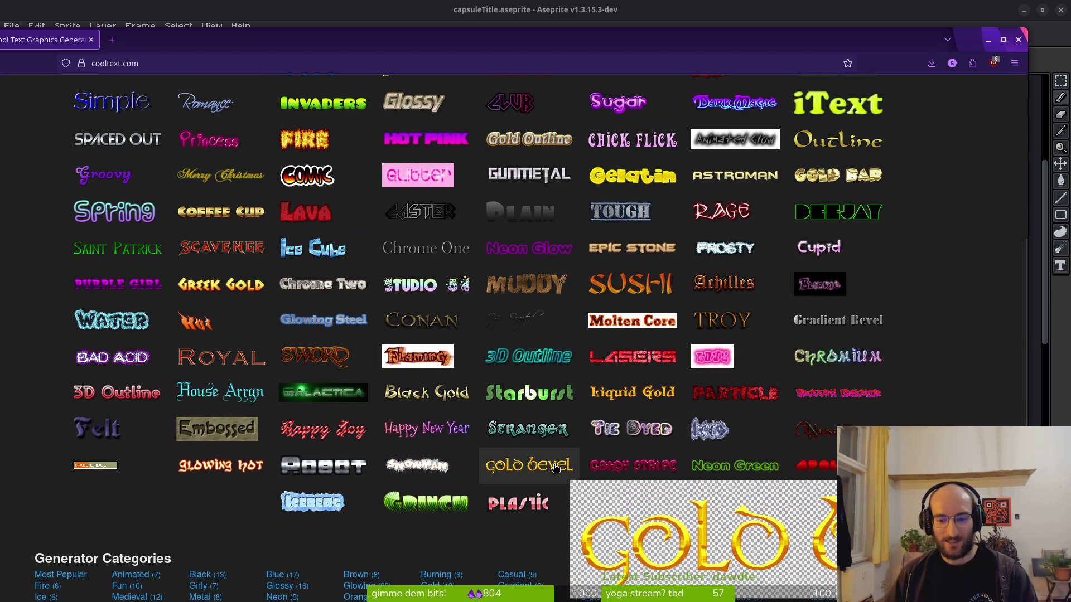
scroll(638, 155, "up", 3)
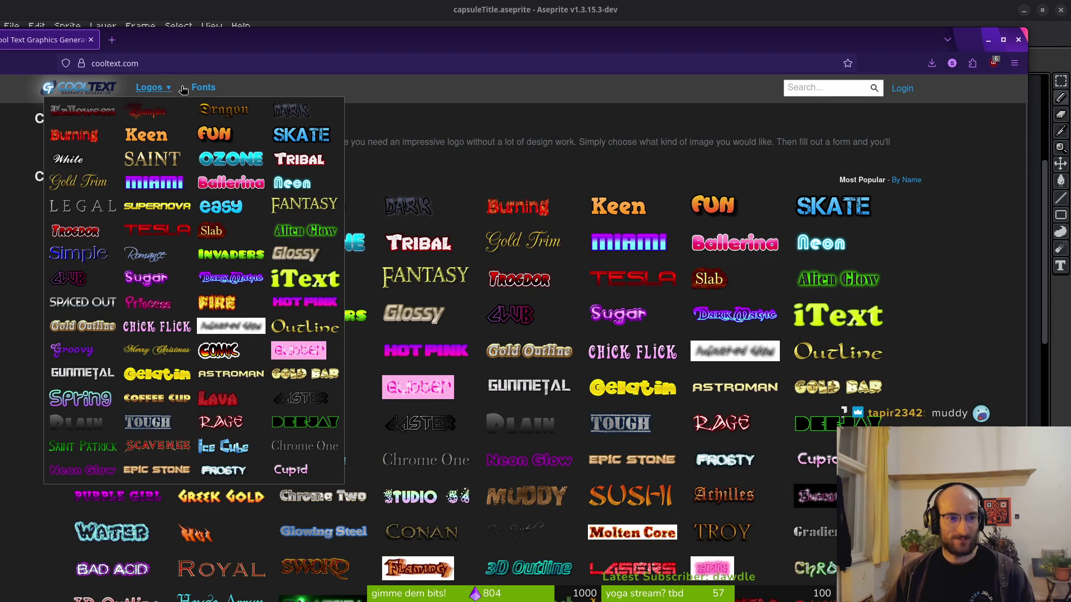
View Cool Text's free fonts page, close Firefox, and return to the loadingScreens sprite.
left_click(203, 90)
left_click_drag(264, 44, 296, 41)
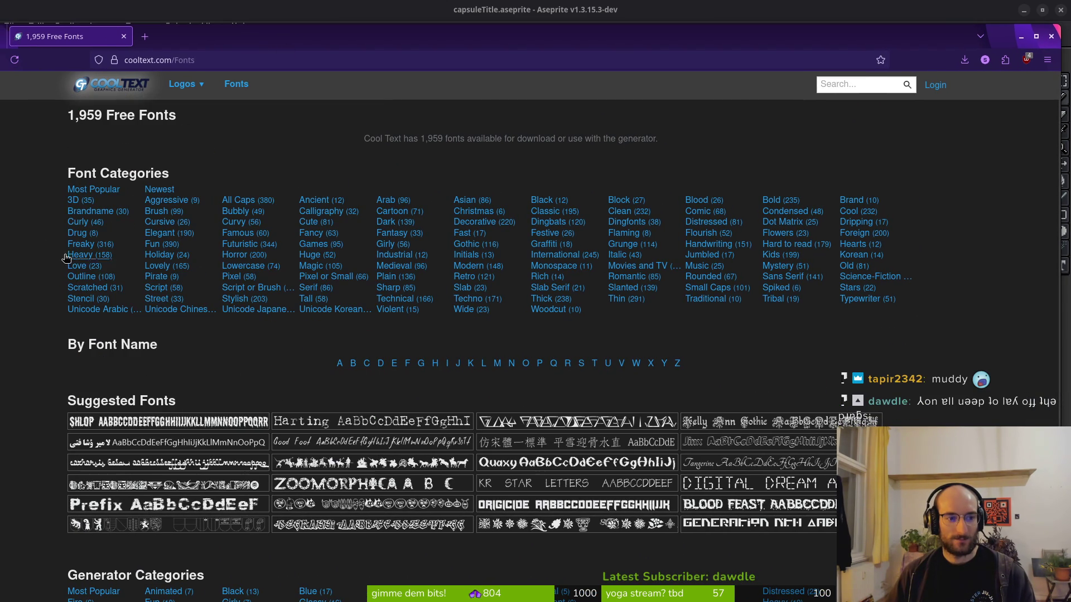
left_click(1051, 37)
scroll(624, 278, "down", 3)
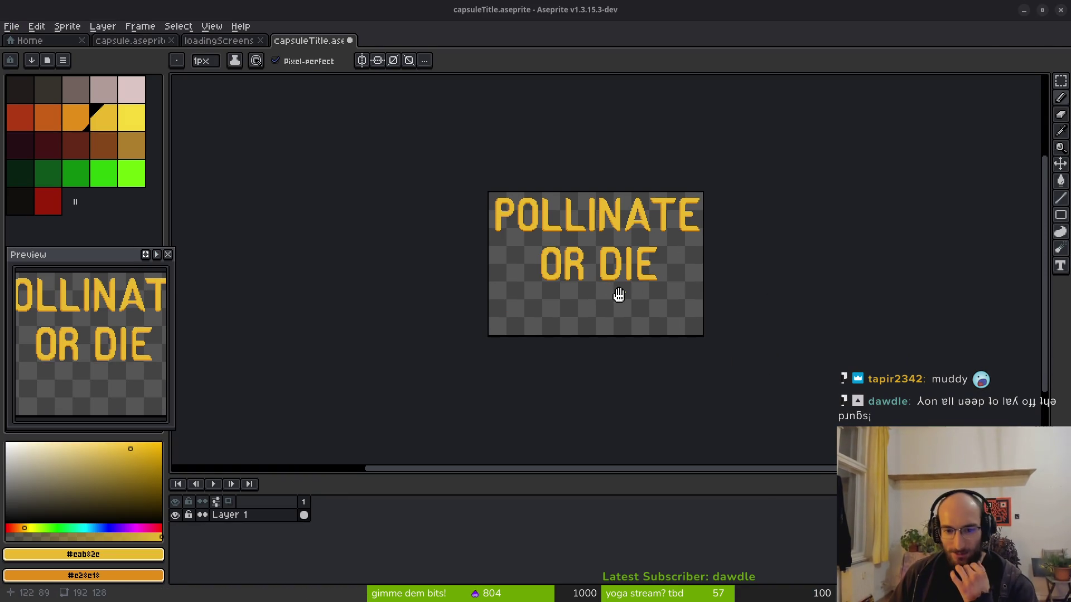
left_click(219, 41)
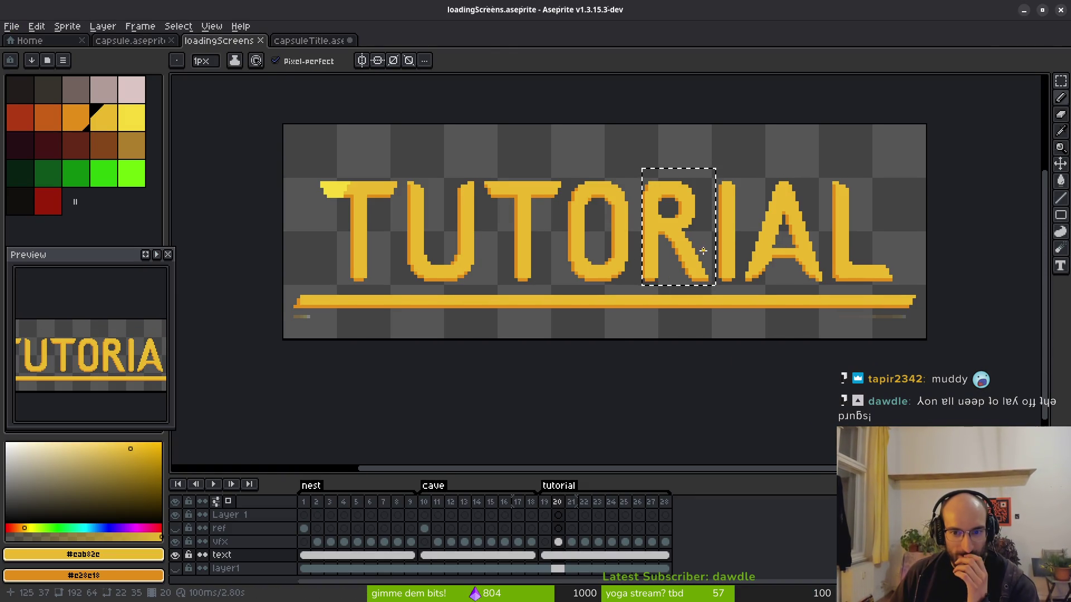
Nudge the R in OR DIE one pixel right and save capsuleTitle.
left_click(311, 41)
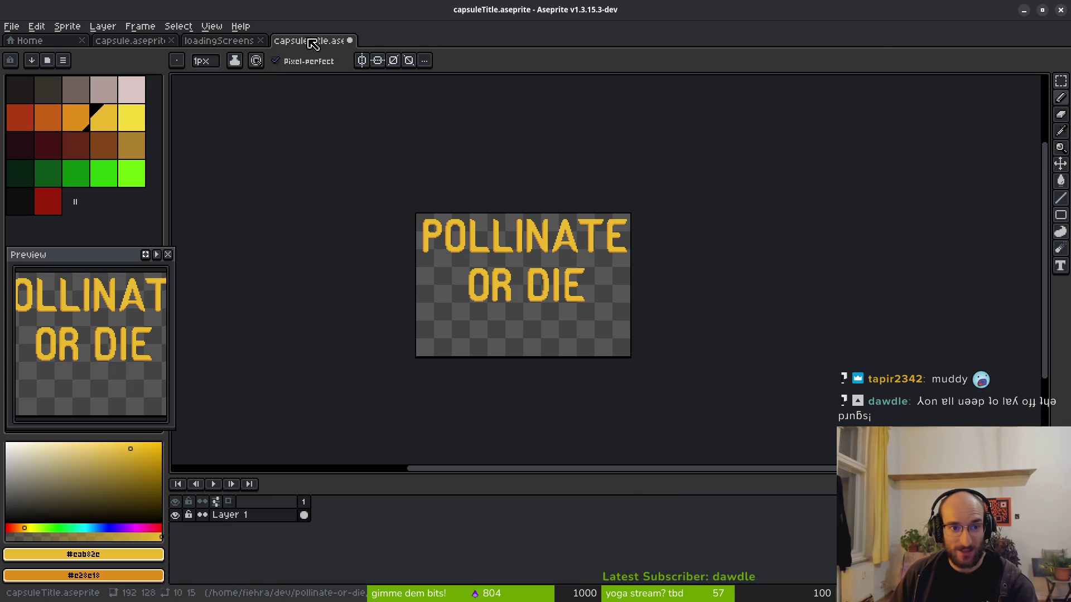
left_click_drag(570, 272, 553, 270)
scroll(546, 309, "up", 5)
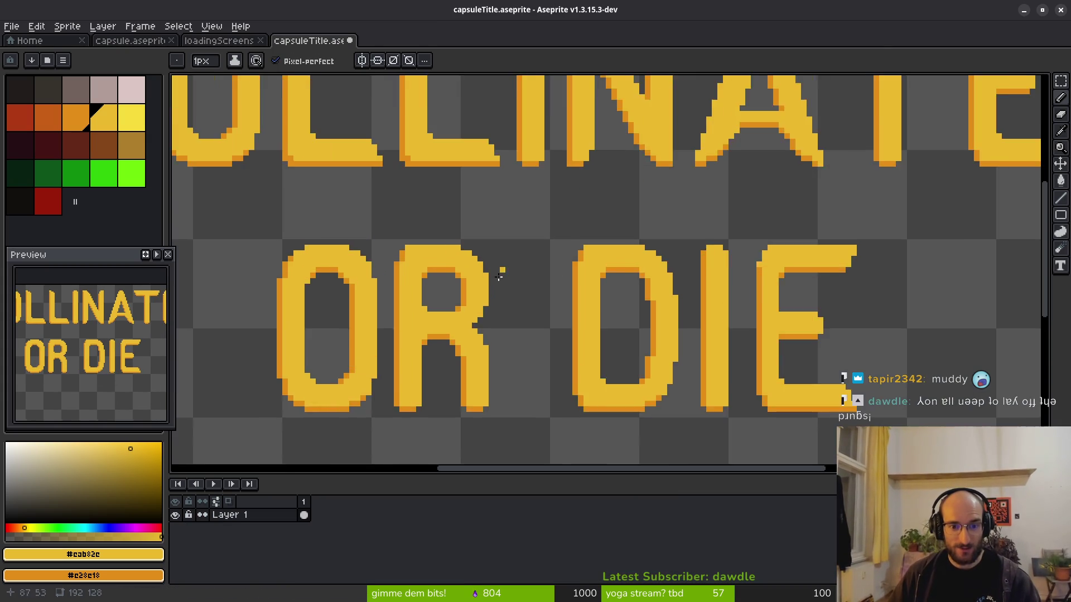
key("m")
left_click_drag(446, 196, 594, 417)
key("Right")
key("ctrl+d")
key("ctrl+s")
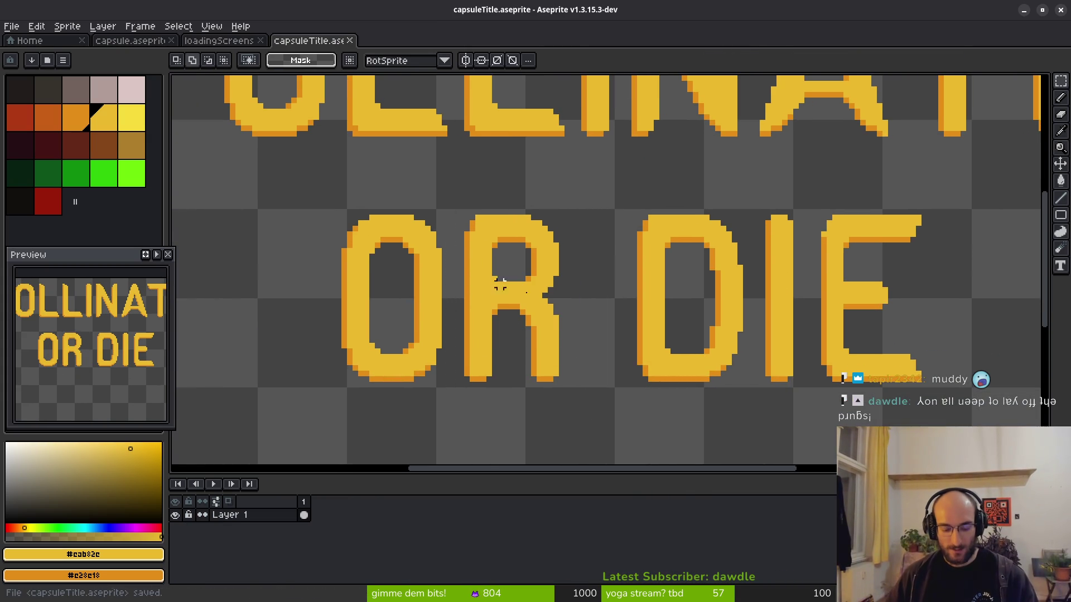
Copy POLLINATE's final E over DIE's E and save capsuleTitle.
scroll(564, 265, "down", 4)
scroll(598, 262, "up", 4)
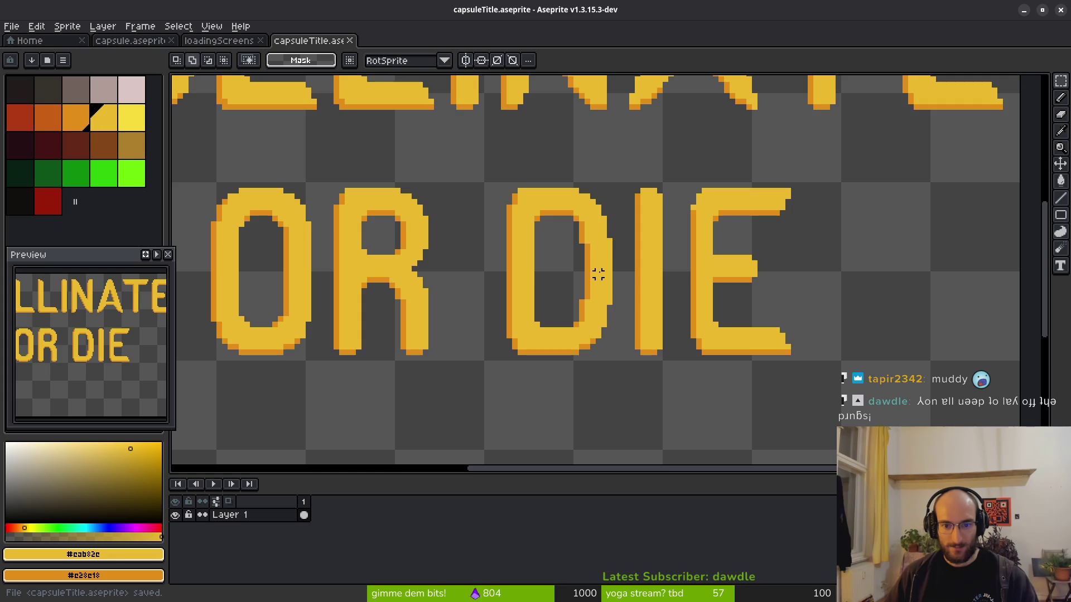
scroll(515, 252, "down", 4)
scroll(586, 254, "up", 4)
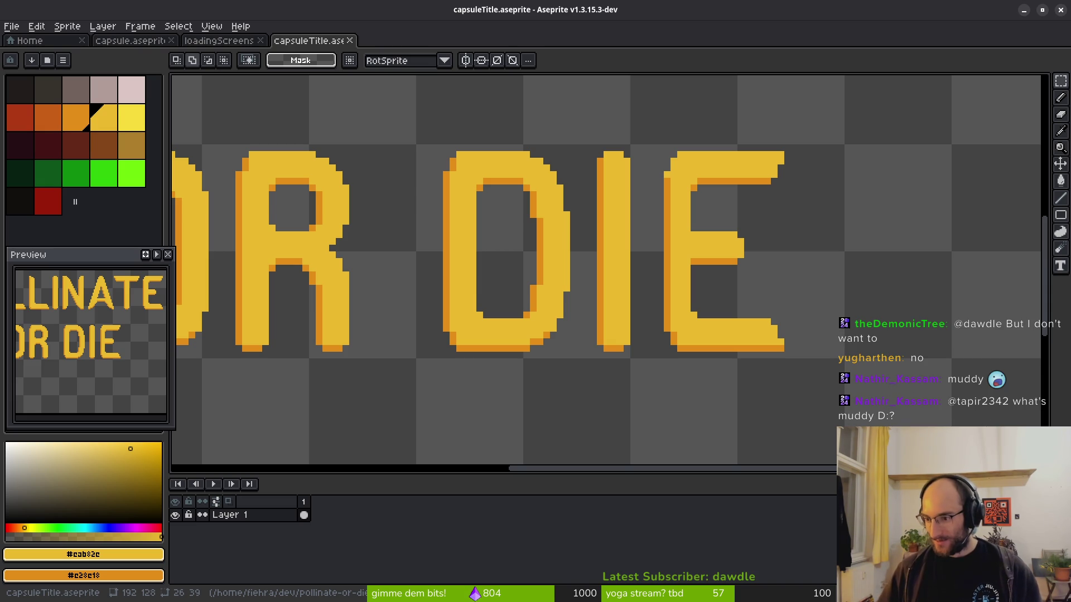
scroll(540, 280, "down", 3)
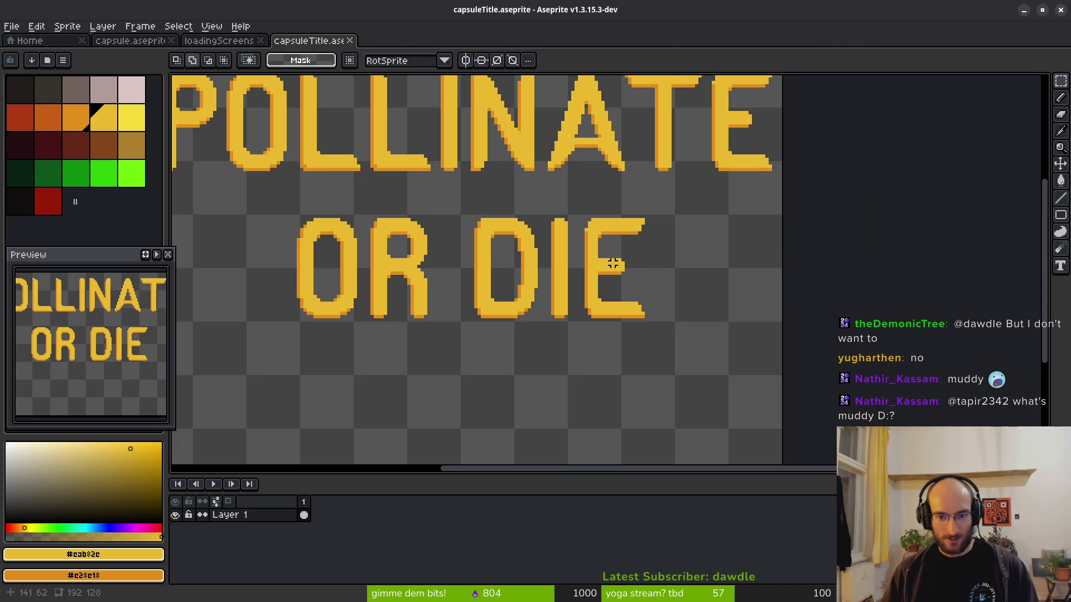
scroll(717, 228, "up", 2)
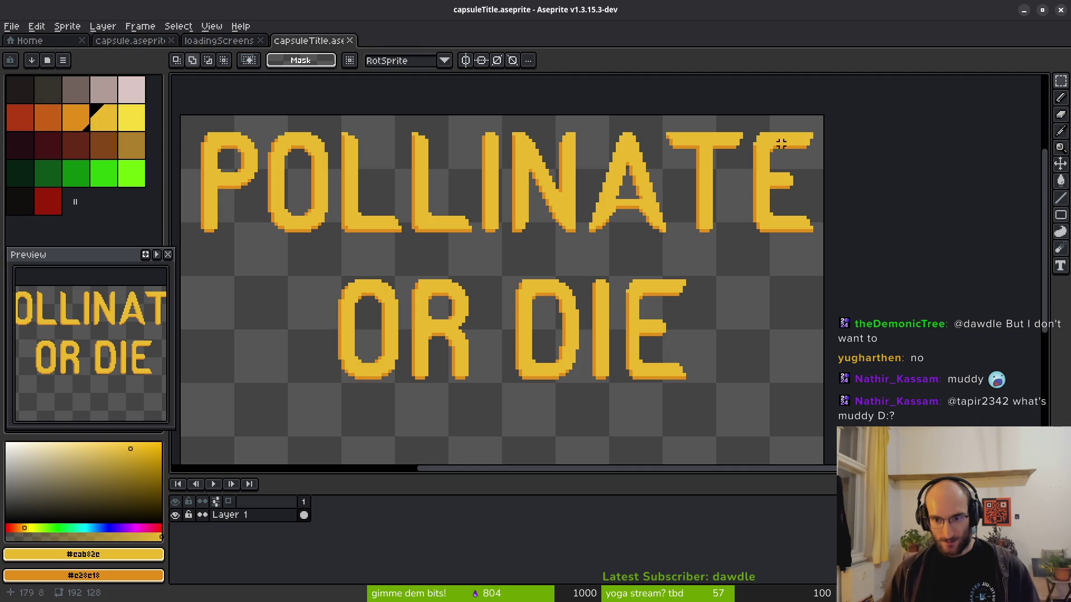
mouse_move(754, 123)
left_mouse_down()
mouse_move(841, 256)
mouse_move(825, 263)
left_mouse_up()
mouse_move(760, 210)
left_mouse_down()
mouse_move(654, 345)
mouse_move(634, 352)
left_mouse_up()
key("ctrl+d")
key("ctrl+s")
scroll(604, 249, "up", 2)
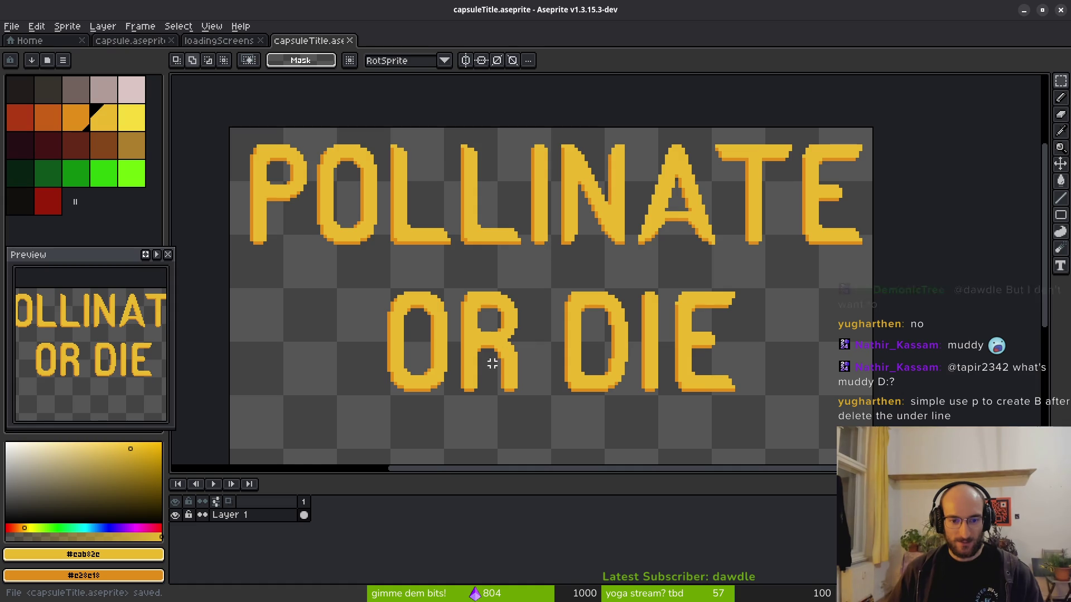
scroll(493, 361, "down", 2)
key("ctrl+s")
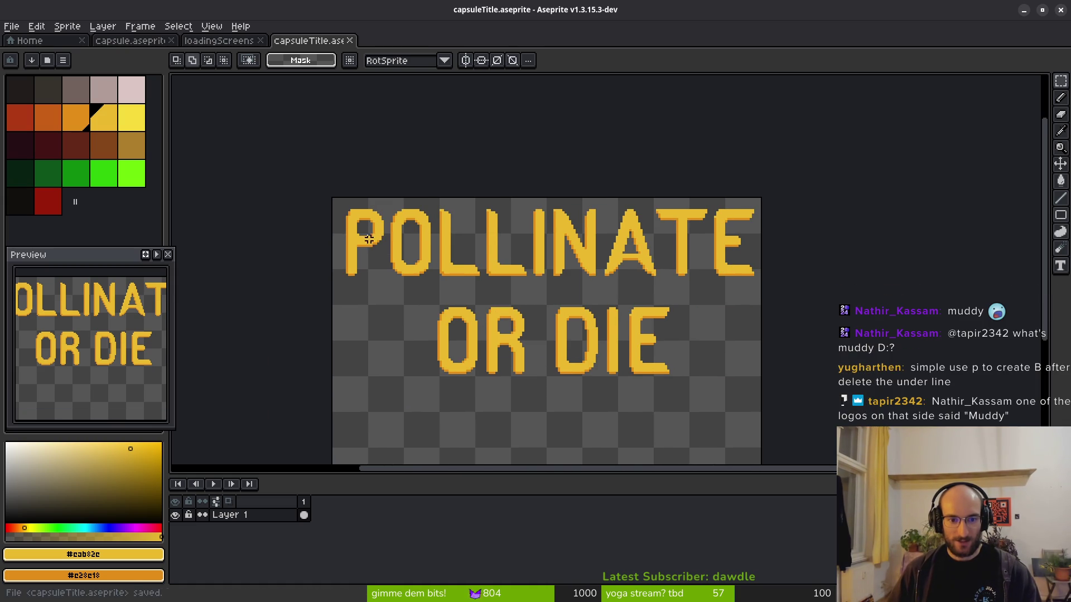
Switch to the loadingScreens sprite and show its first frame with the NEST title.
left_click(218, 41)
key("ctrl+d")
left_click(304, 555)
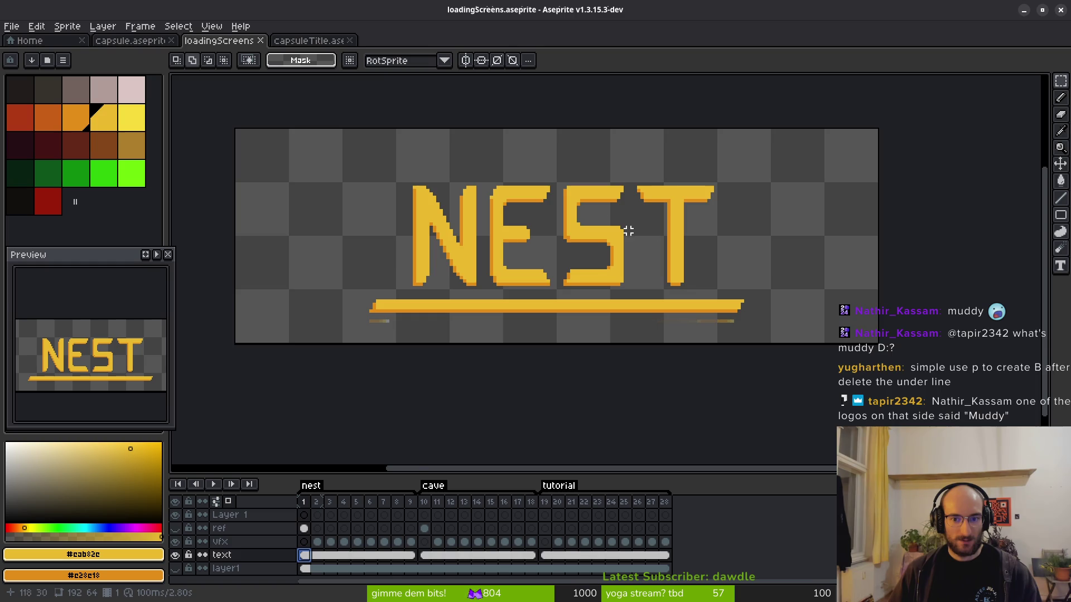
Extend the S's lower-right edge down a pixel and add an orange shadow column beside it.
scroll(588, 212, "up", 3)
scroll(633, 278, "up", 1)
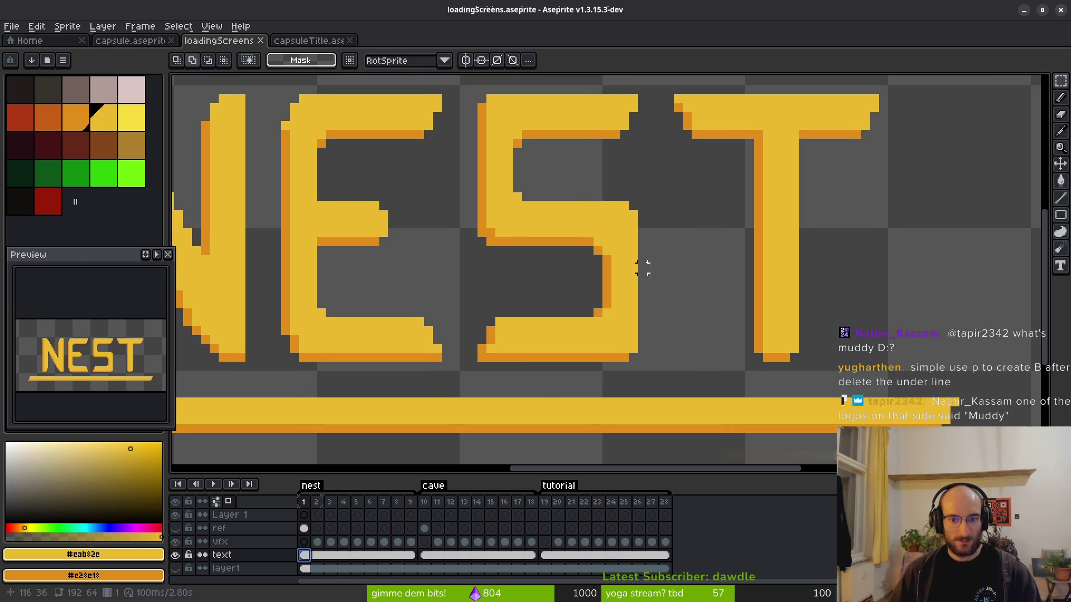
key("b")
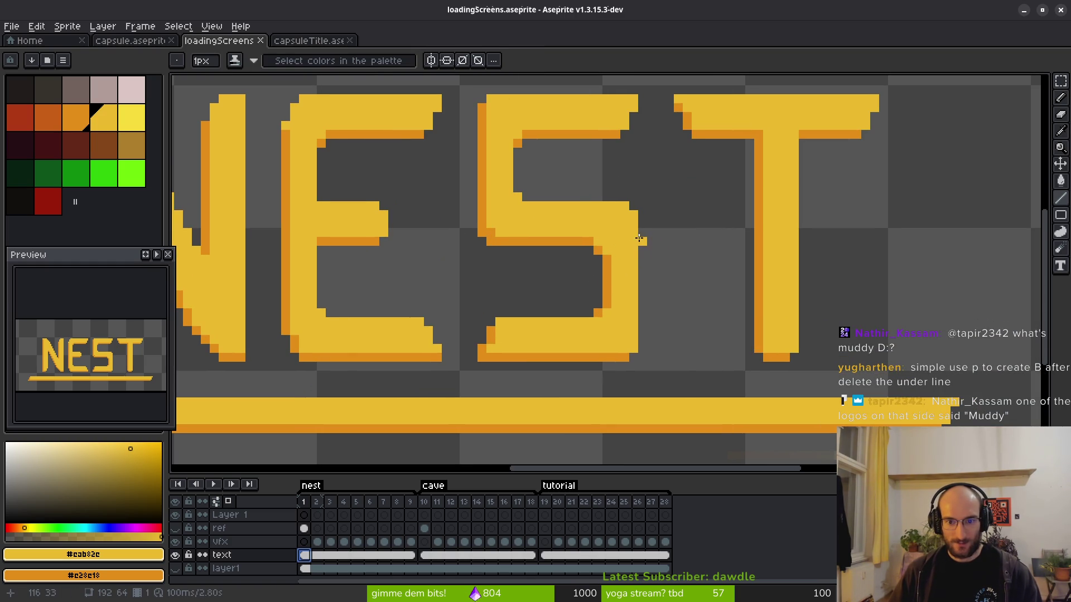
left_click_drag(643, 236, 641, 335)
scroll(653, 313, "down", 2)
scroll(589, 240, "up", 6)
mouse_move(555, 219)
left_mouse_down()
mouse_move(556, 380)
mouse_move(572, 390)
mouse_move(574, 225)
left_mouse_up()
Adjust the selected area above the E–S gap and save the loading screen file.
scroll(649, 332, "down", 5)
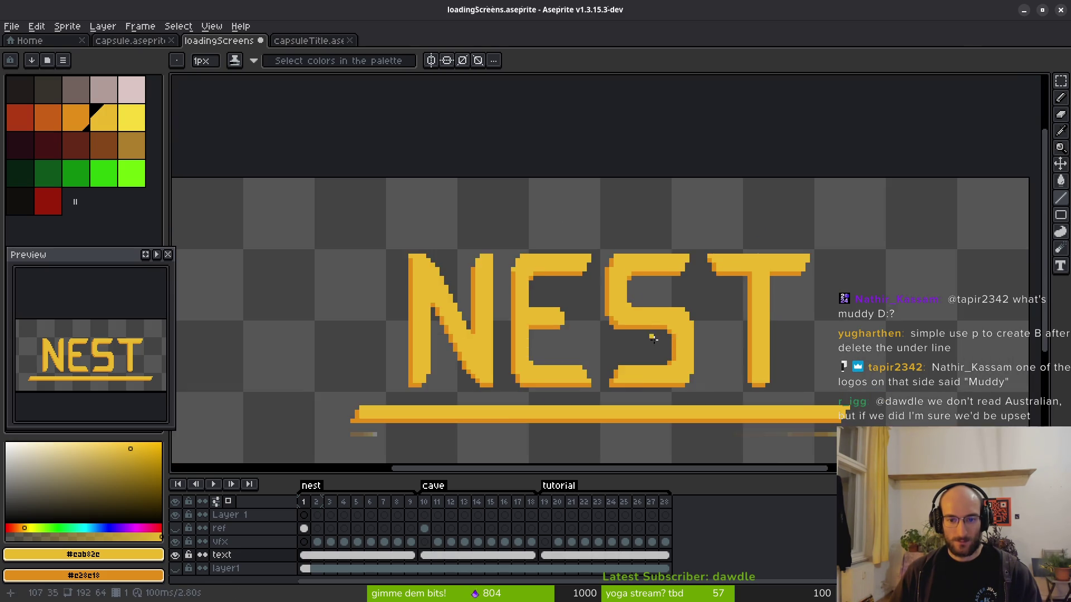
scroll(649, 332, "down", 1)
scroll(680, 368, "down", 2)
scroll(662, 356, "up", 3)
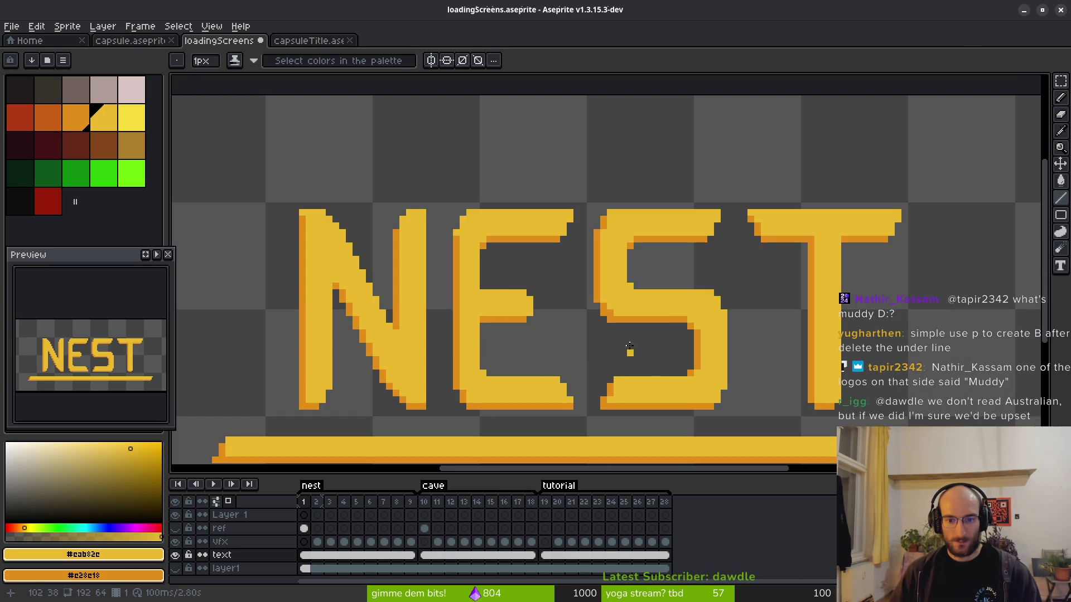
key("m")
left_click_drag(586, 182, 669, 346)
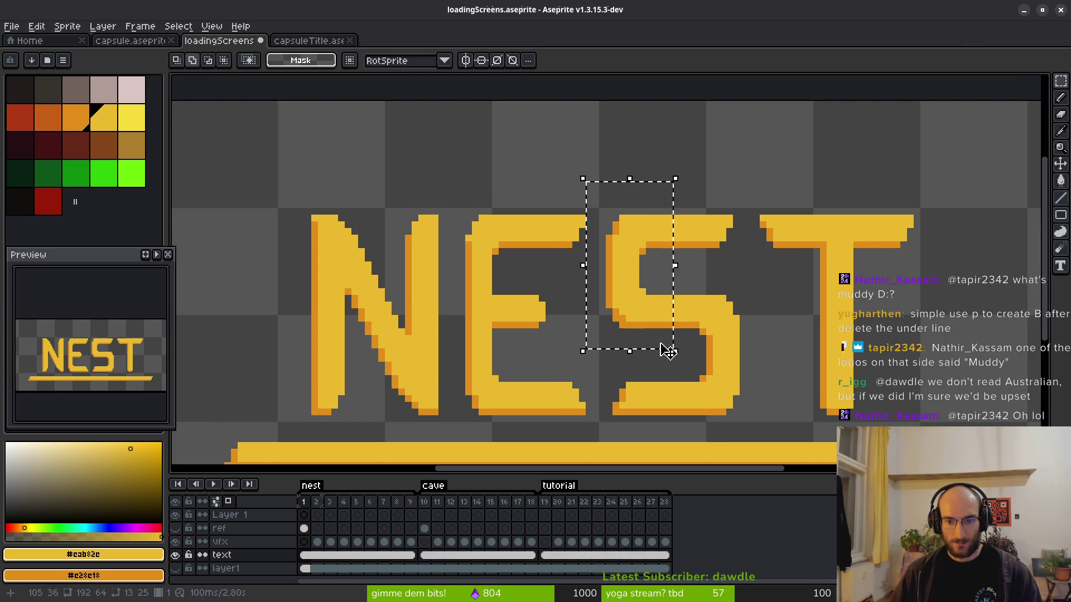
key("ctrl+d")
key("ctrl+s")
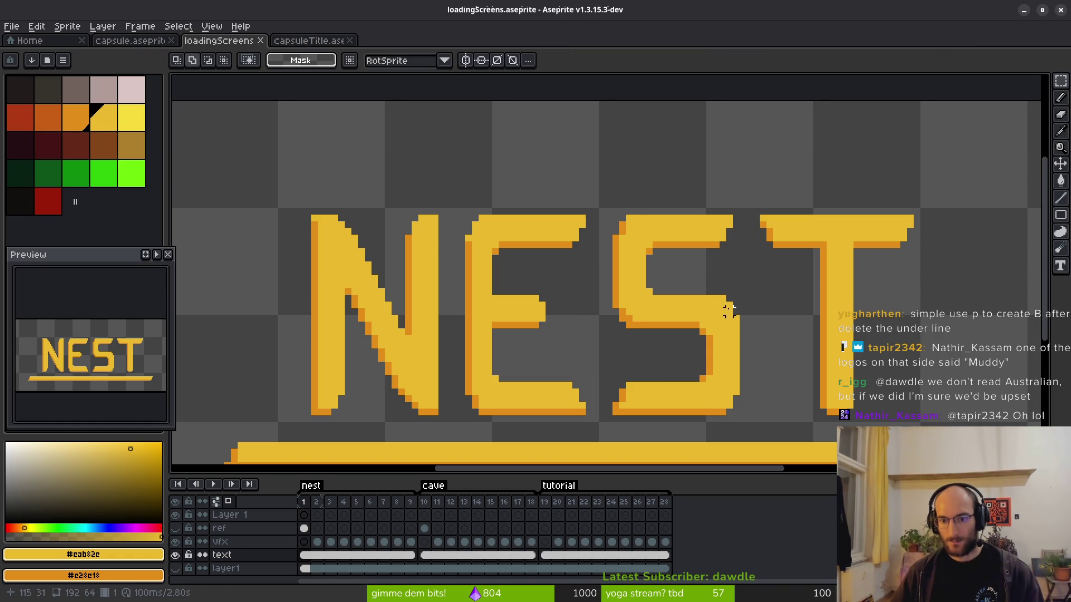
mouse_move(730, 298)
left_mouse_down()
mouse_move(669, 281)
mouse_move(693, 406)
mouse_move(705, 415)
left_mouse_up()
key("Return")
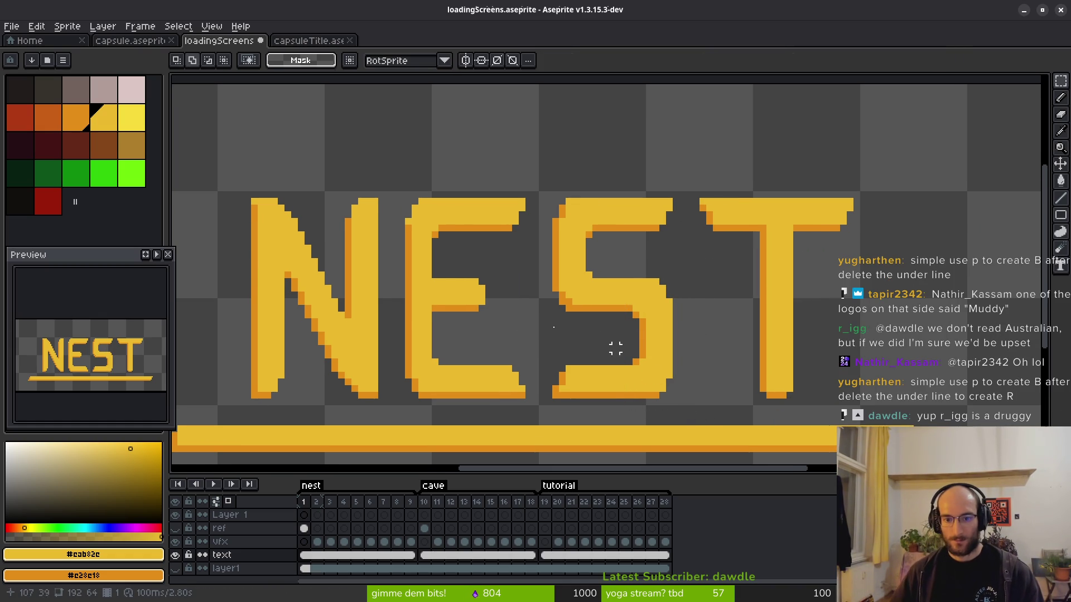
Select around the top-left of the N, then clear the selection.
scroll(560, 230, "down", 5)
scroll(557, 308, "up", 4)
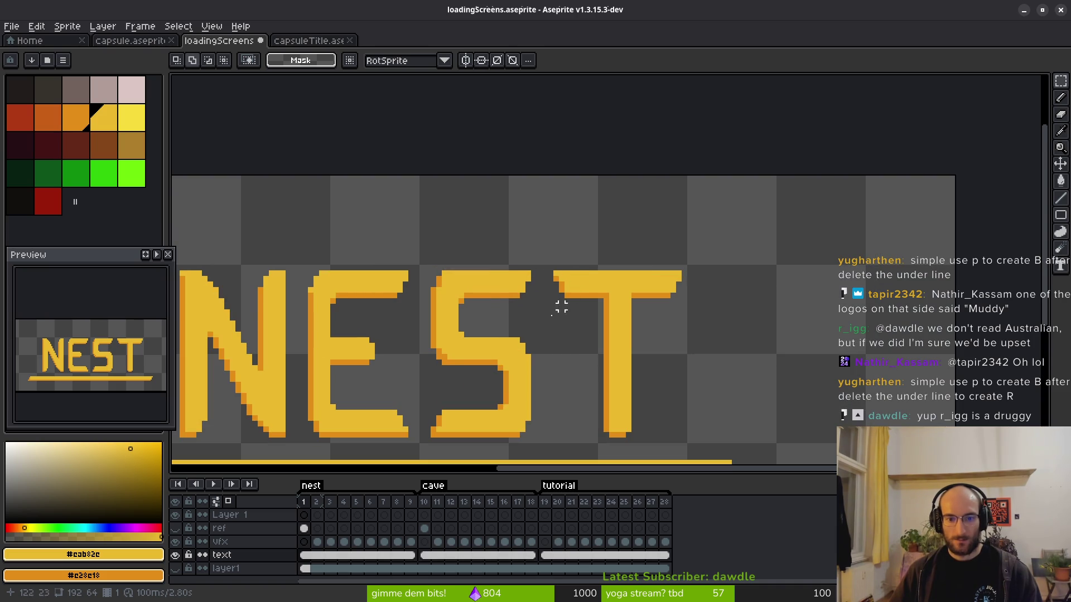
scroll(512, 350, "down", 4)
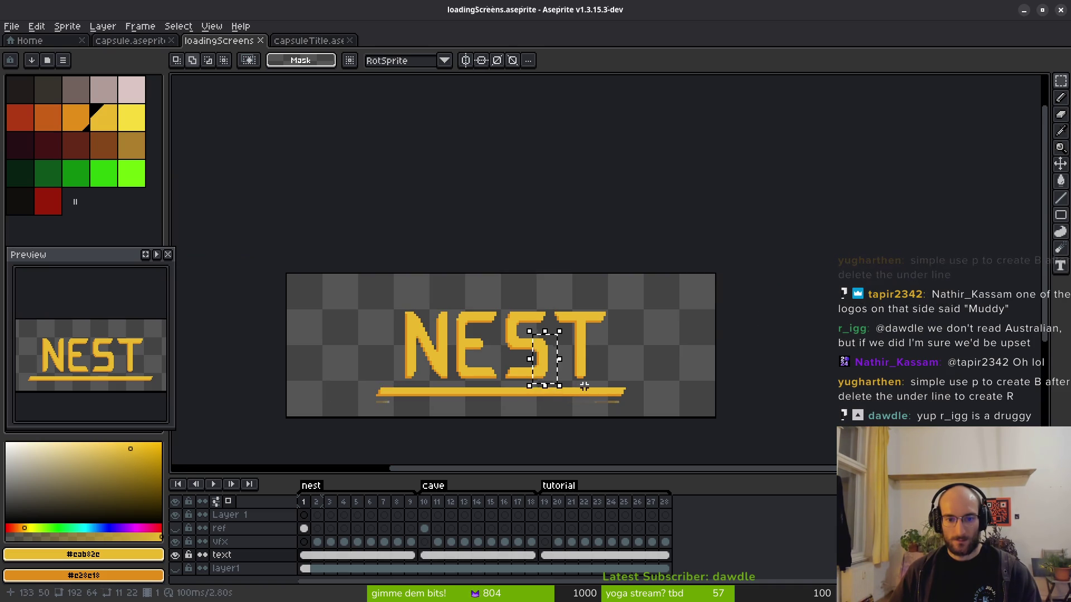
scroll(573, 380, "down", 2)
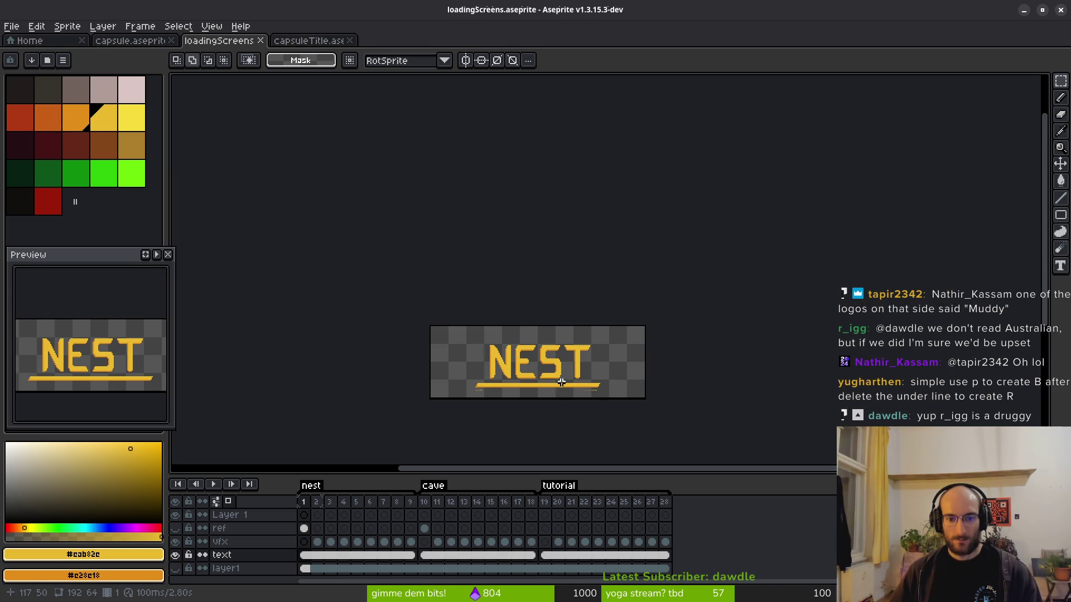
scroll(561, 382, "up", 4)
mouse_move(329, 196)
left_mouse_down()
mouse_move(372, 280)
mouse_move(438, 356)
left_mouse_up()
left_click(439, 324)
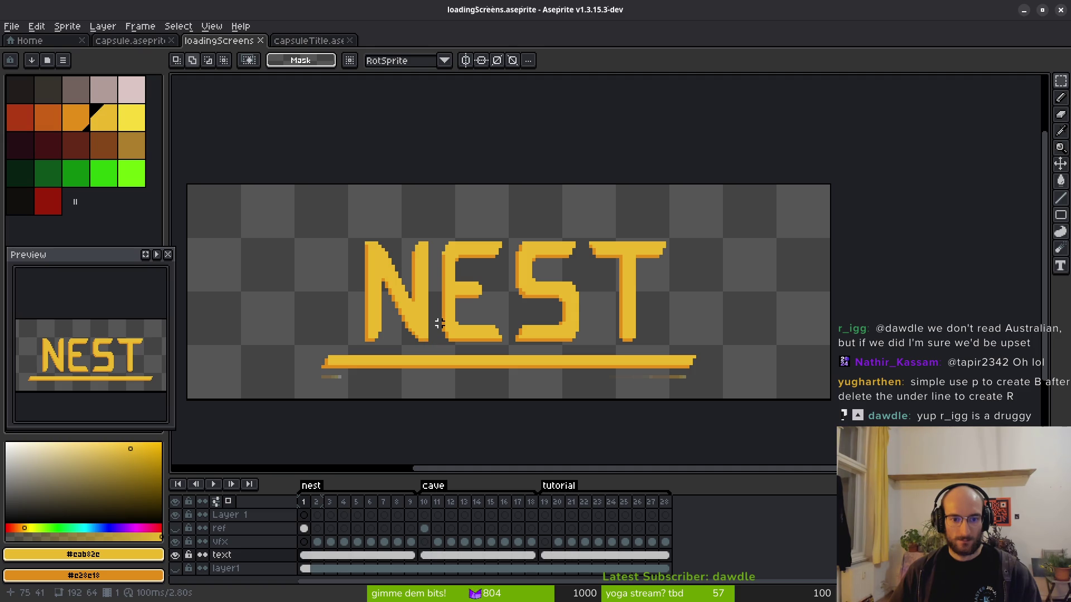
scroll(449, 280, "up", 2)
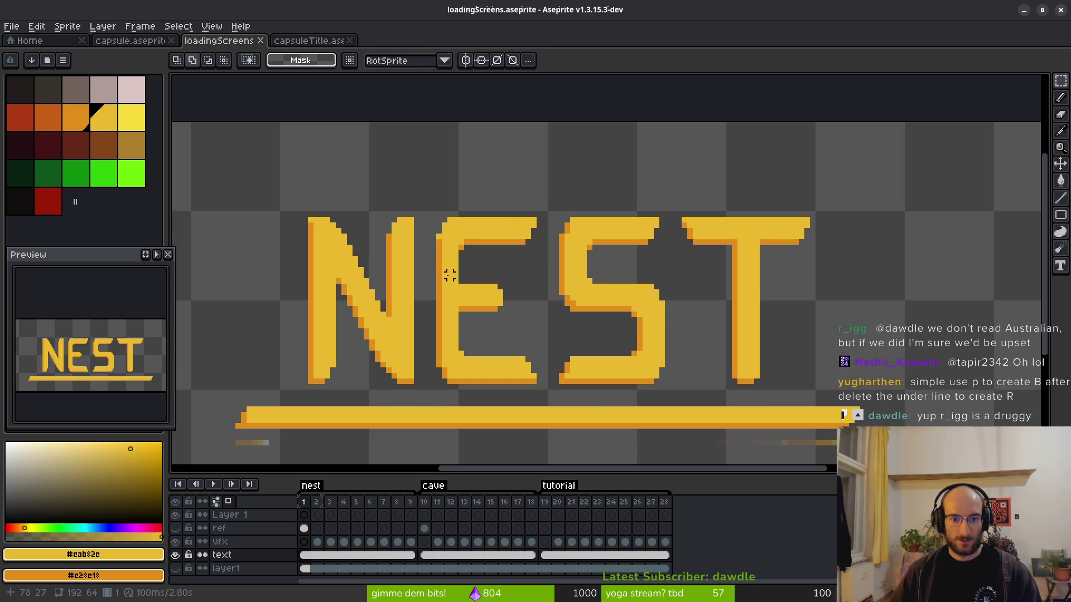
Compare frames 3 and 4 of the vfx sweep, then select the text layer at frame 3.
left_click_drag(317, 542, 343, 542)
left_click(330, 542)
left_click(344, 542)
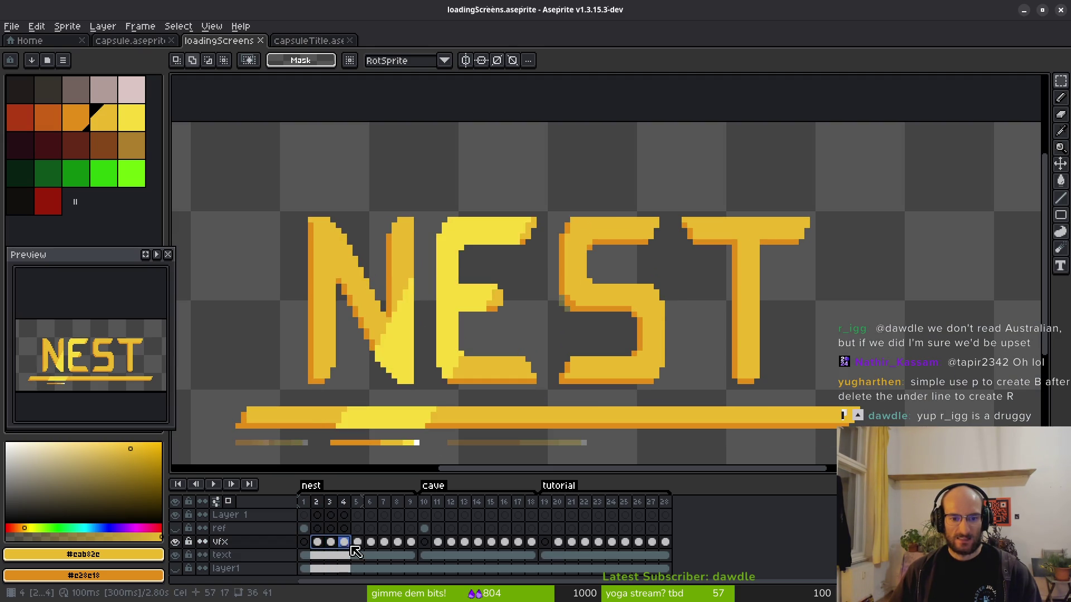
left_click(330, 542)
left_click(331, 555)
Copy POLLINATE's final E from capsuleTitle and paste it over NEST's E in loadingScreens.
left_click(310, 40)
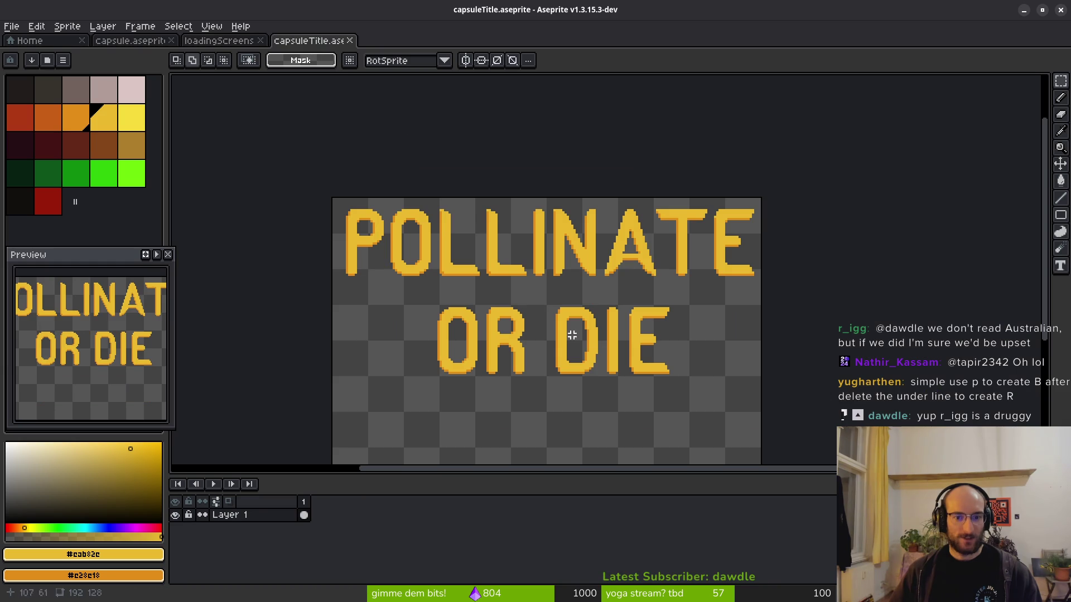
scroll(678, 239, "up", 2)
left_click_drag(729, 173, 836, 360)
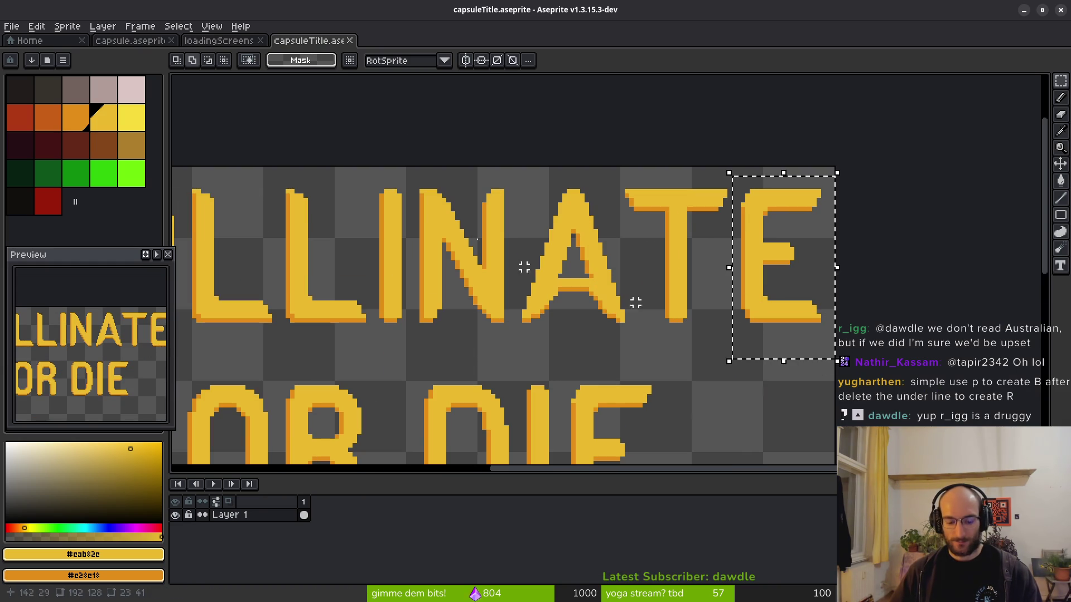
key("ctrl+c")
left_click(218, 41)
key("ctrl+v")
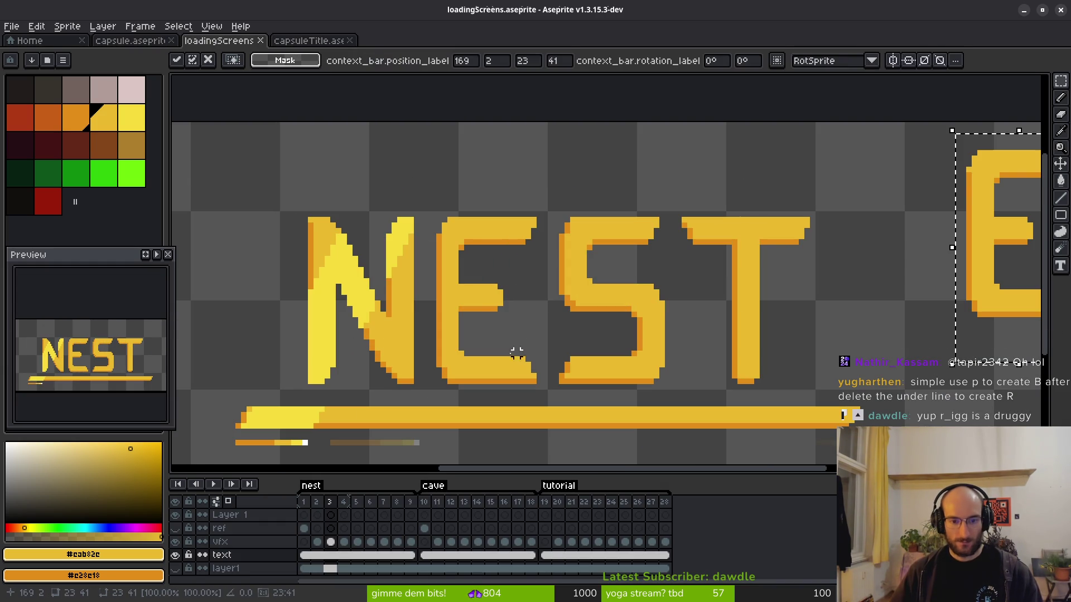
mouse_move(1007, 254)
left_mouse_down()
mouse_move(766, 292)
mouse_move(478, 321)
left_mouse_up()
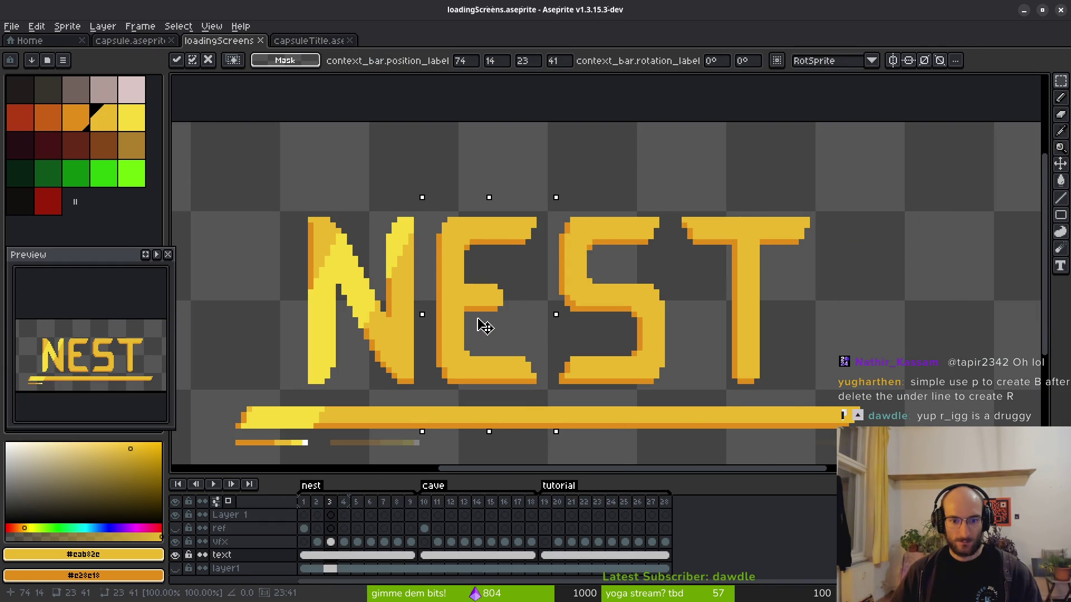
key("Return")
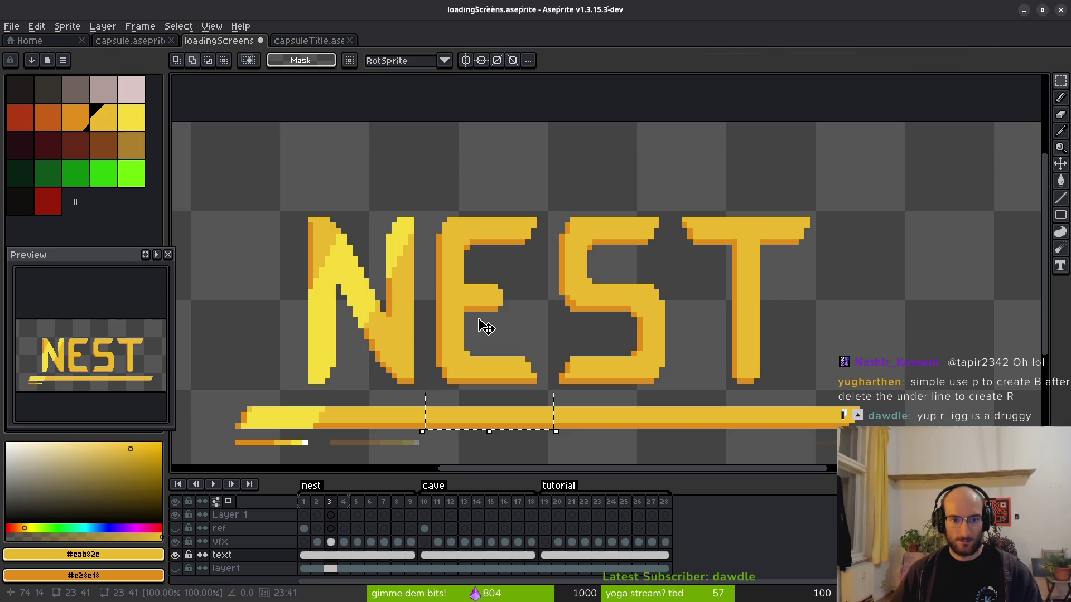
scroll(477, 302, "down", 1)
scroll(477, 302, "down", 1)
scroll(509, 328, "down", 1, "alt")
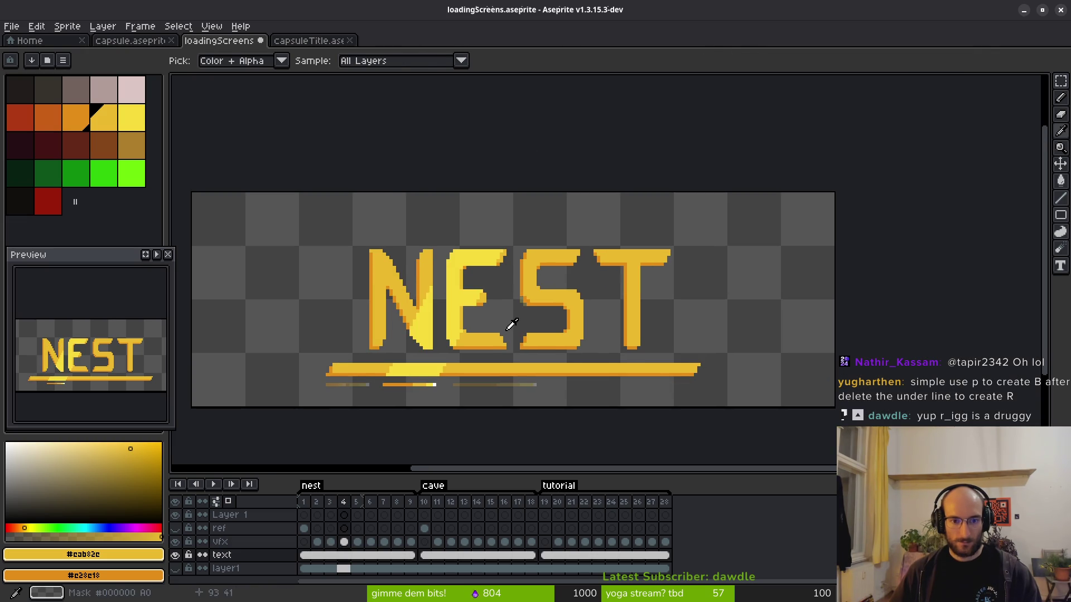
scroll(497, 287, "up", 3)
scroll(449, 336, "up", 1)
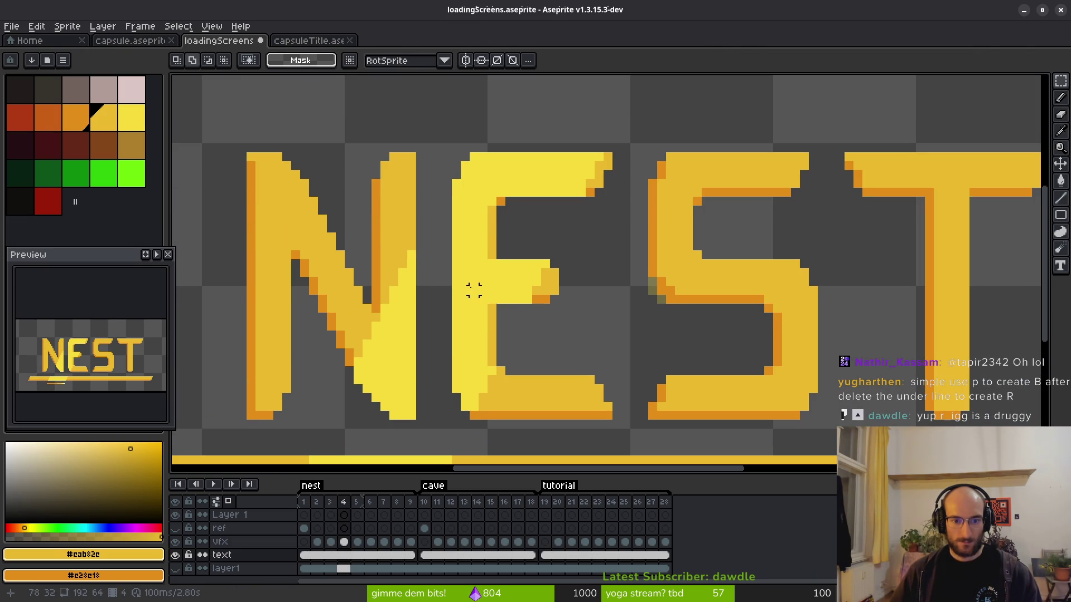
On vfx frame 4, paint the E's stem columns and top-right pixel bright yellow #f7db3b.
left_click(476, 313, "alt")
left_click(345, 542)
scroll(490, 309, "up", 1)
key("b")
left_click_drag(492, 412, 493, 295)
scroll(503, 228, "down", 1)
scroll(504, 228, "up", 2)
left_click_drag(490, 241, 490, 319)
left_click(650, 208)
scroll(629, 275, "down", 3)
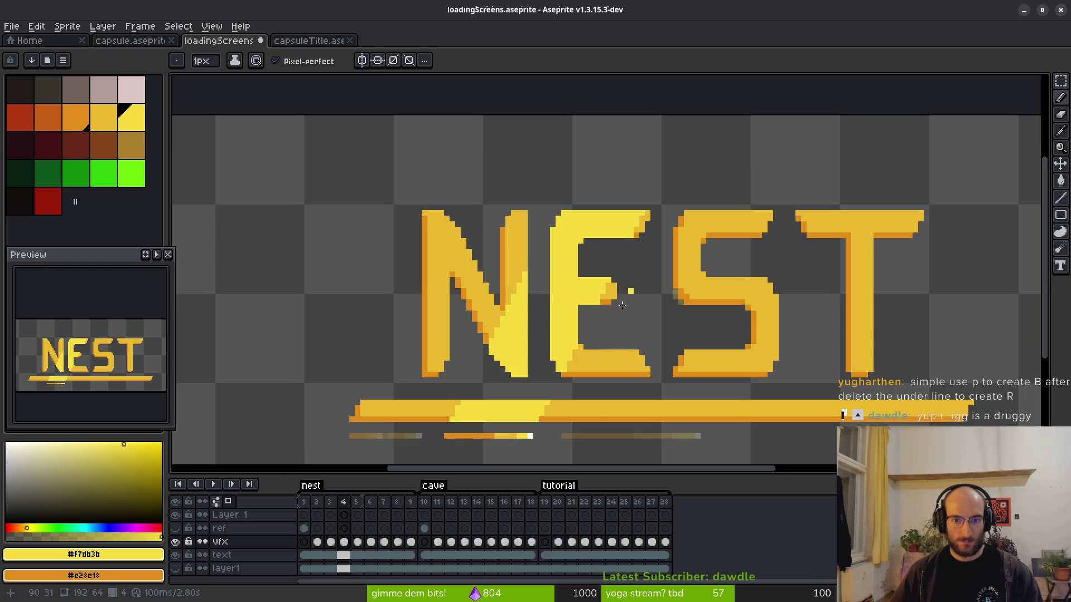
left_click_drag(596, 300, 575, 292)
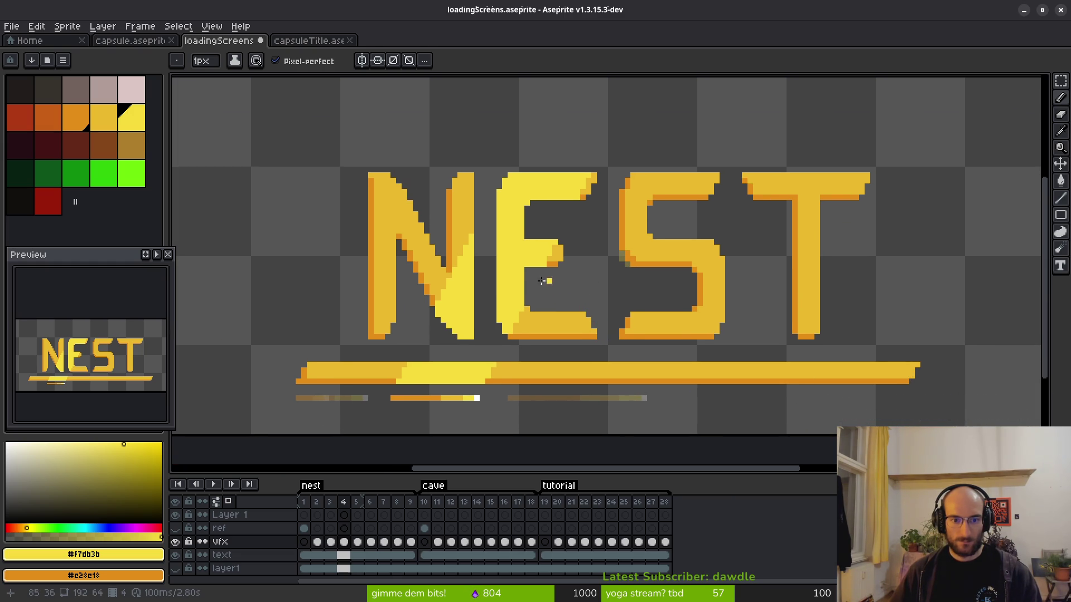
scroll(611, 265, "right", 3)
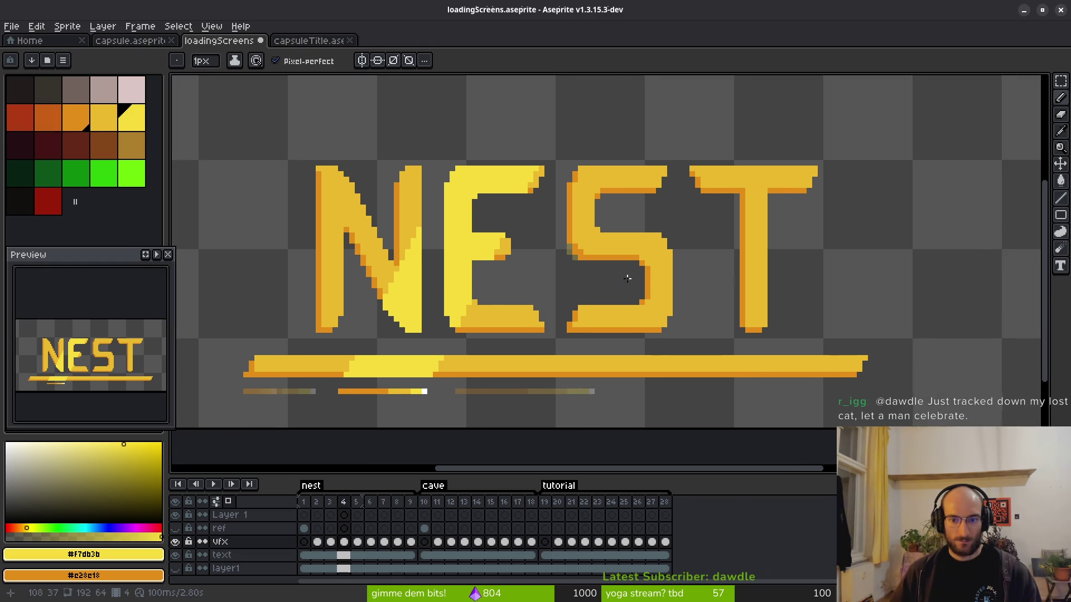
On frame 5, paint the S's left column and top corner yellow and erase stray lower-left pixels.
key("Right")
scroll(605, 292, "up", 3)
scroll(620, 298, "down", 3)
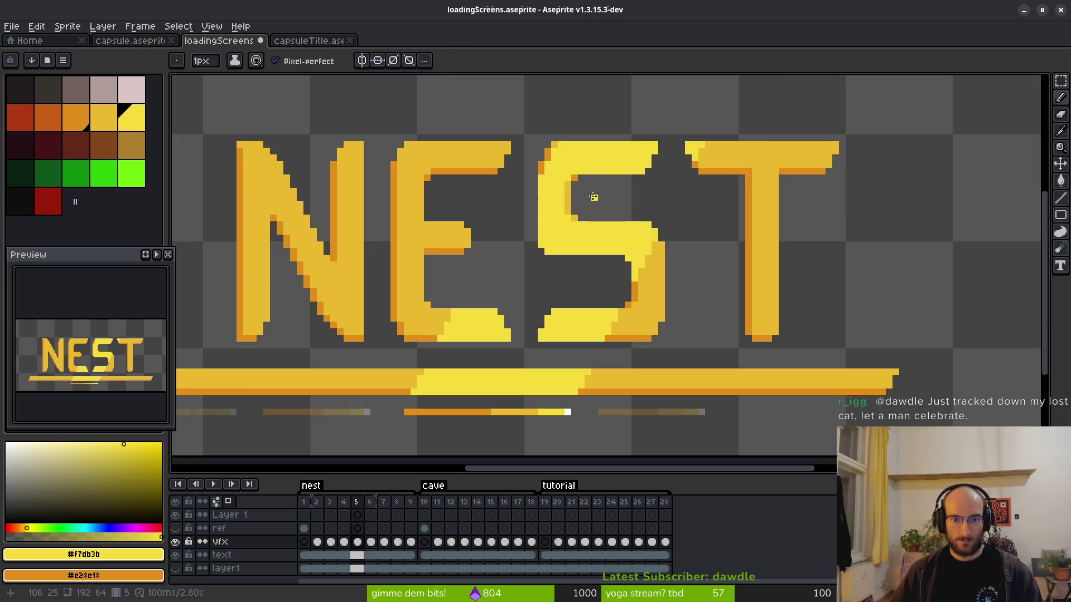
scroll(558, 205, "up", 4)
key("ctrl+z")
mouse_move(525, 179)
left_mouse_down()
mouse_move(524, 267)
mouse_move(546, 266)
left_mouse_up()
left_click(544, 155)
scroll(584, 320, "down", 3)
scroll(574, 323, "up", 3)
key("e")
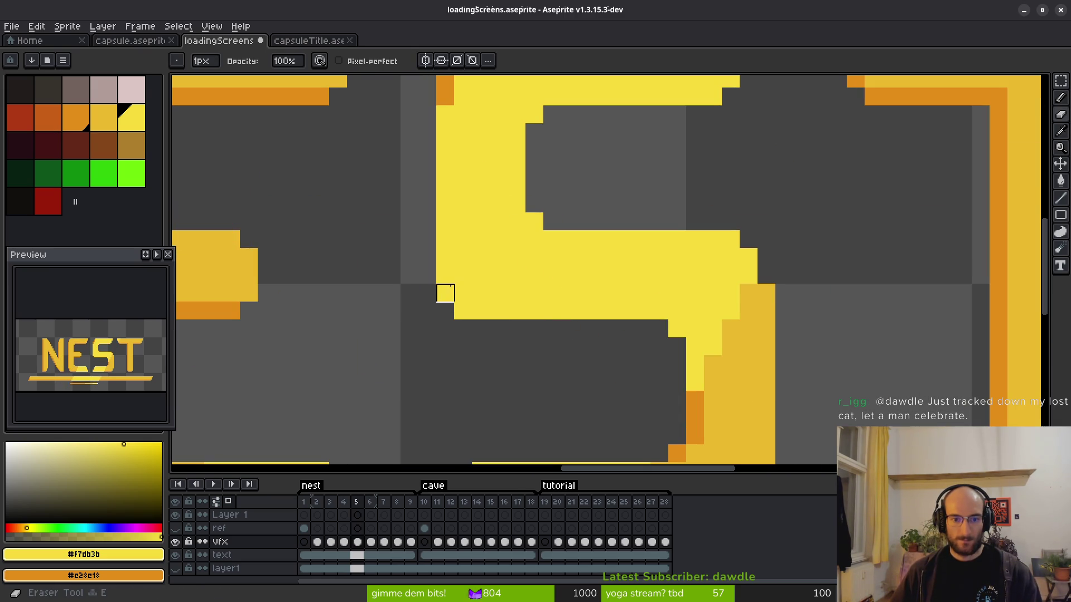
left_click_drag(443, 275, 463, 311)
scroll(517, 329, "down", 2)
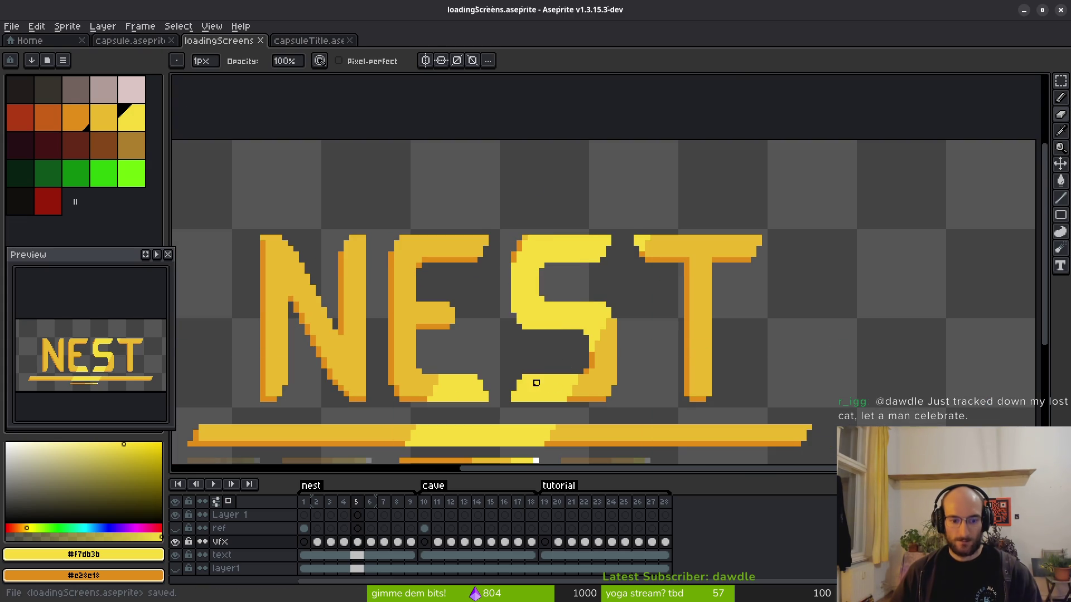
Save the loadingScreens file.
key("ctrl+s")
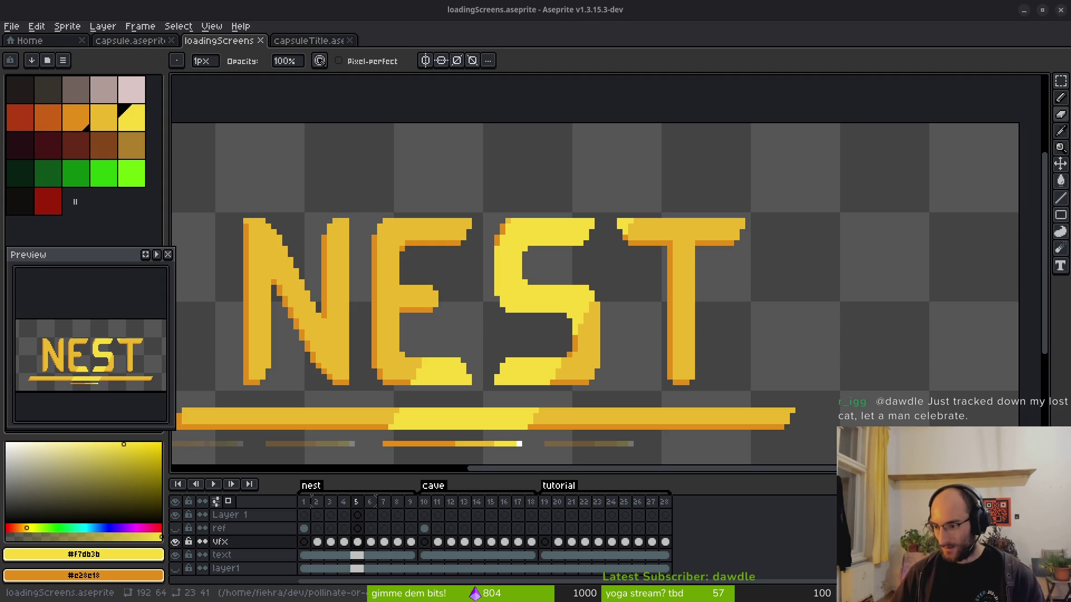
scroll(558, 279, "down", 3)
key("ctrl")
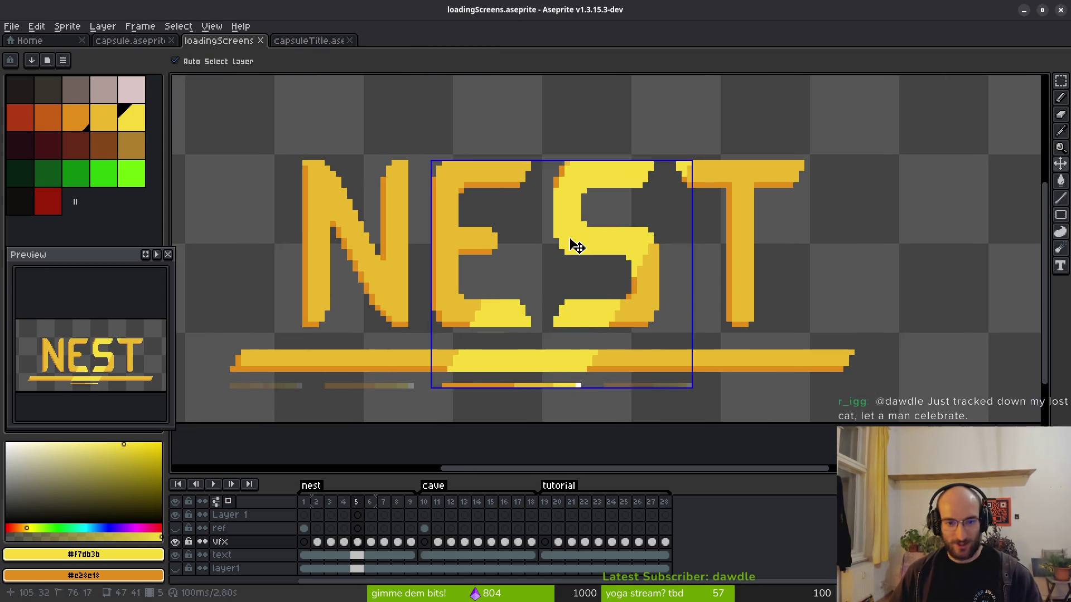
left_click(321, 38)
scroll(505, 352, "down", 3)
scroll(505, 352, "left", 3)
key("ctrl+d")
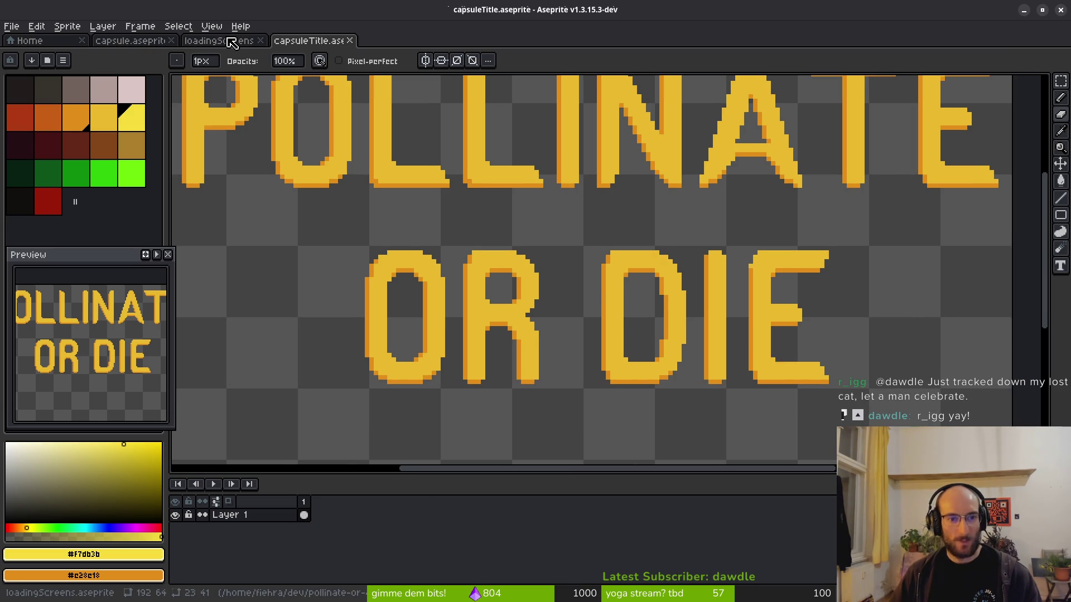
left_click(231, 41)
scroll(644, 270, "down", 2)
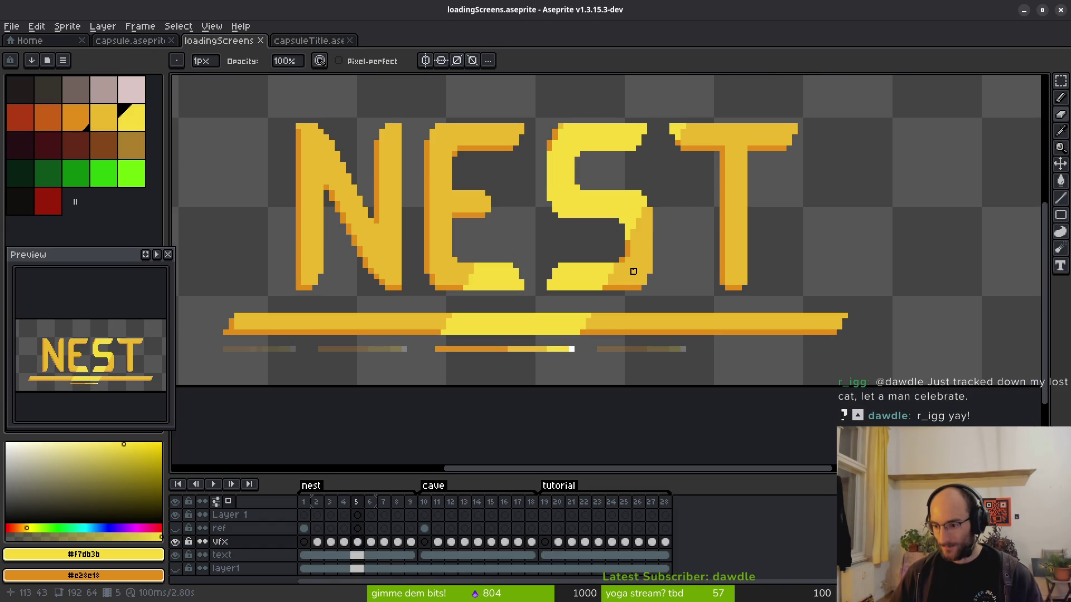
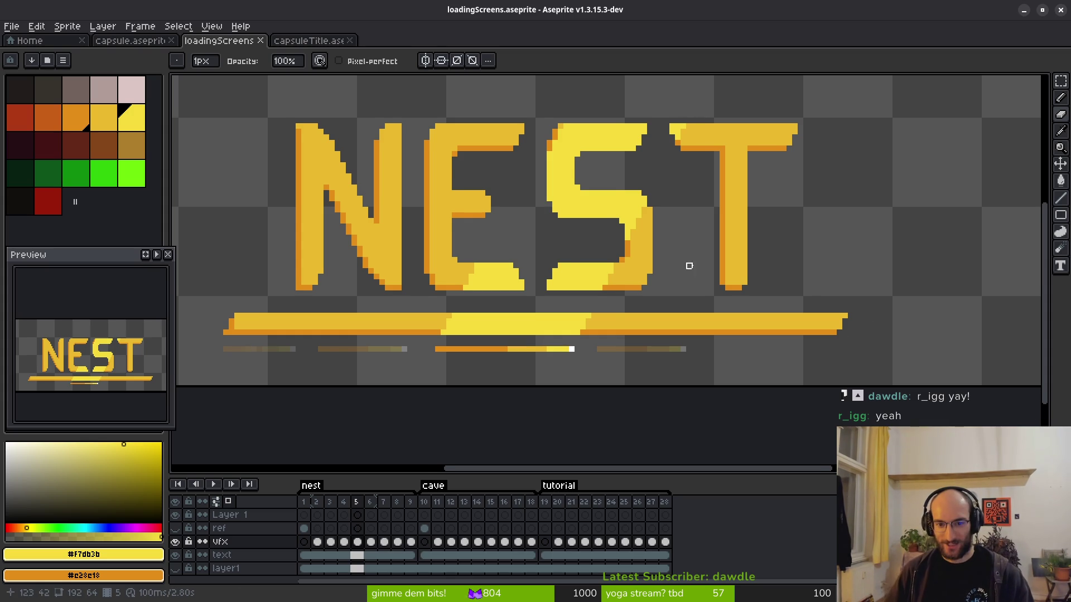
Paint a light-yellow sheen column down the NEST title's T on the vfx layer.
scroll(653, 256, "up", 3)
scroll(657, 269, "down", 2)
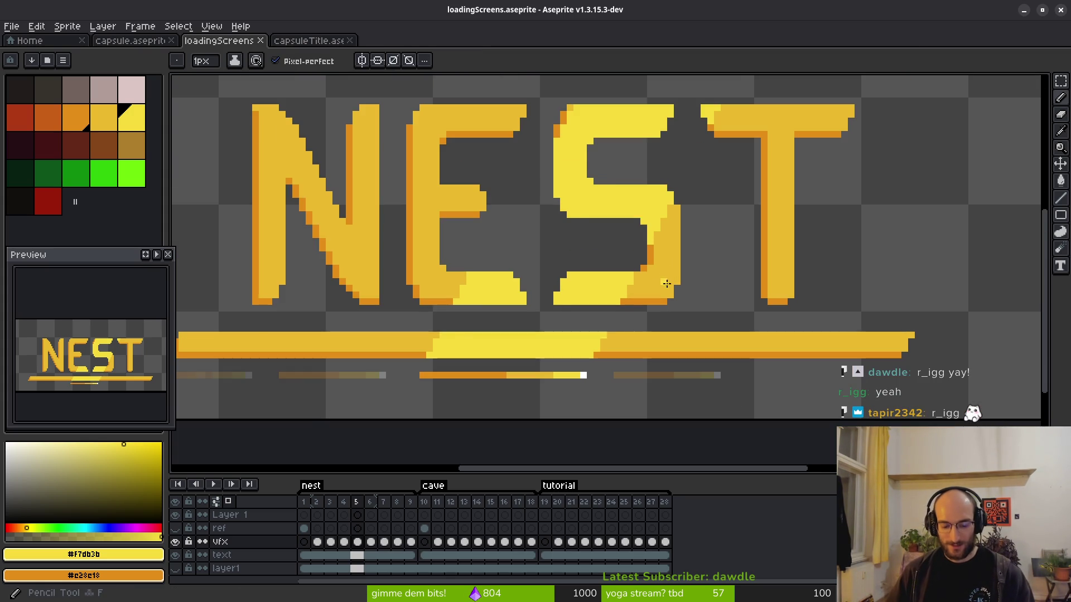
scroll(653, 268, "down", 2)
key("i")
key(".")
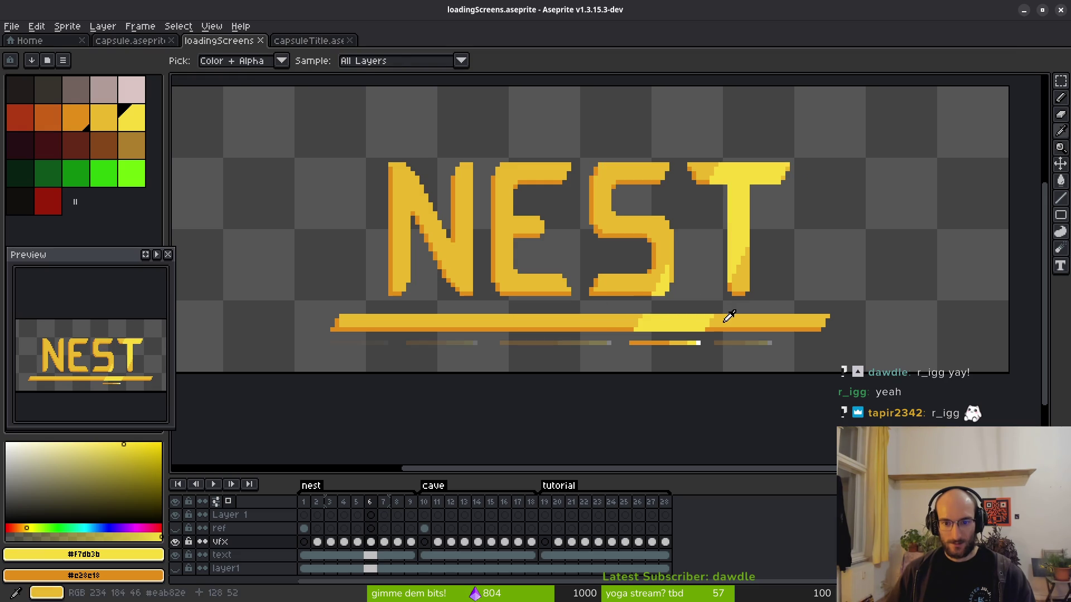
key("b")
scroll(676, 276, "up", 5)
left_click_drag(640, 223, 639, 357)
Step forward to frame 10, where the CAVE title frames begin.
scroll(639, 356, "down", 5)
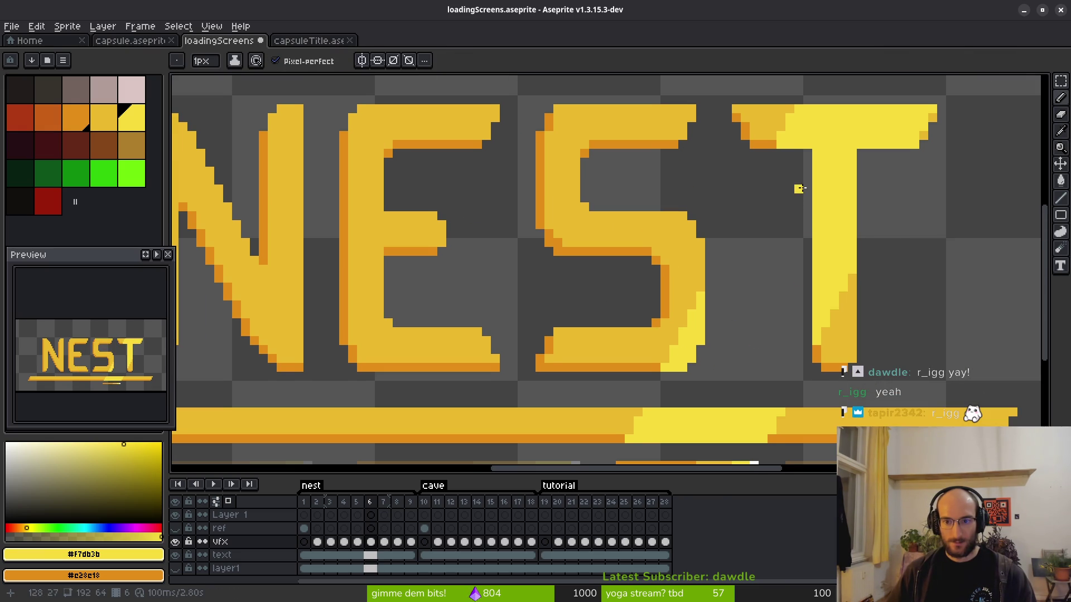
scroll(751, 229, "down", 2)
key(".")
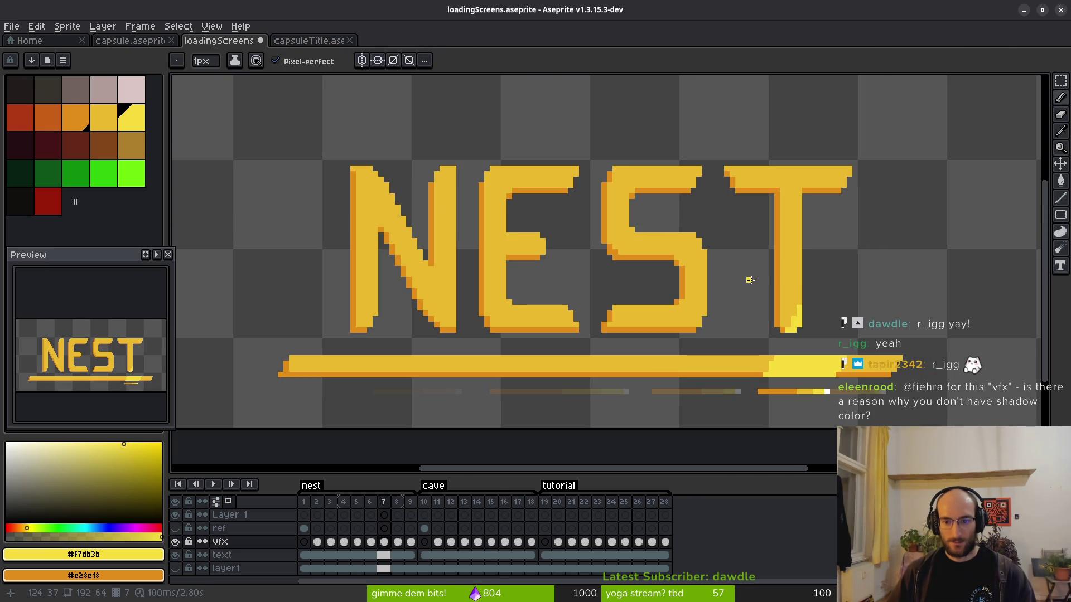
key("period")
key("period")
key("period")
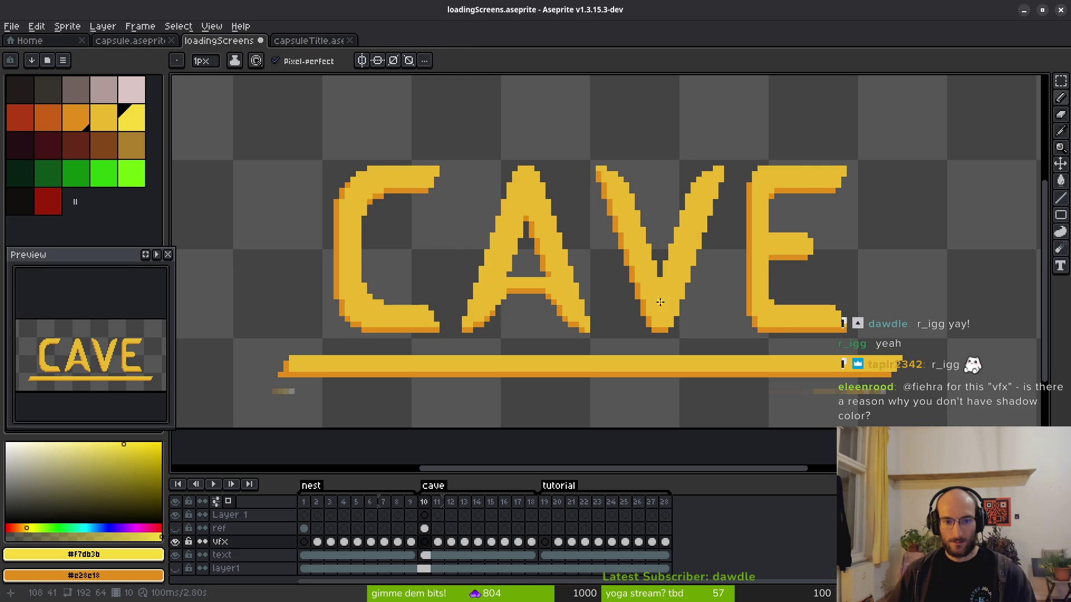
Paste a copied E over the CAVE title's E and confirm it.
key("ctrl+v")
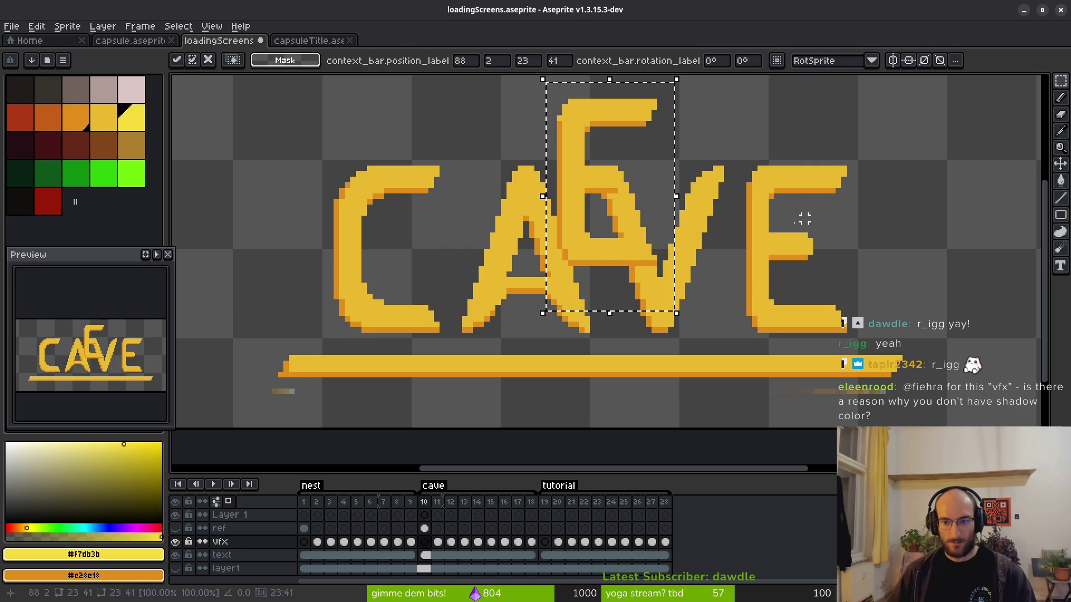
mouse_move(567, 173)
left_mouse_down()
mouse_move(780, 246)
mouse_move(763, 250)
left_mouse_up()
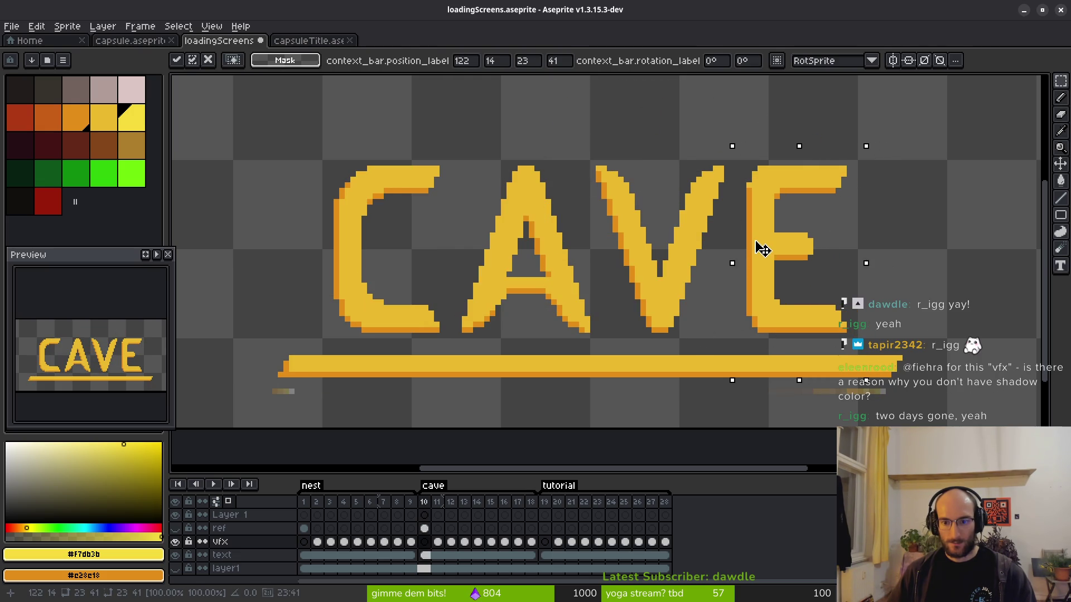
key("Return")
key("period")
key("period")
key("period")
key("comma")
key("comma")
key("comma")
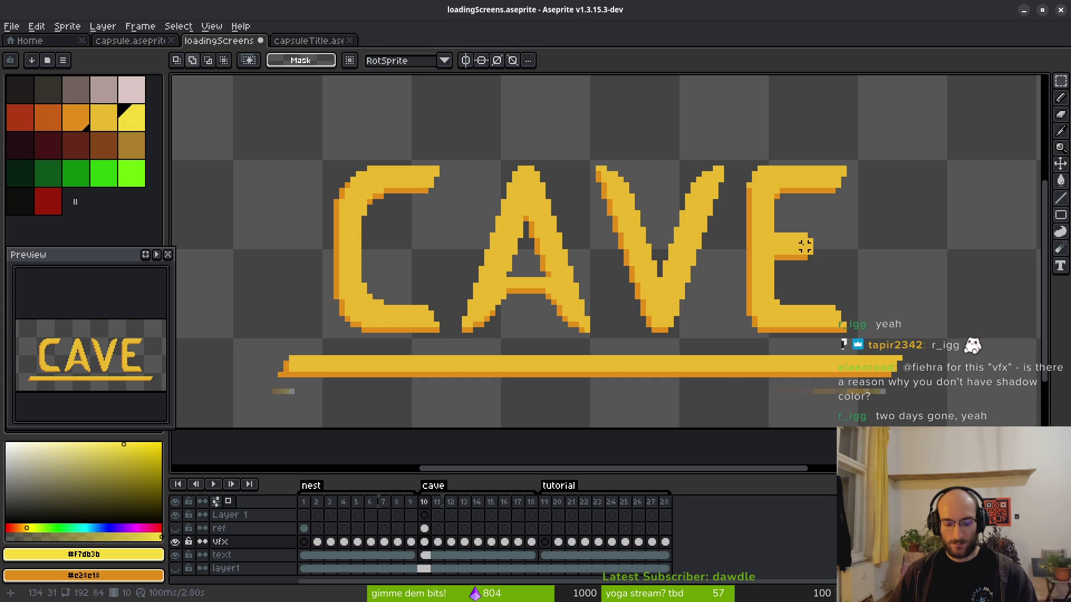
Paste a fresh E onto the text layer's frame 10 cel, nudged left into place.
left_click(425, 554)
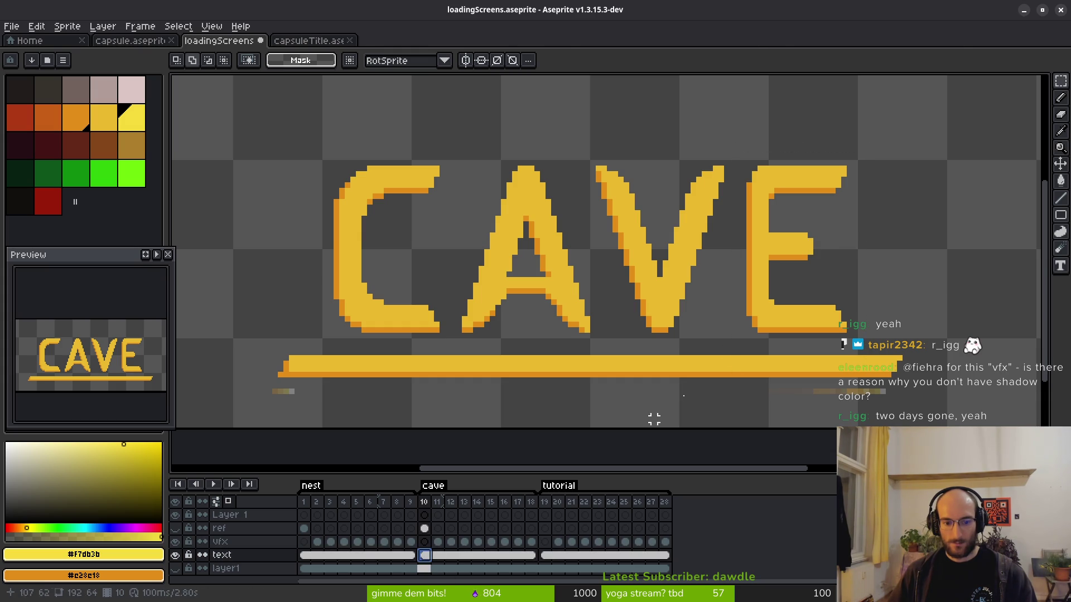
key("ctrl+v")
left_click_drag(580, 186, 783, 255)
key("Left")
key("Left")
key("Return")
Preview the sweep, then paint a bright-yellow sheen column down the CAVE E.
key("i")
scroll(767, 291, "right", 1)
key("Return")
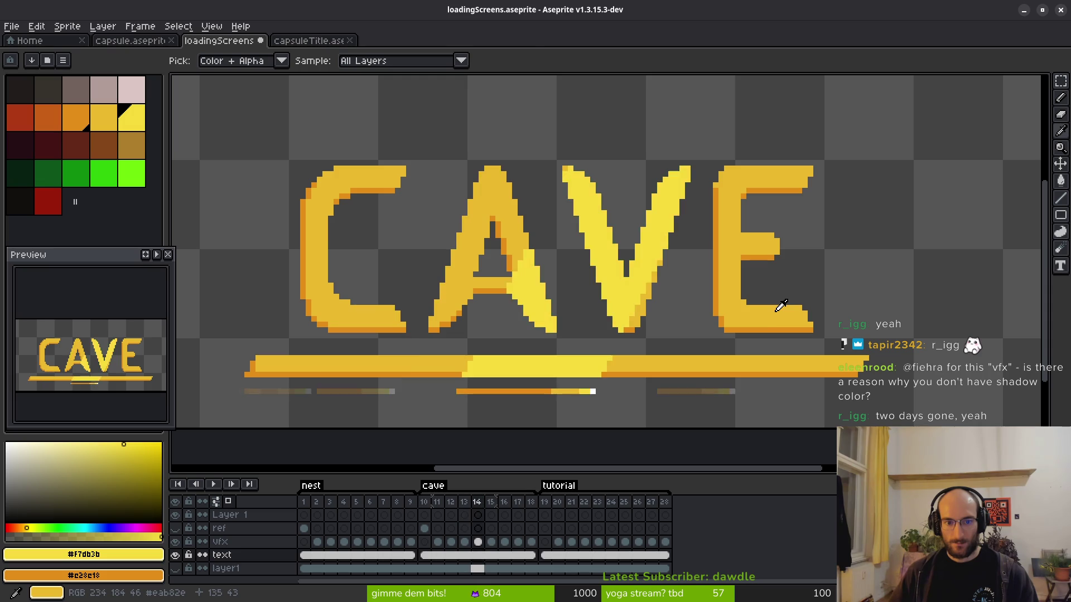
key("m")
scroll(751, 306, "up", 3)
key("b")
left_click_drag(640, 244, 648, 338)
On the frame 15 vfx cel, paint sheen yellow along the E's inner edge and base.
scroll(685, 246, "down", 1)
scroll(666, 332, "down", 1)
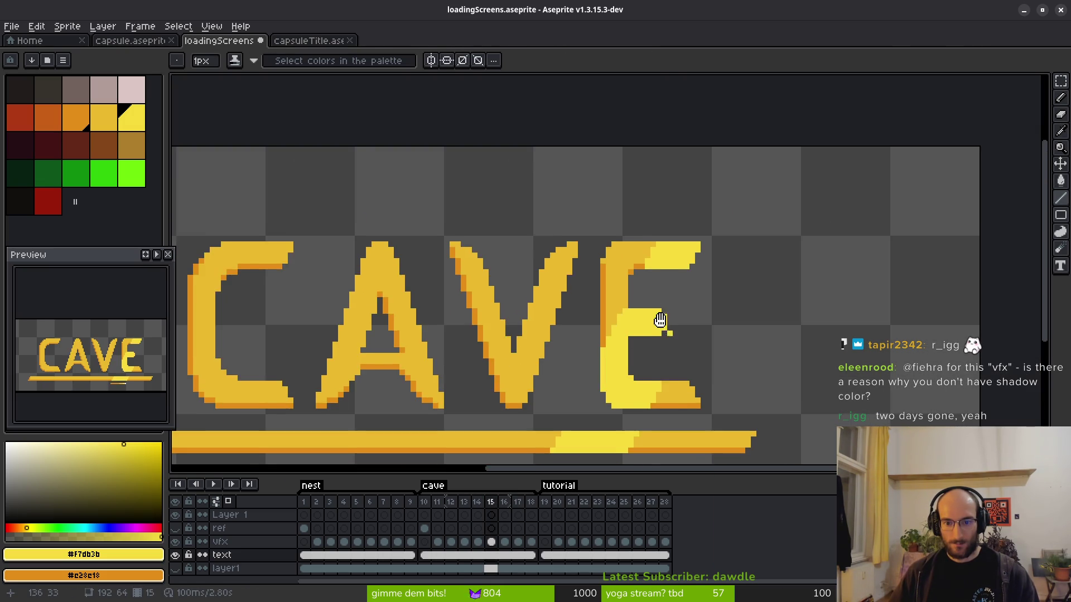
key(".")
scroll(623, 330, "up", 4)
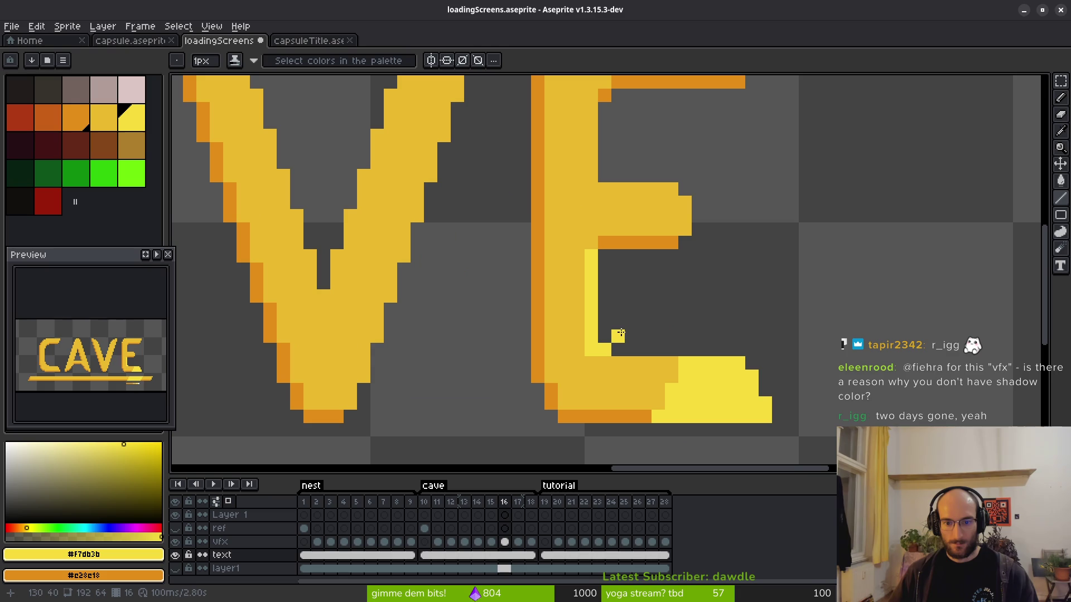
key("comma")
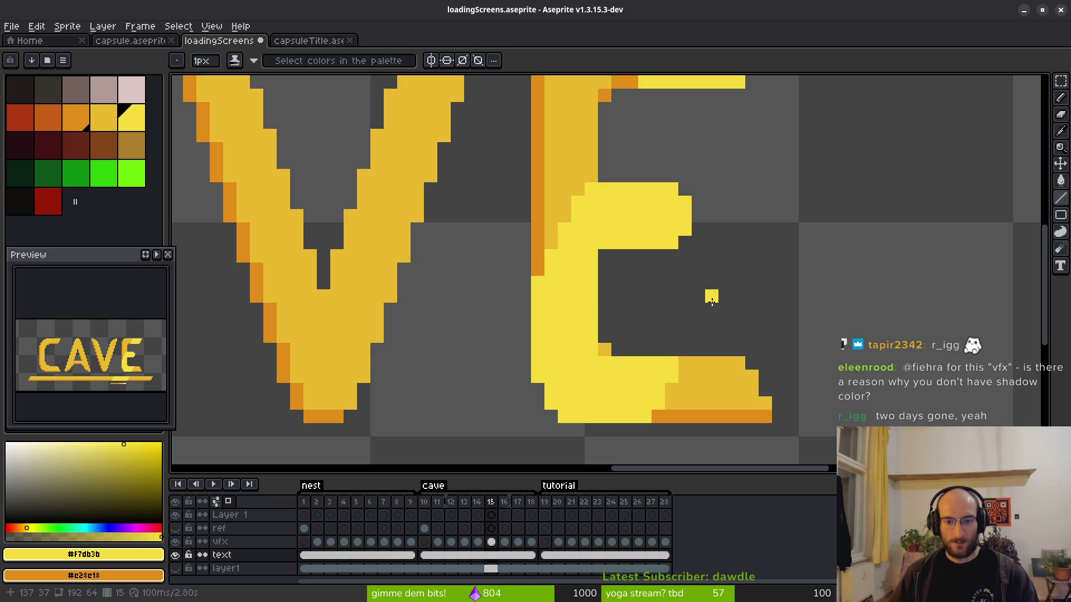
left_click(491, 542)
mouse_move(593, 259)
left_mouse_down()
mouse_move(585, 357)
mouse_move(607, 351)
left_mouse_up()
Compare the E's sheen across frames 15 and 16.
scroll(608, 351, "down", 3)
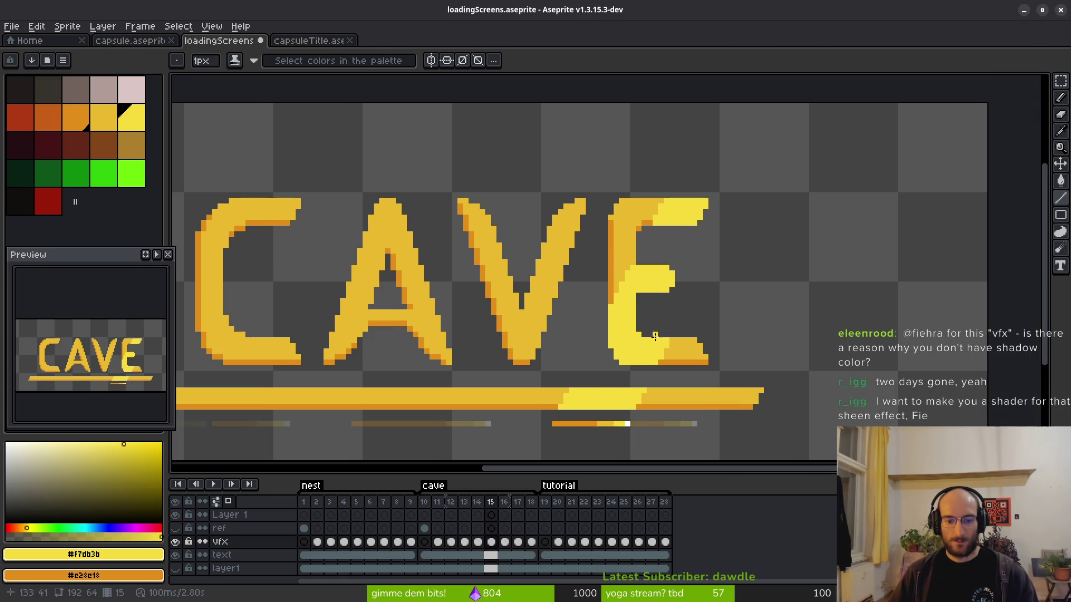
key("i")
key("comma")
key("period")
key("comma")
key("period")
key("period")
key("period")
key("period")
key("period")
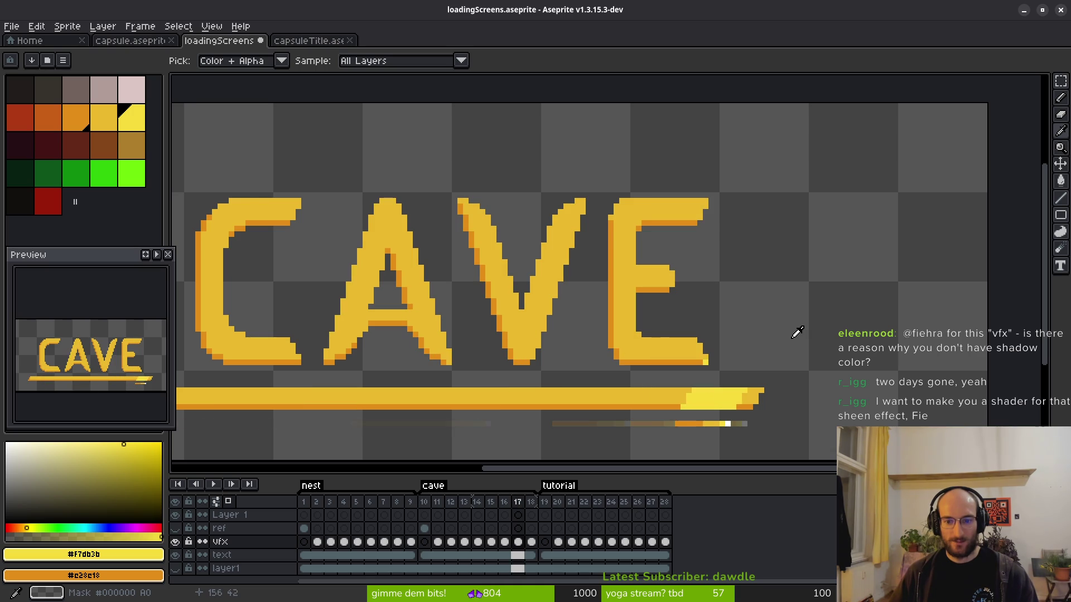
key("b")
scroll(682, 335, "down", 1)
scroll(682, 335, "down", 2)
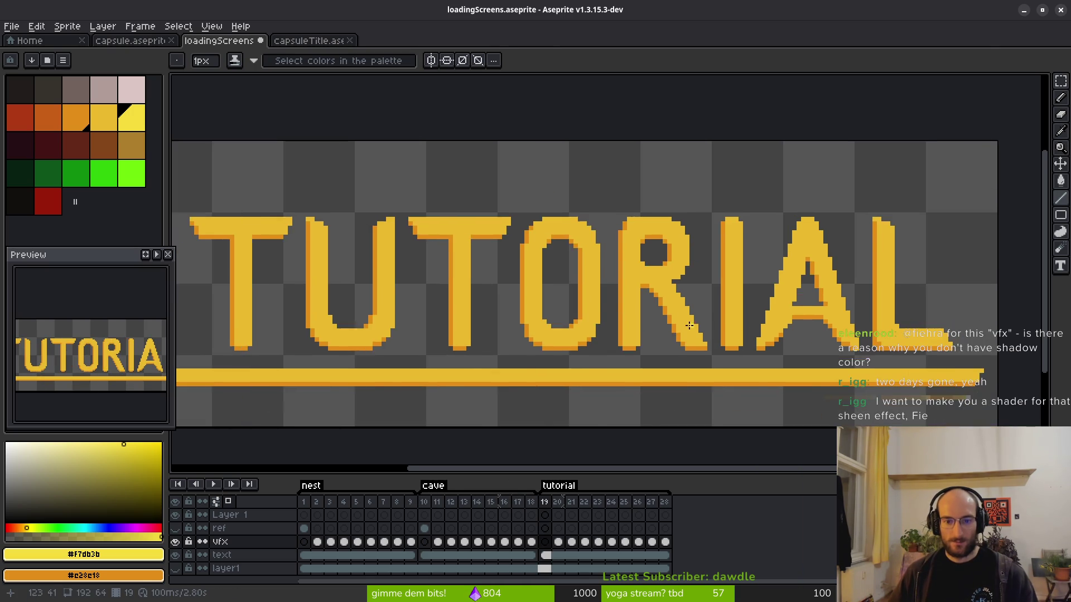
Place a yellow pixel between the R and I of the TUTORIAL title.
scroll(476, 305, "up", 3)
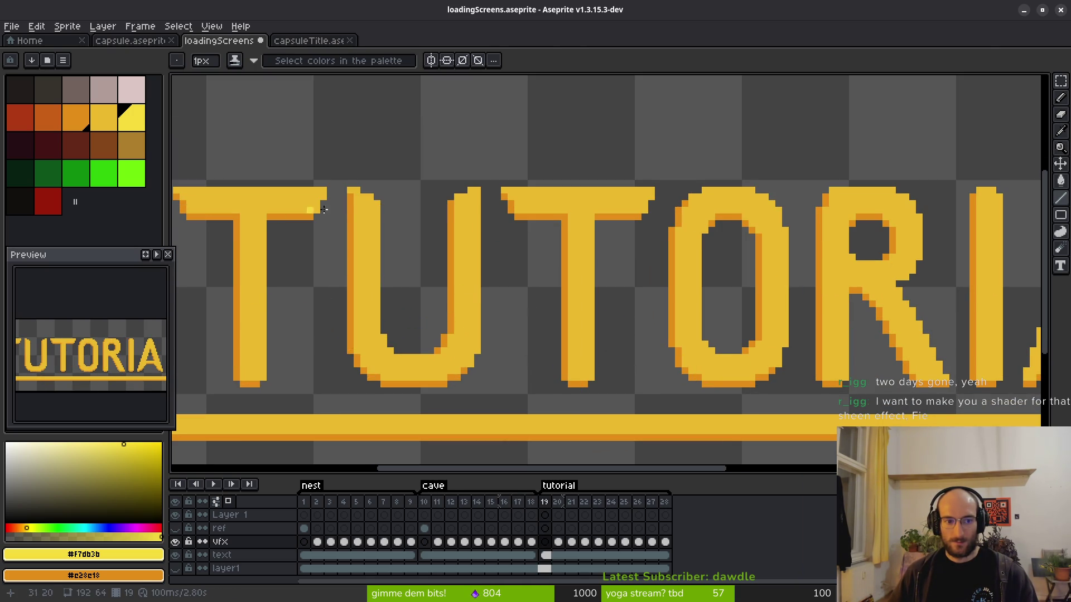
scroll(646, 311, "down", 1)
scroll(622, 306, "right", 3)
scroll(669, 277, "down", 2)
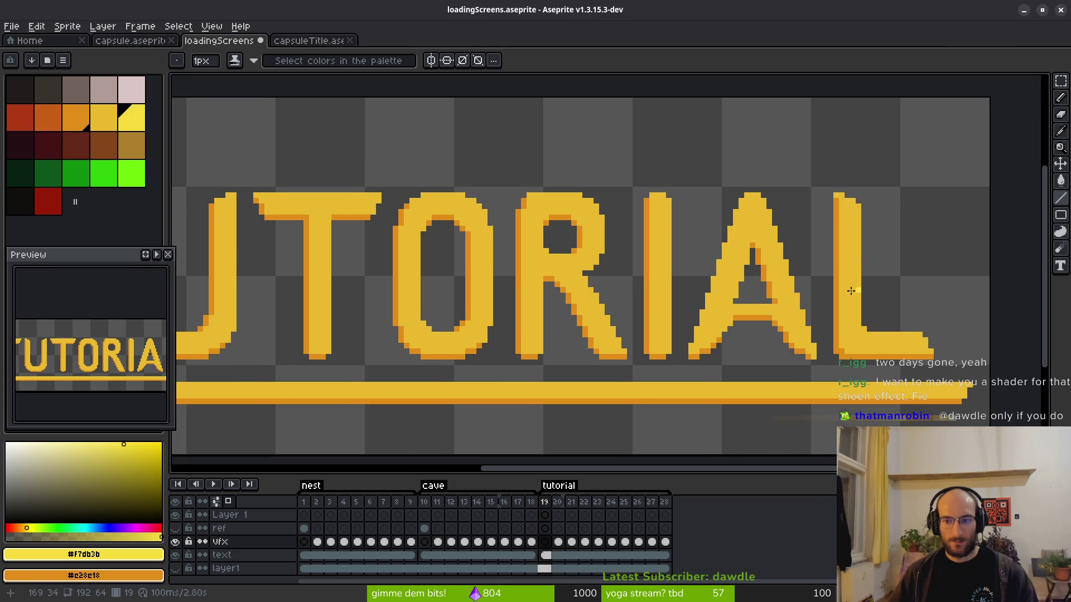
scroll(841, 304, "up", 4)
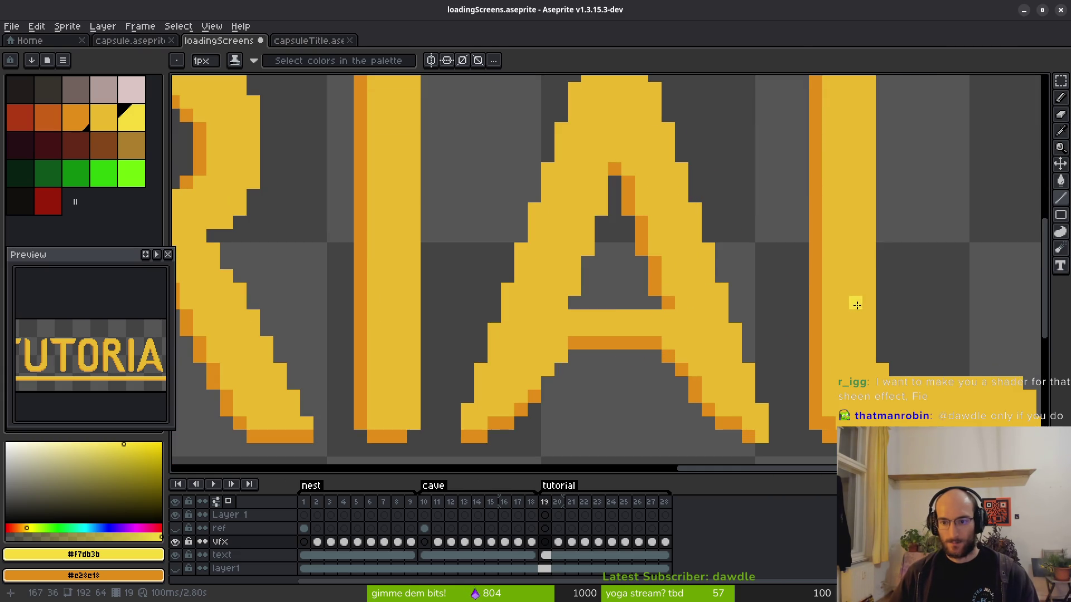
scroll(836, 308, "down", 3)
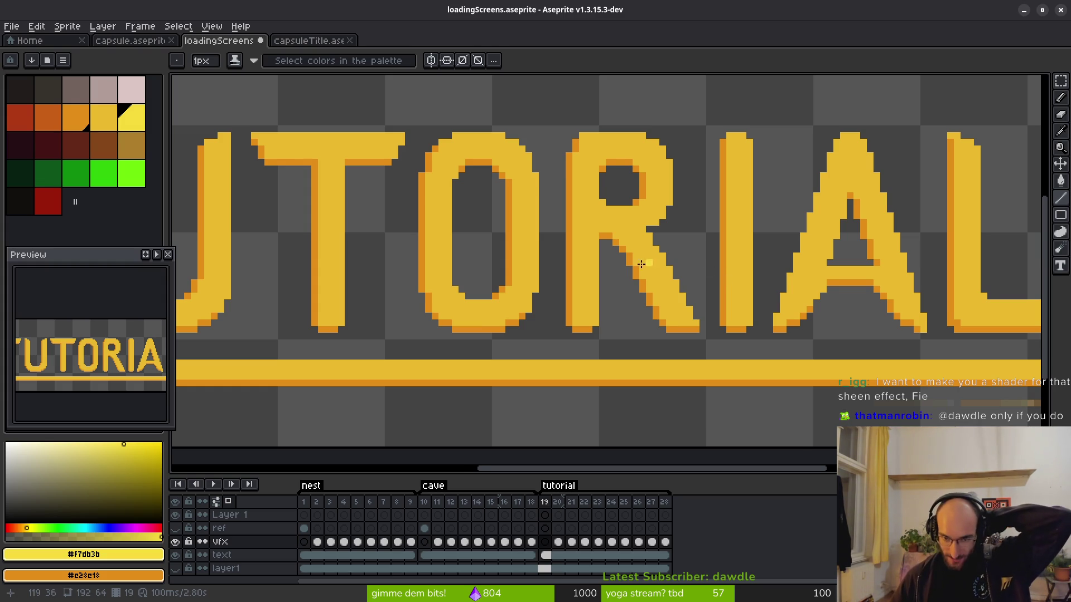
scroll(645, 290, "down", 2)
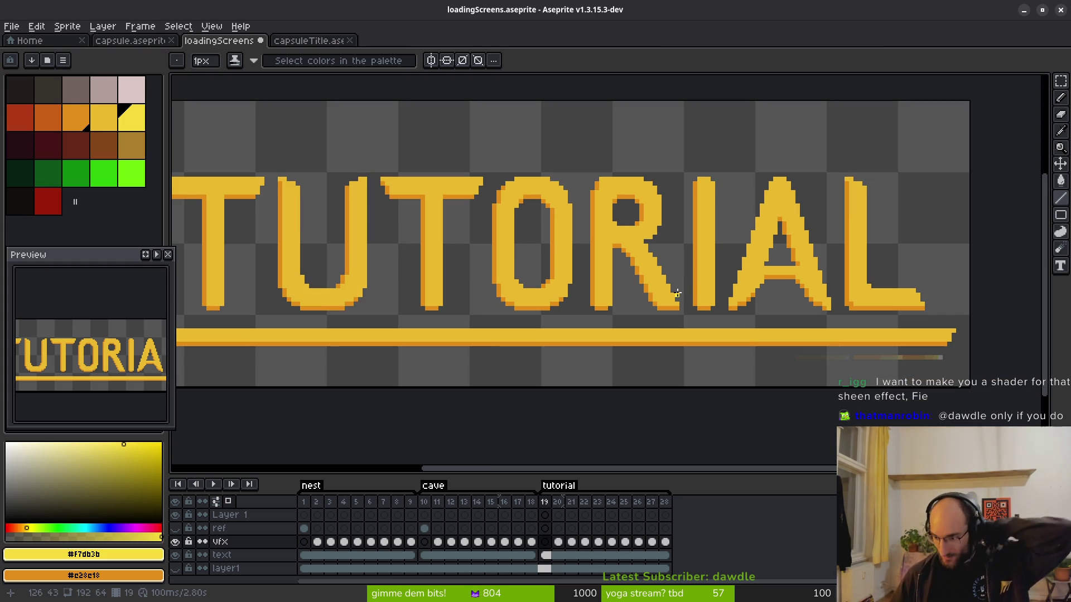
left_click(677, 268)
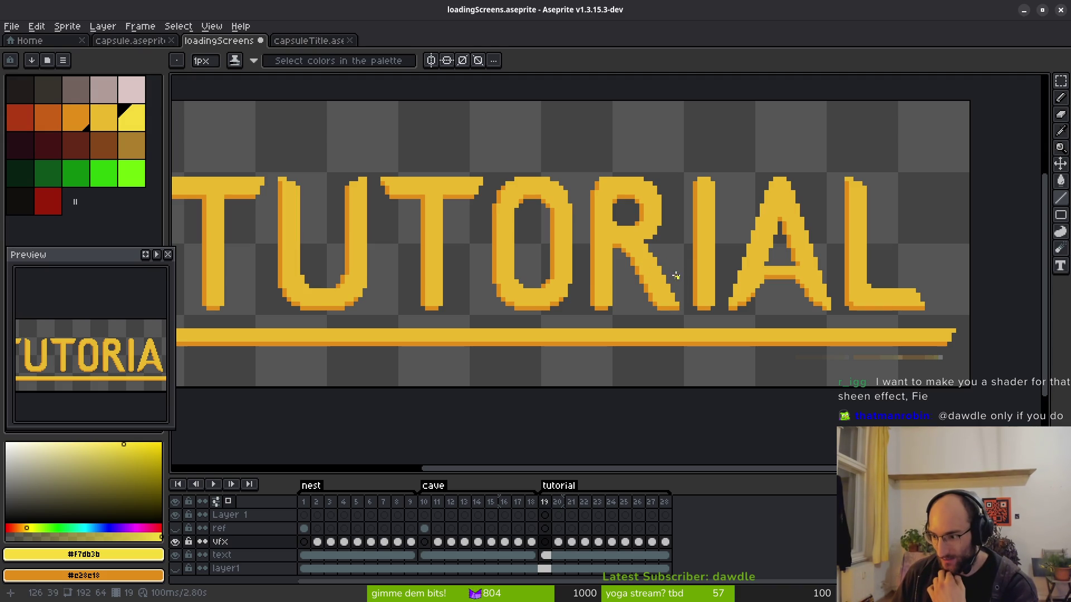
Sample a colour from the artwork with the eyedropper.
scroll(661, 262, "down", 1)
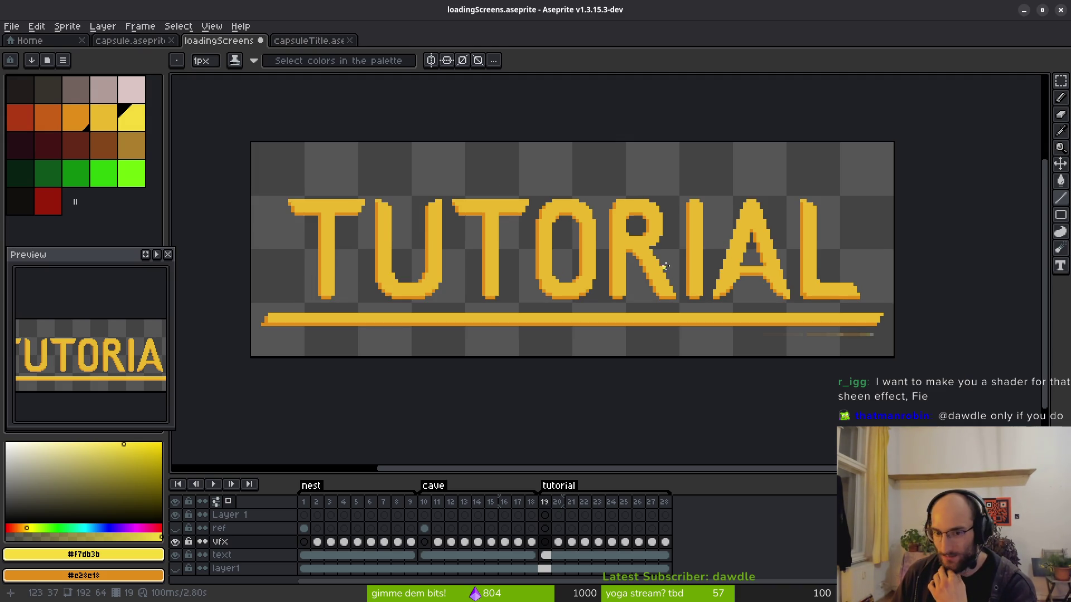
left_click_drag(590, 290, 602, 266)
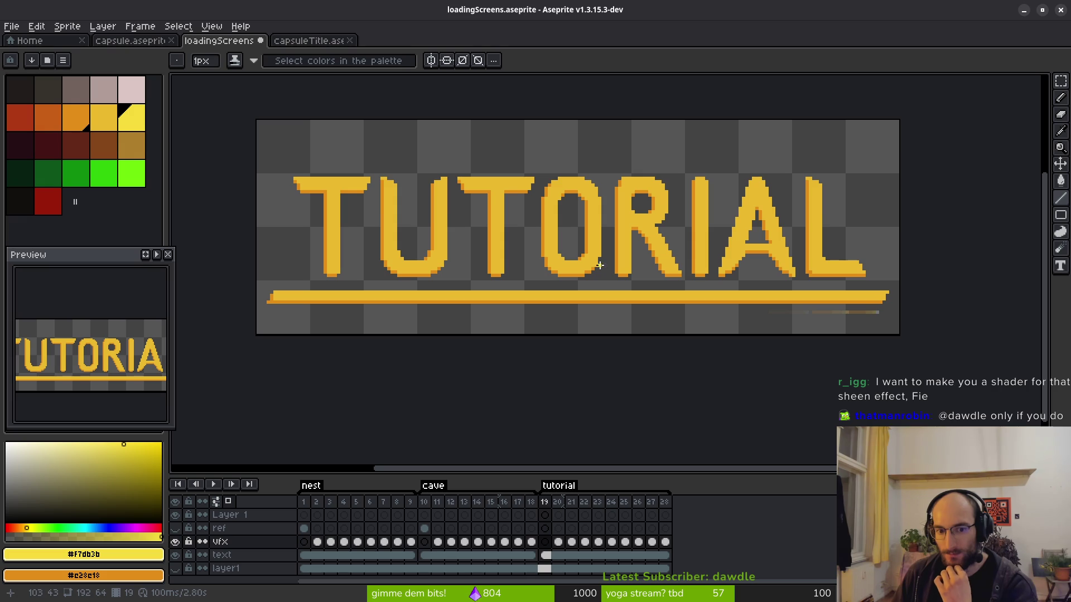
key("alt")
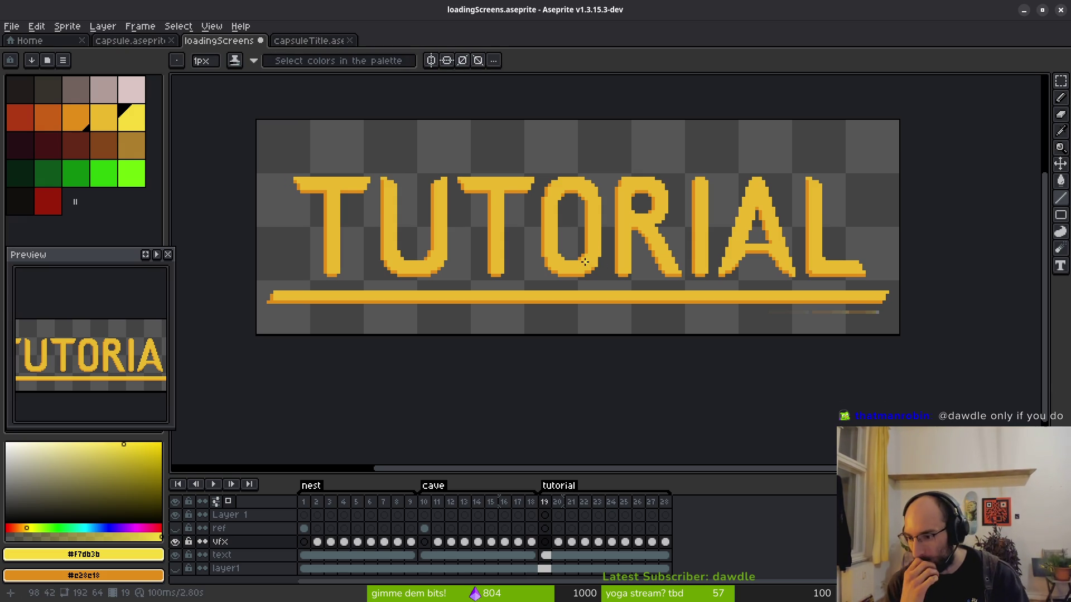
key("alt")
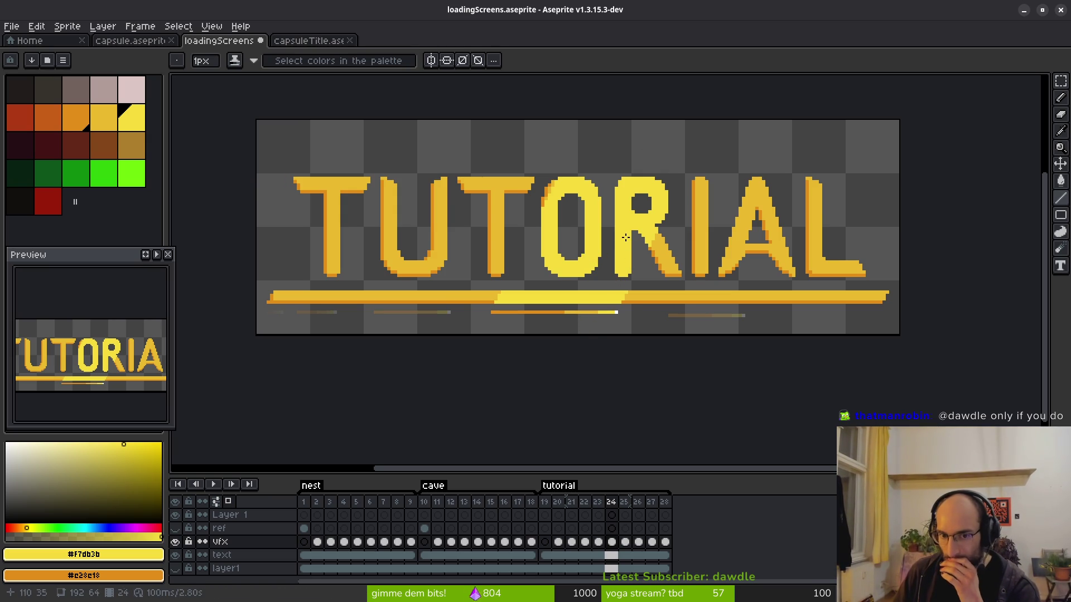
scroll(626, 237, "up", 2)
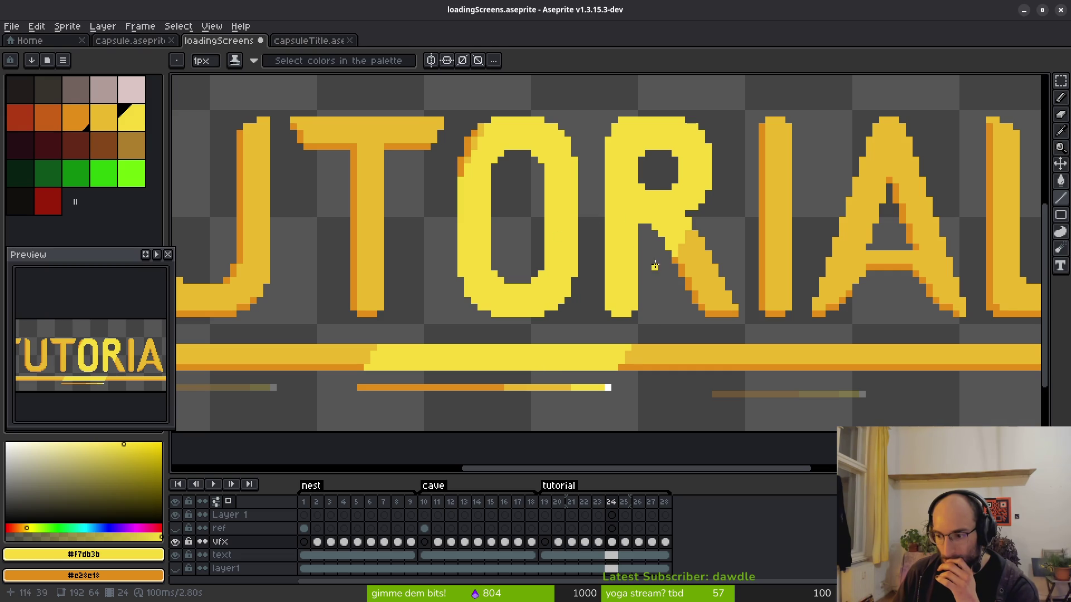
scroll(643, 275, "down", 1)
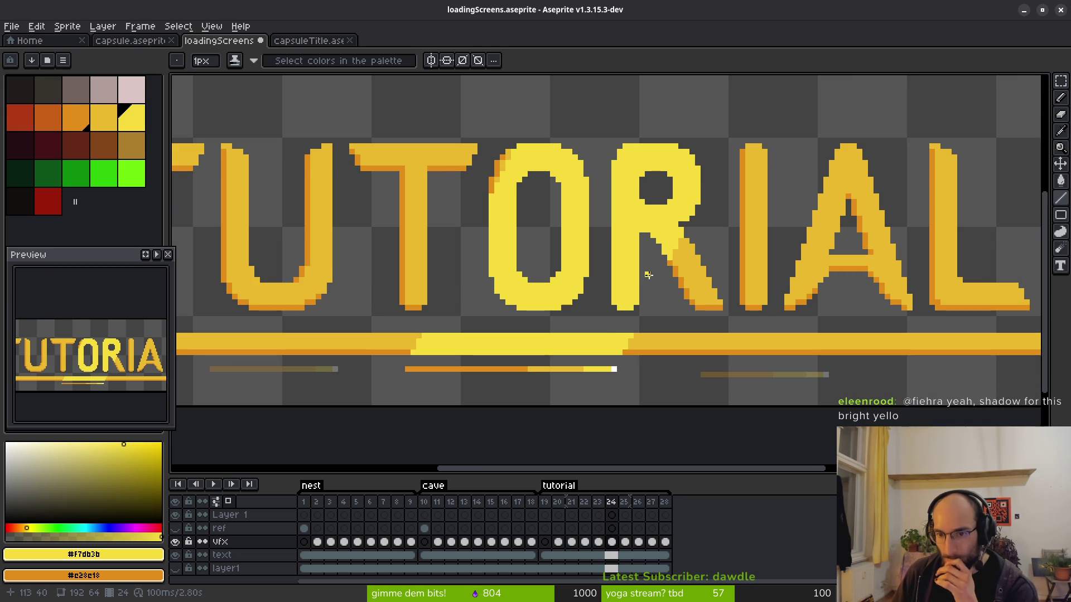
scroll(647, 273, "down", 2)
scroll(625, 252, "up", 1)
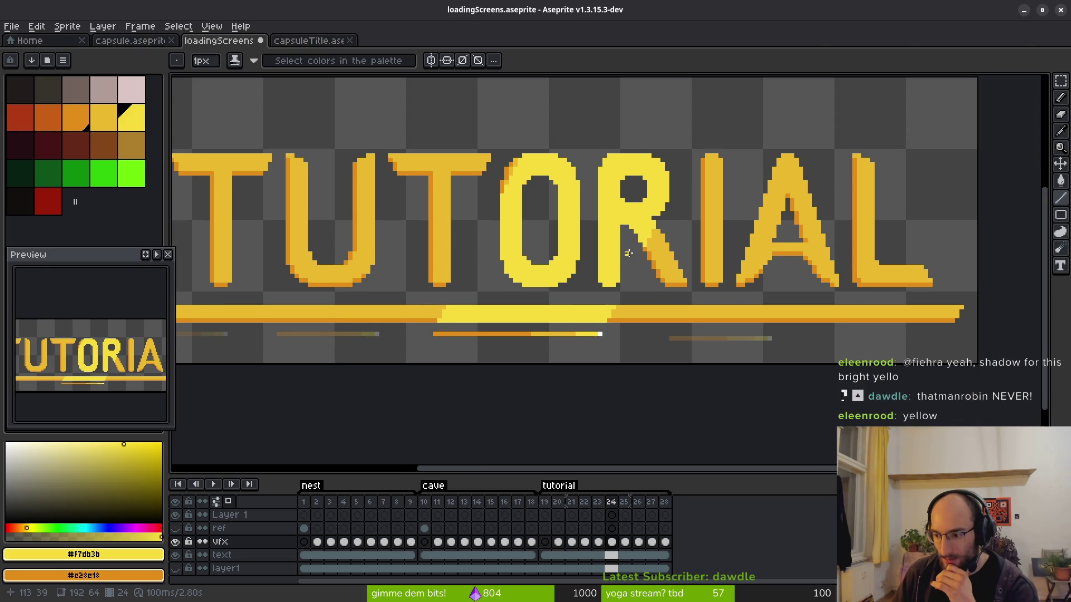
left_click_drag(637, 259, 658, 241)
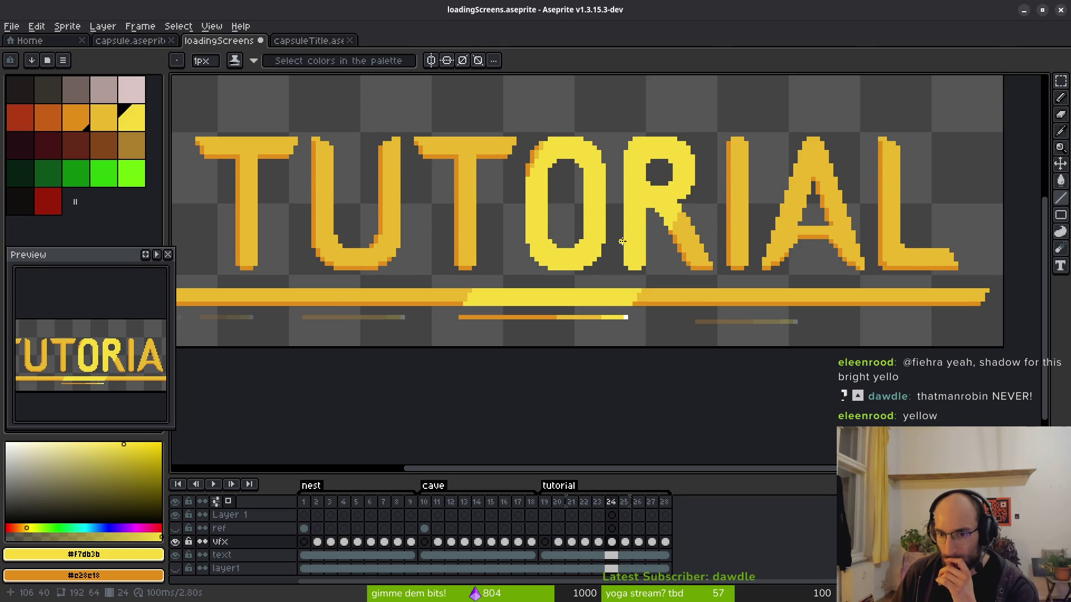
scroll(622, 241, "down", 1)
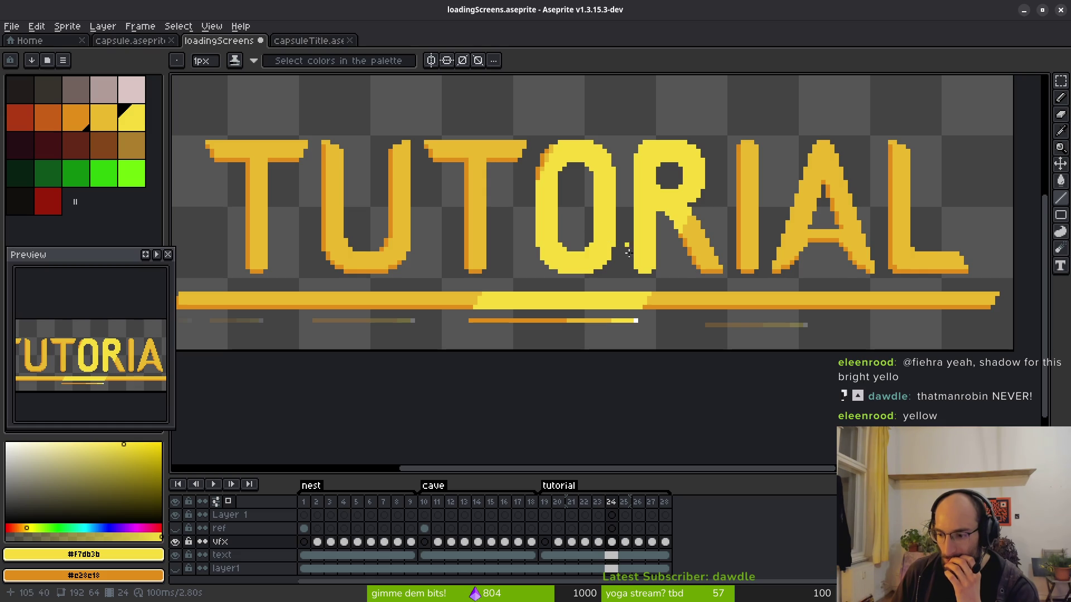
scroll(553, 170, "up", 1)
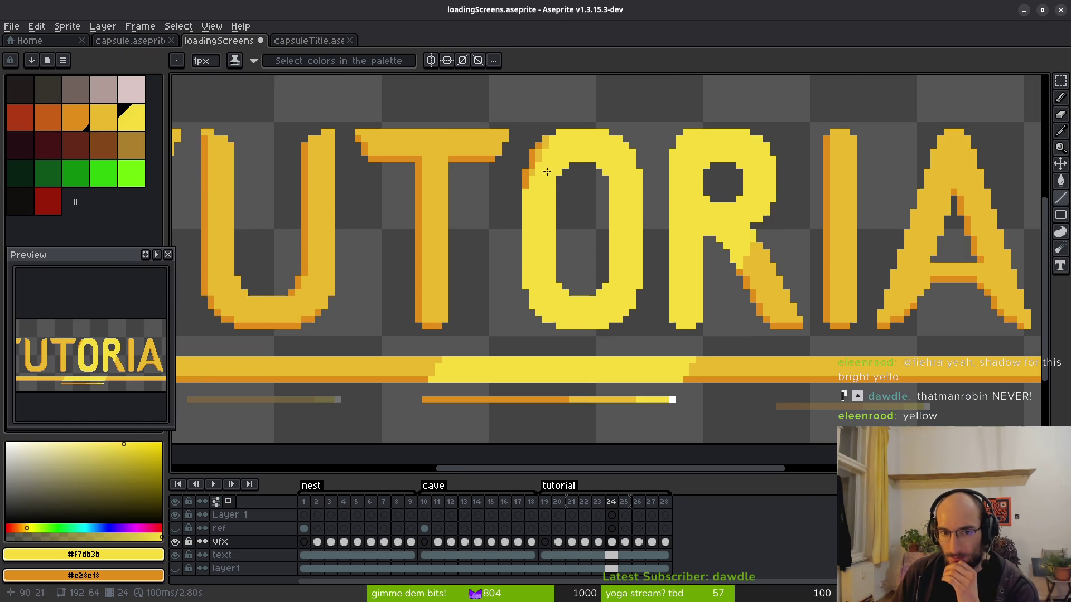
scroll(690, 245, "down", 3)
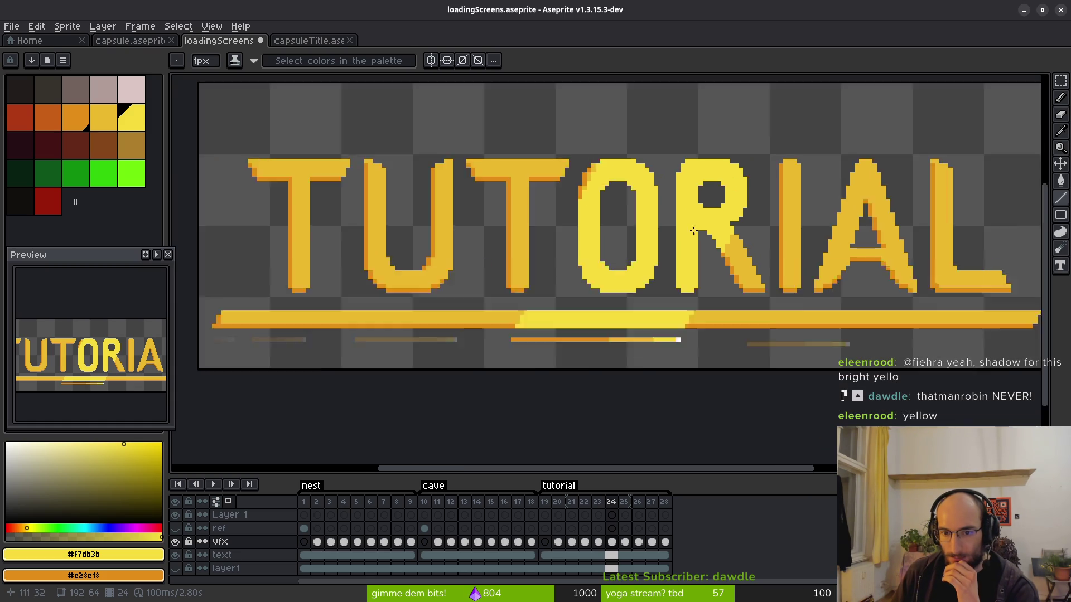
left_click_drag(685, 247, 650, 256)
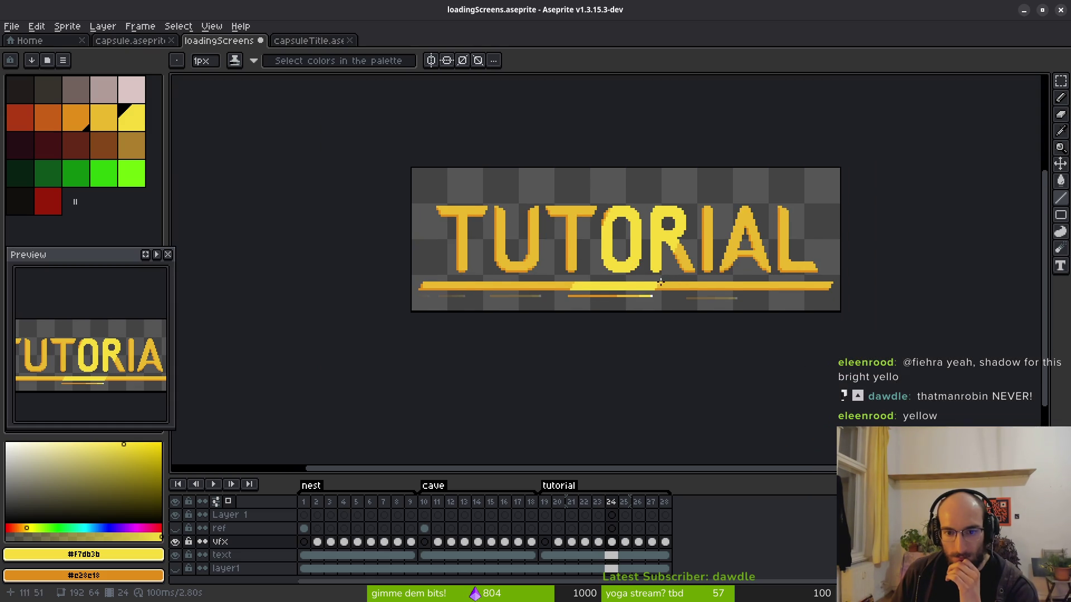
scroll(661, 281, "up", 2)
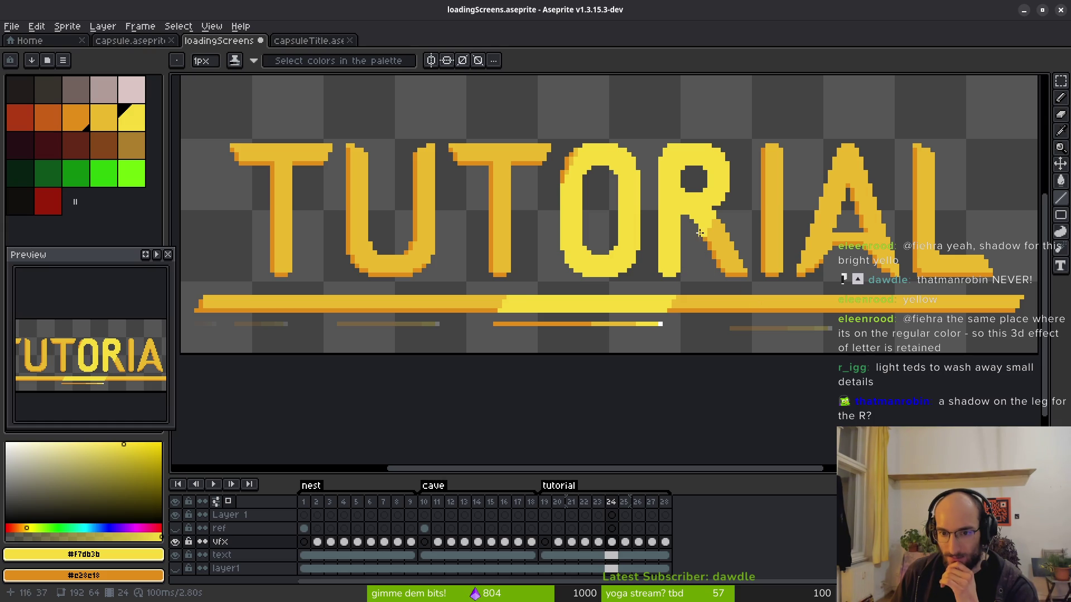
Choose palette index 8 and shade the R's leg inner edge and stem's bottom-left.
scroll(700, 233, "up", 3)
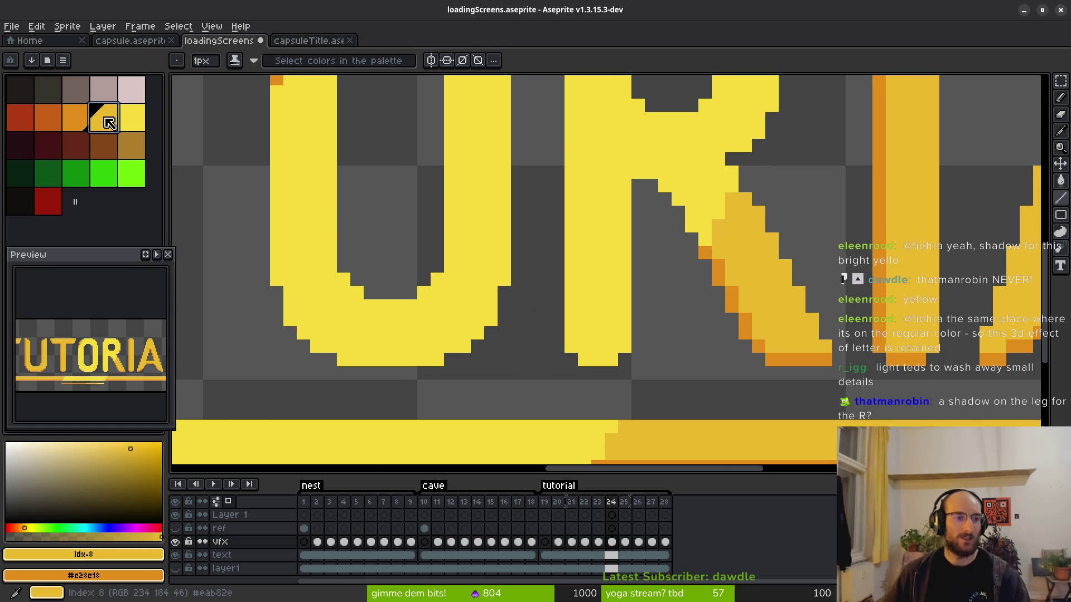
left_click(109, 123)
scroll(743, 232, "up", 3)
mouse_move(648, 292)
left_mouse_down()
mouse_move(638, 253)
mouse_move(576, 179)
mouse_move(510, 159)
left_mouse_up()
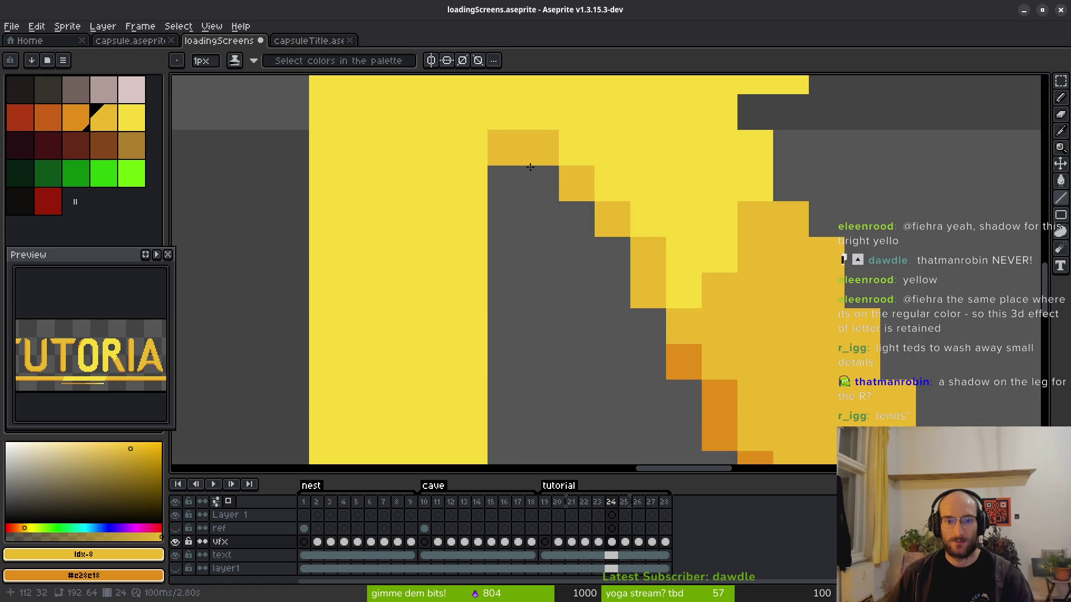
scroll(597, 294, "down", 4)
scroll(552, 312, "up", 5)
mouse_move(543, 328)
left_mouse_down()
mouse_move(502, 342)
mouse_move(489, 303)
left_mouse_up()
Darken the R's stem along its left edge and add a shadow pixel beside its leg.
scroll(491, 301, "down", 3)
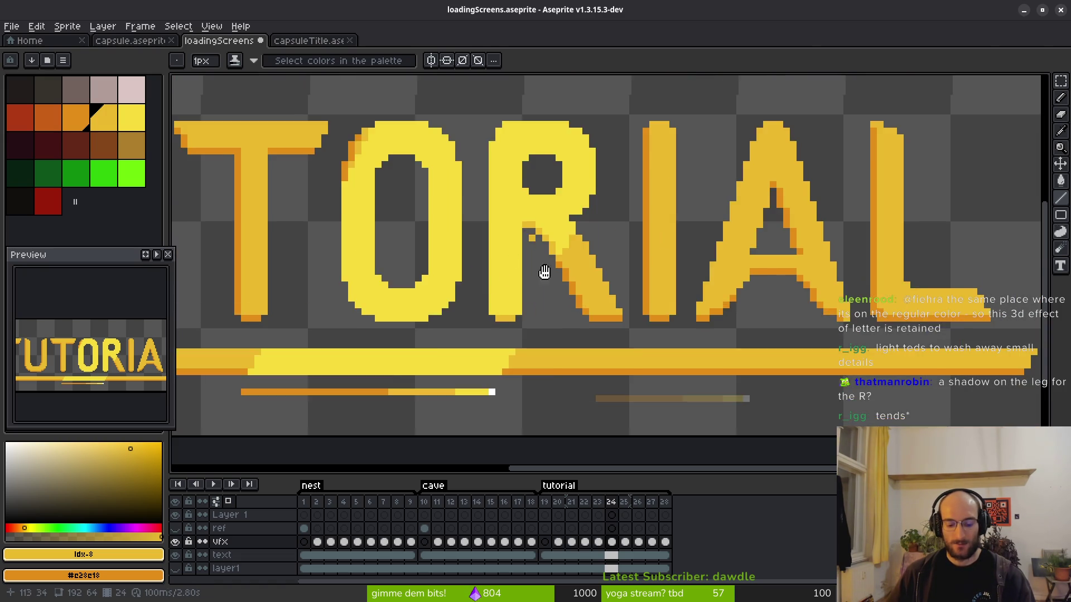
left_click_drag(536, 252, 560, 298)
mouse_move(513, 363)
left_mouse_down()
mouse_move(509, 209)
mouse_move(523, 184)
left_mouse_up()
scroll(607, 284, "down", 2)
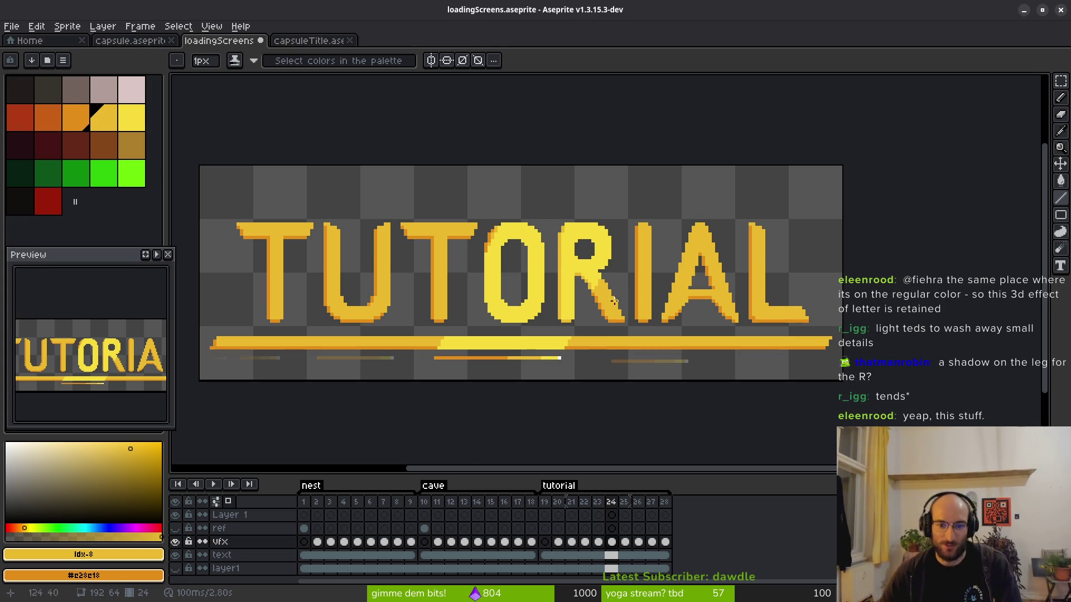
scroll(618, 300, "up", 2)
scroll(630, 284, "up", 2)
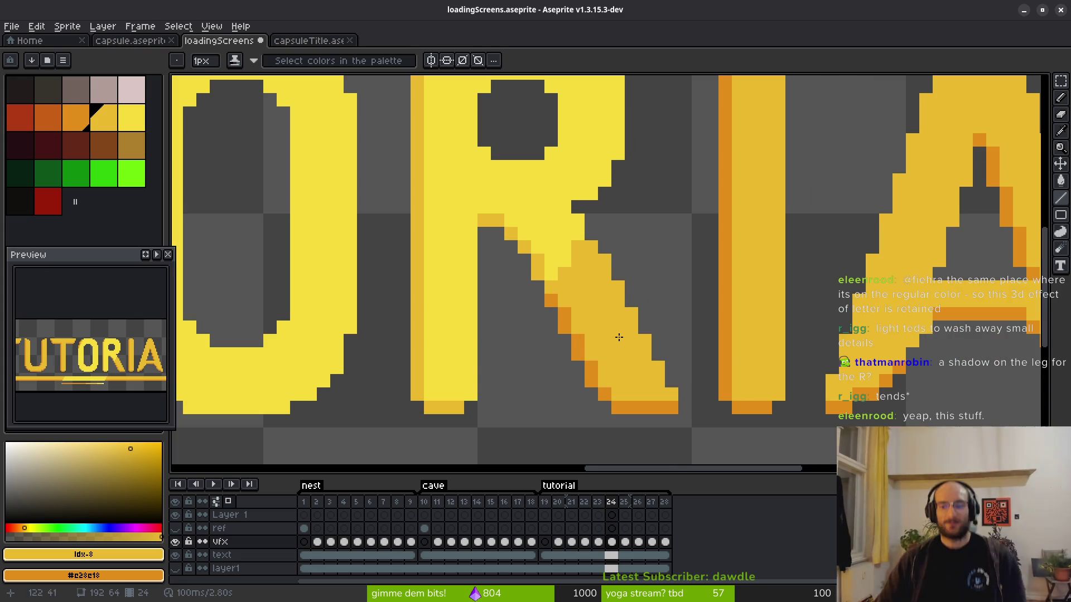
left_click(635, 251)
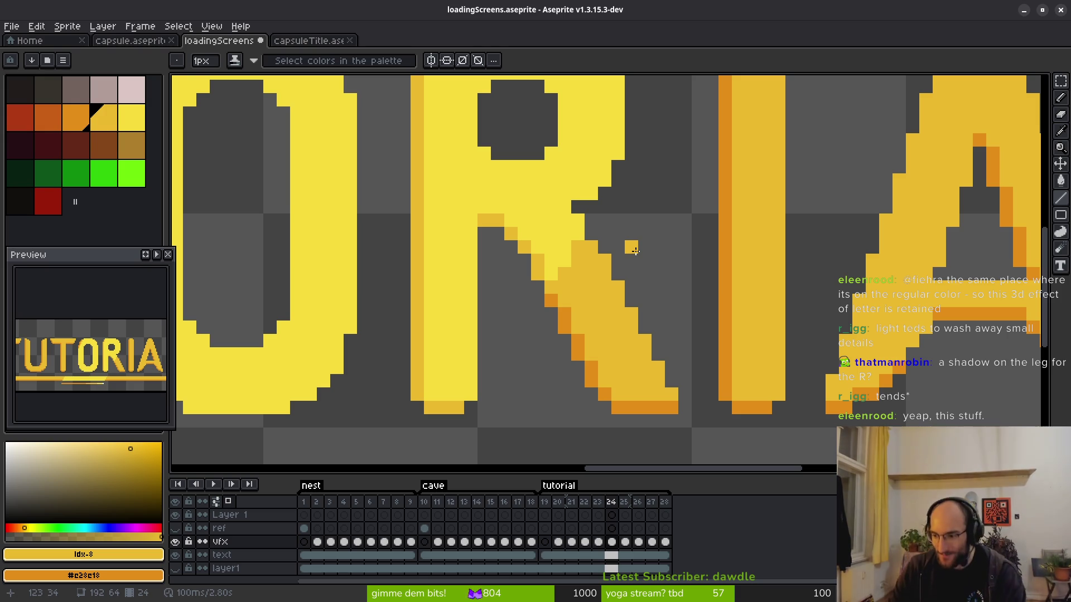
key("ctrl+Tab")
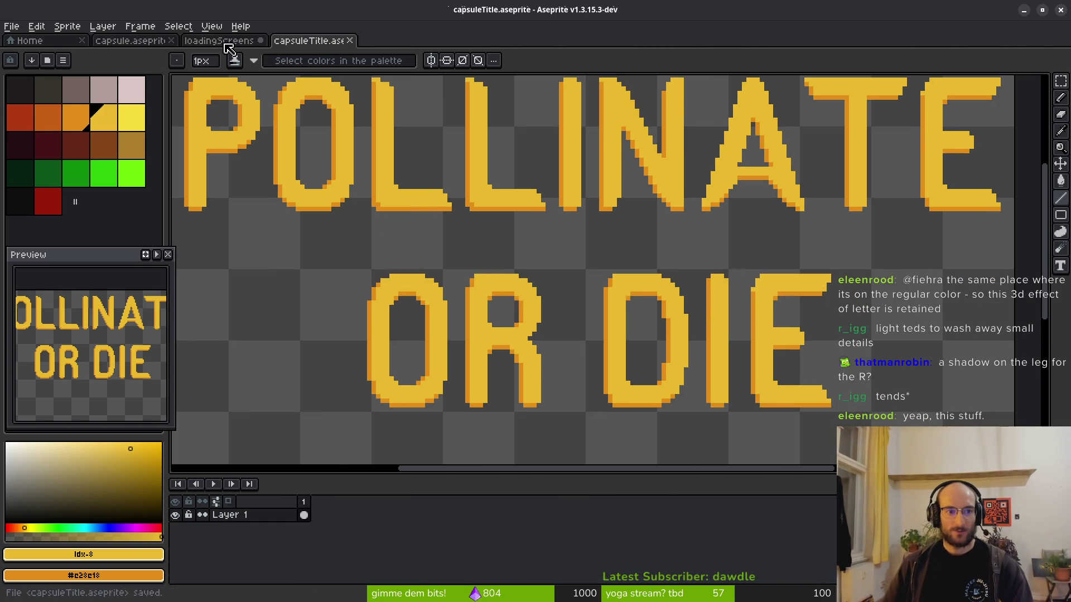
Save loadingScreens.aseprite.
left_click(223, 41)
key("ctrl+s")
scroll(558, 301, "down", 4)
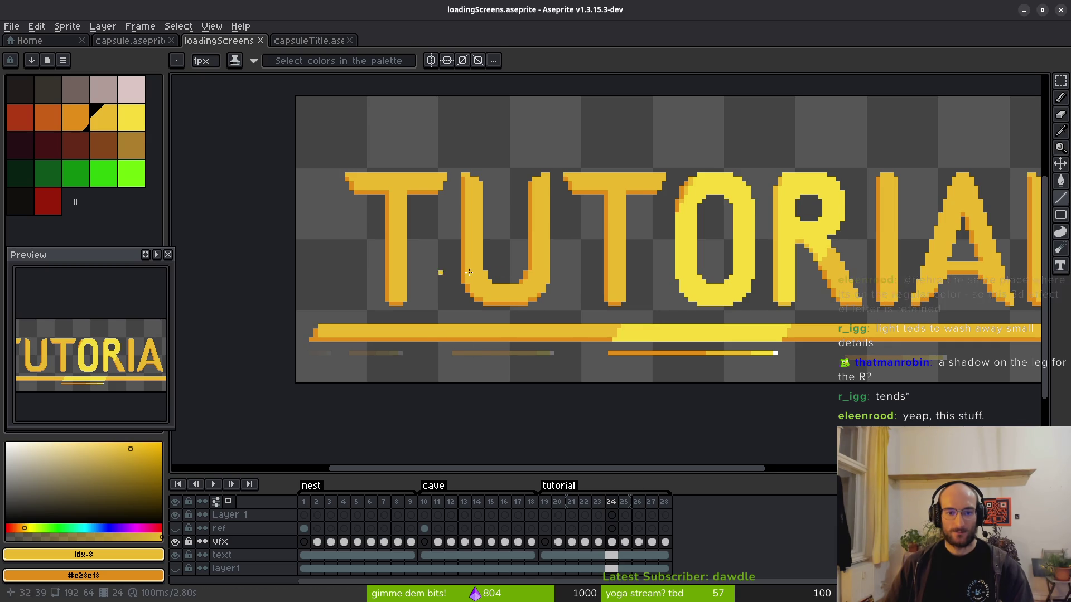
Show the NEST title card at frame 2 and play the animation to preview the sheen.
scroll(600, 279, "left", 2)
key("i")
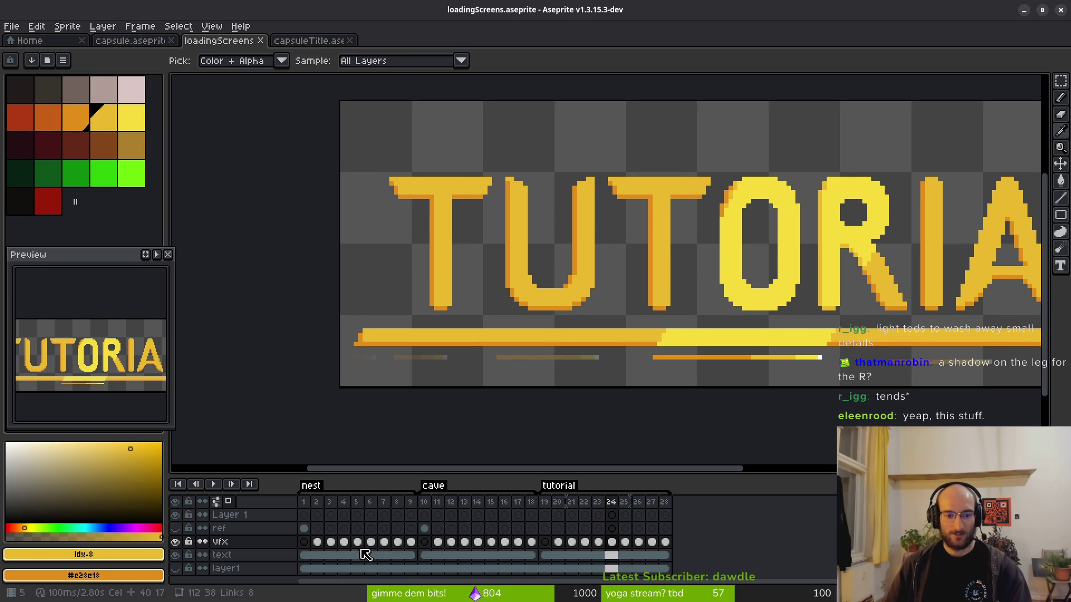
left_click(317, 555)
key("b")
scroll(580, 265, "right", 3)
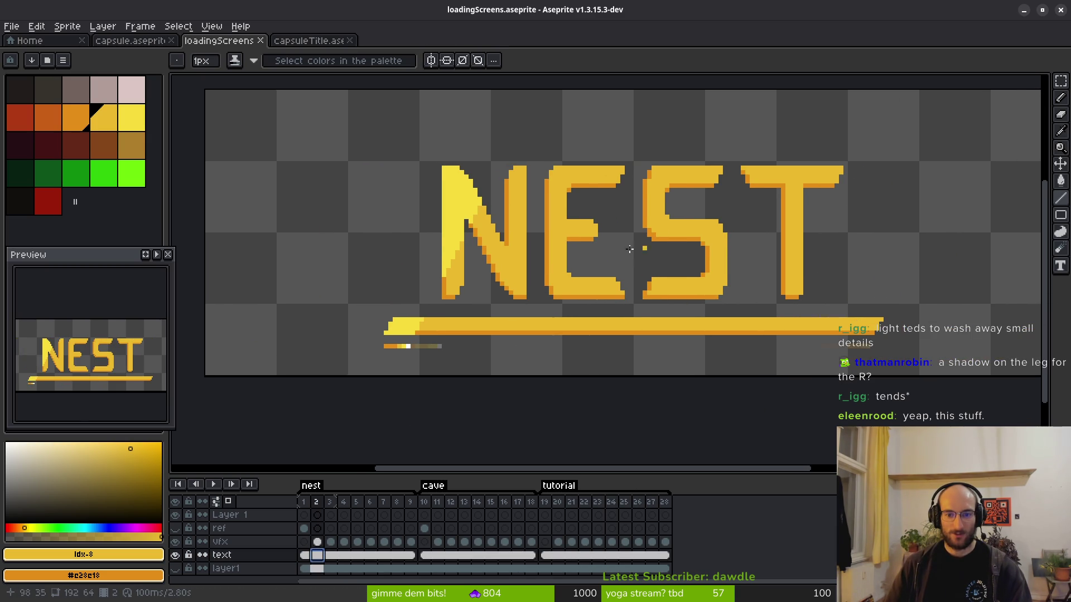
key("i")
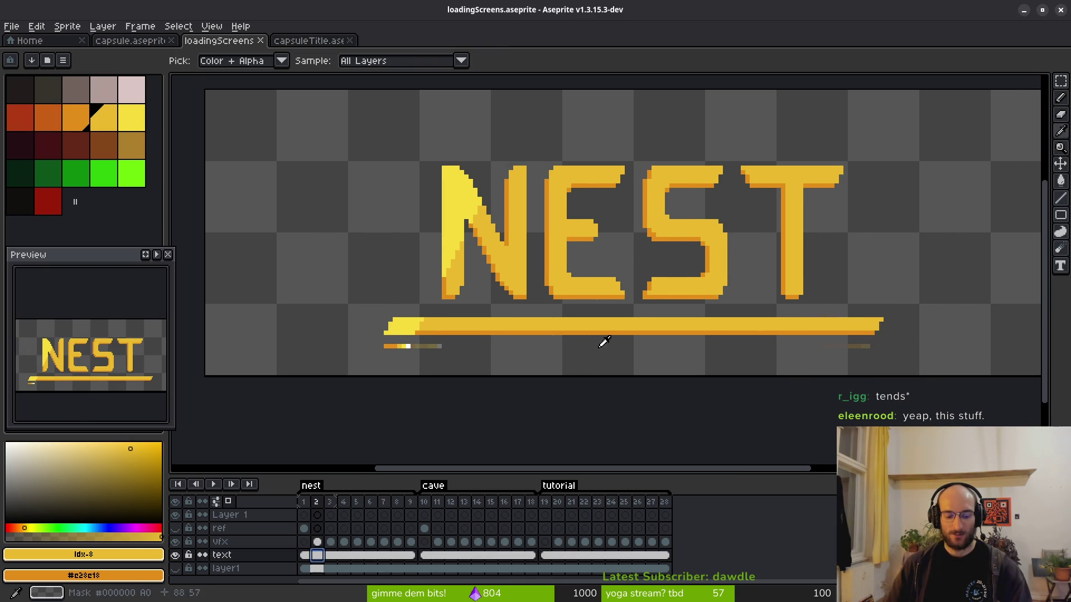
key("Return")
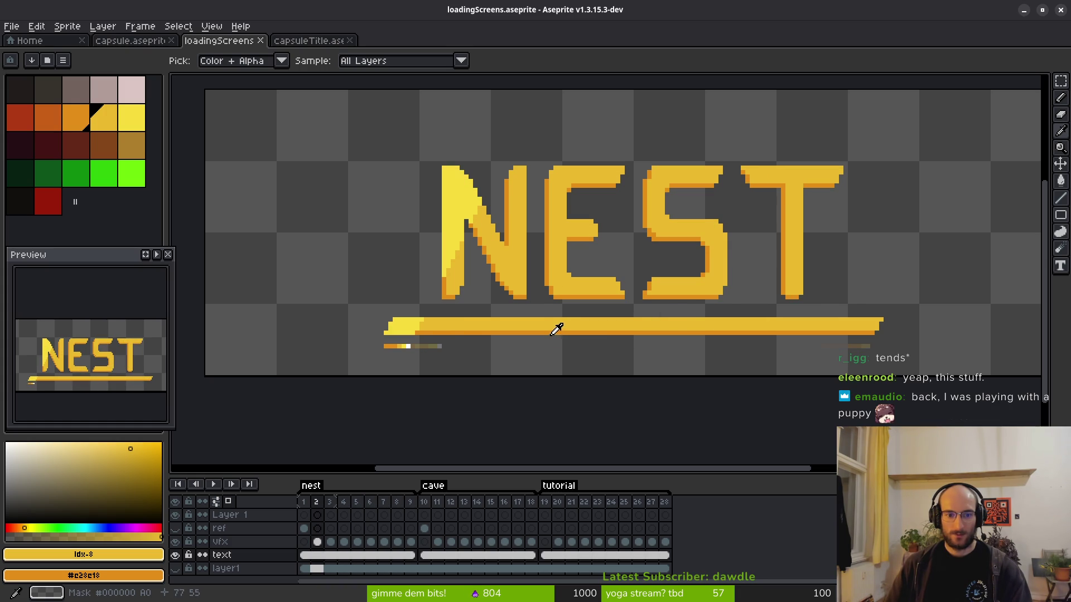
key("b")
scroll(424, 332, "up", 5)
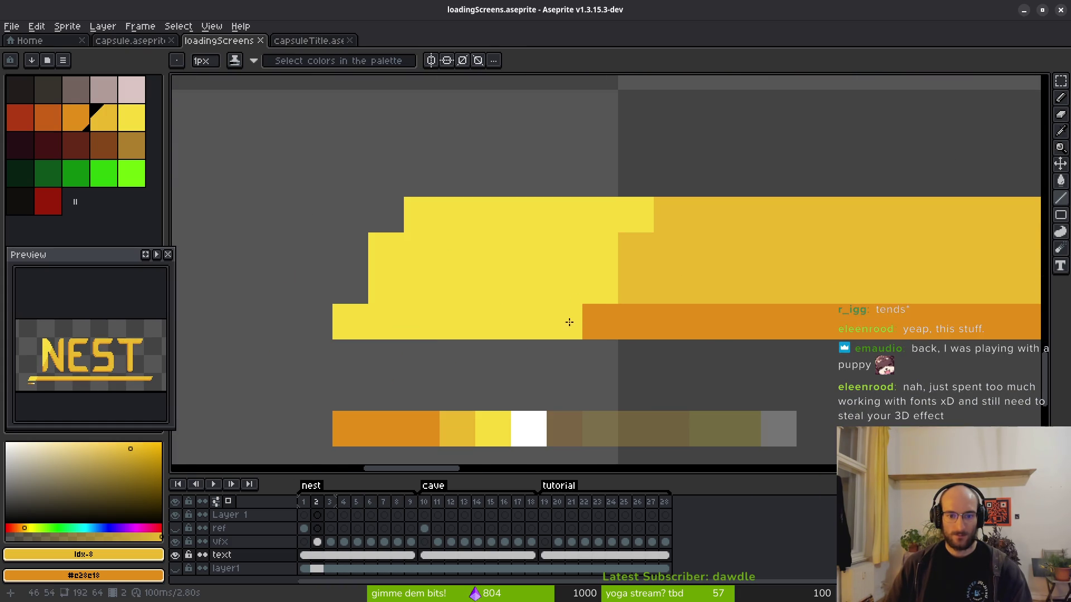
On the vfx layer, darken the underline's bottom row beneath the sheen.
left_click(316, 542)
left_click_drag(563, 321, 338, 322)
left_click(636, 322)
scroll(653, 353, "down", 5)
scroll(669, 270, "up", 3)
scroll(667, 329, "down", 3)
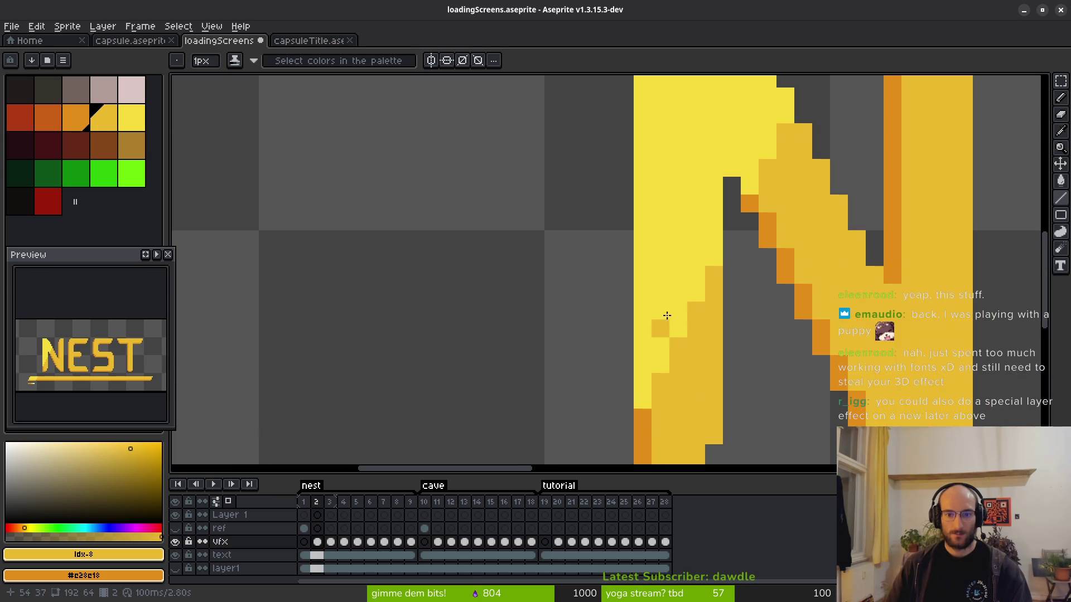
Shade the N's left edge and diagonal under the sheen, comparing neighbouring frames.
left_click_drag(659, 186, 659, 334)
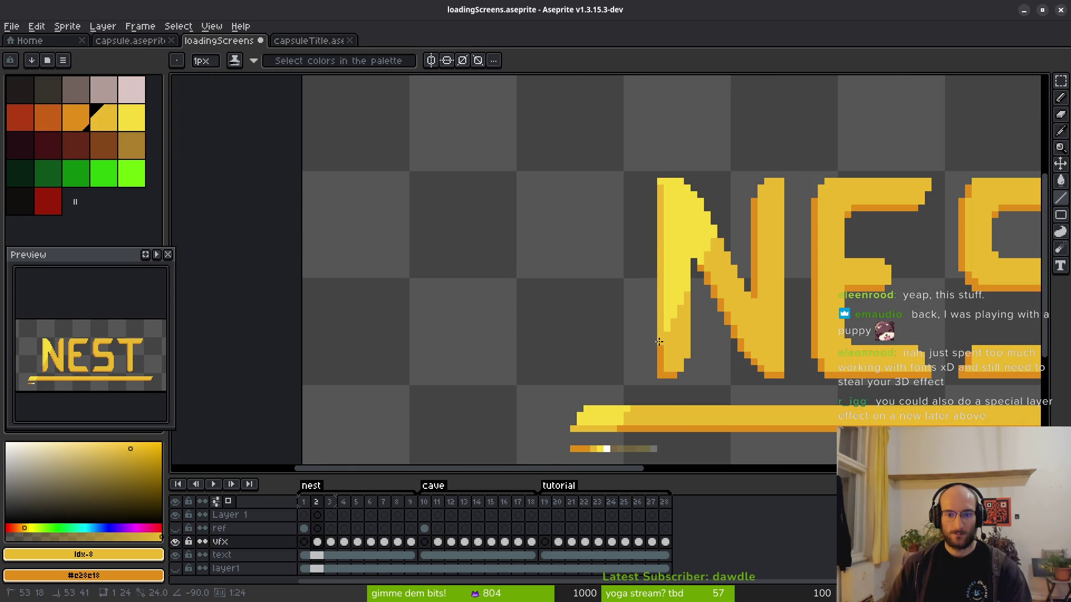
scroll(725, 274, "up", 3)
left_click(694, 276)
left_click(666, 276)
scroll(698, 268, "down", 3)
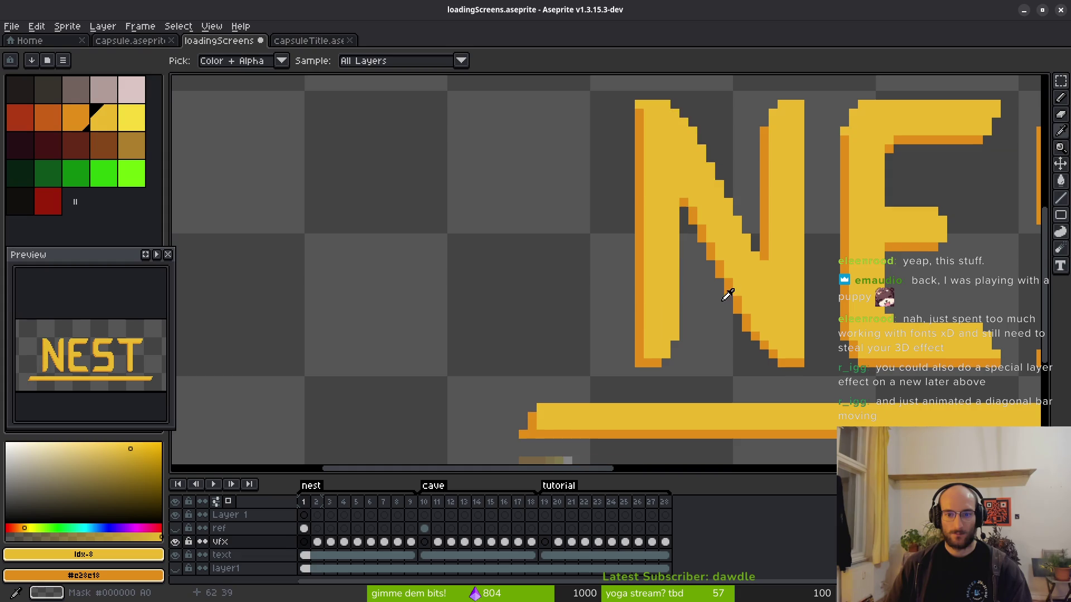
key("period")
key("comma")
key("period")
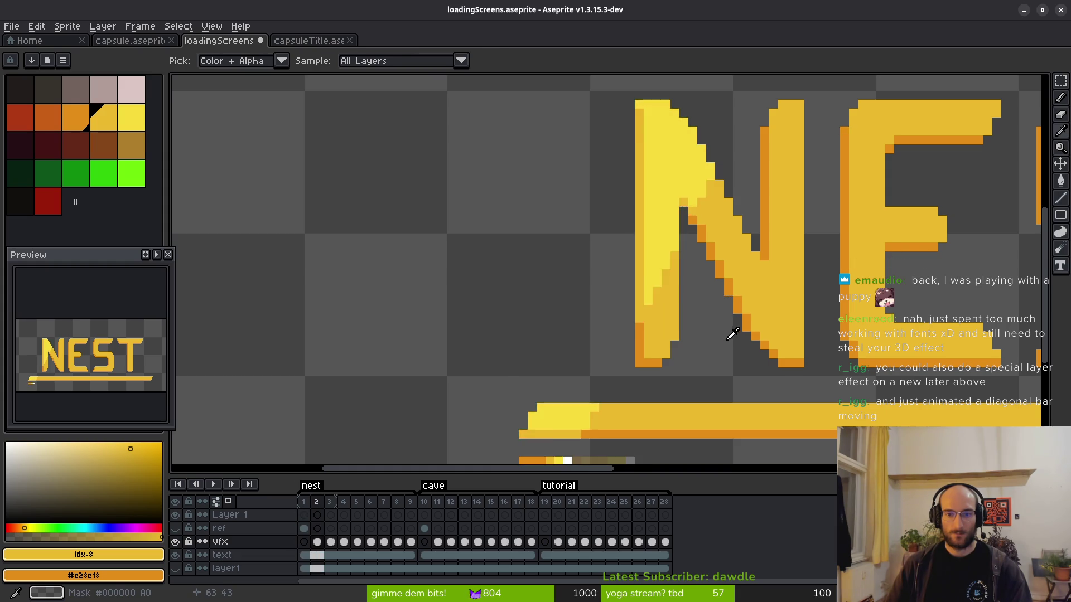
scroll(725, 334, "down", 3)
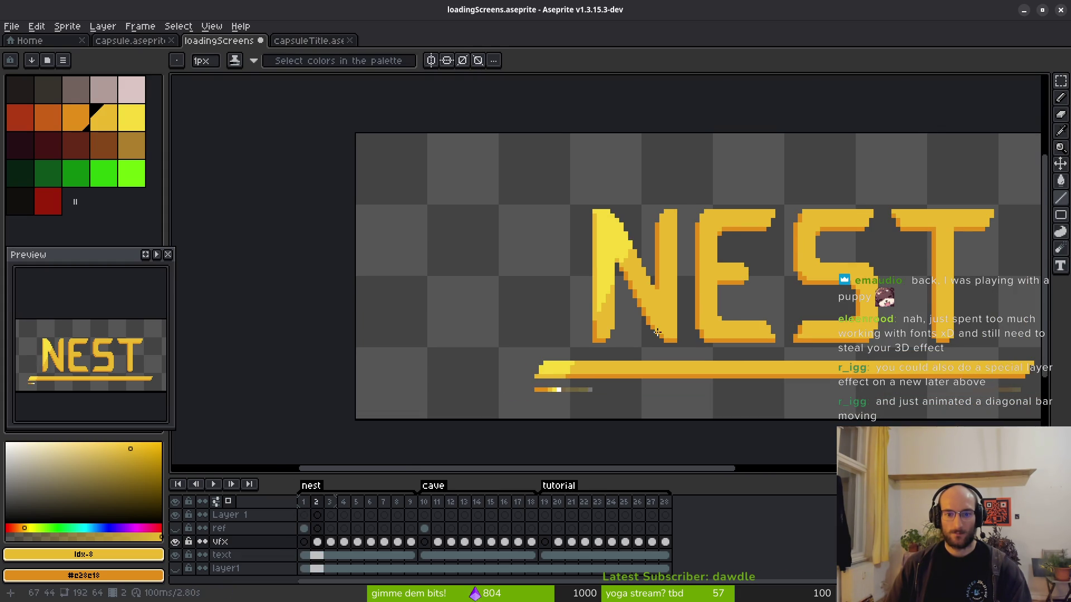
scroll(652, 329, "right", 1)
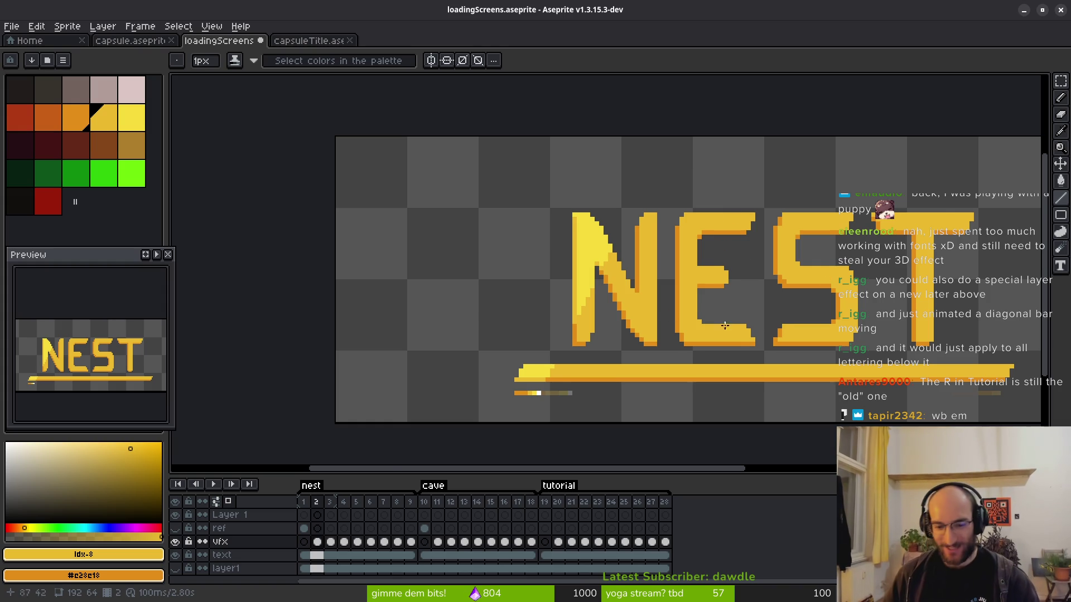
Touch up shadow pixels along the N's sheen-lit diagonal and advance to frame 3.
left_click_drag(701, 326, 509, 307)
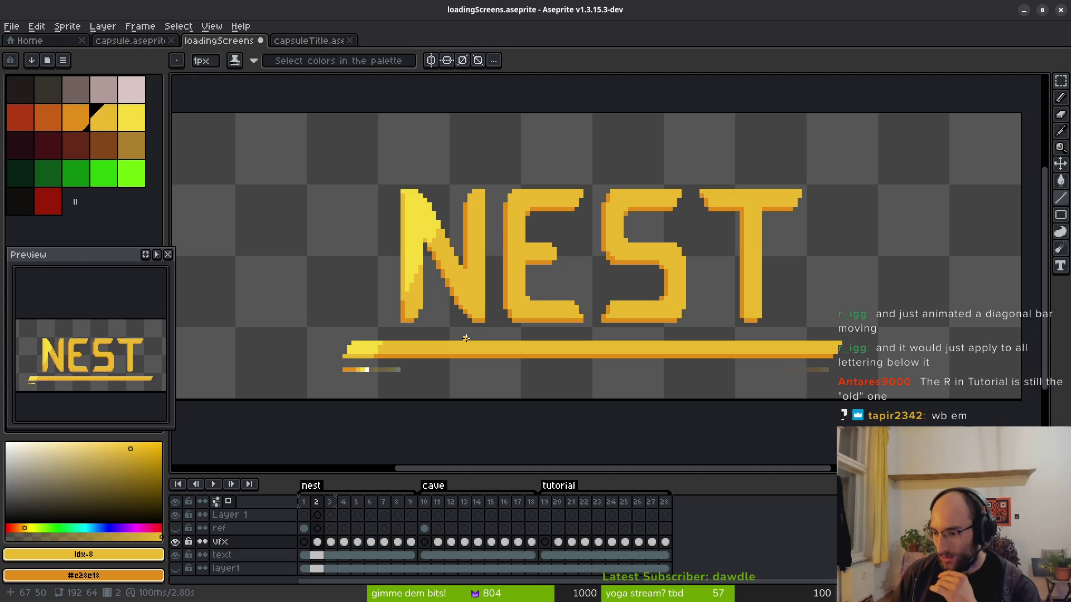
scroll(466, 339, "down", 2)
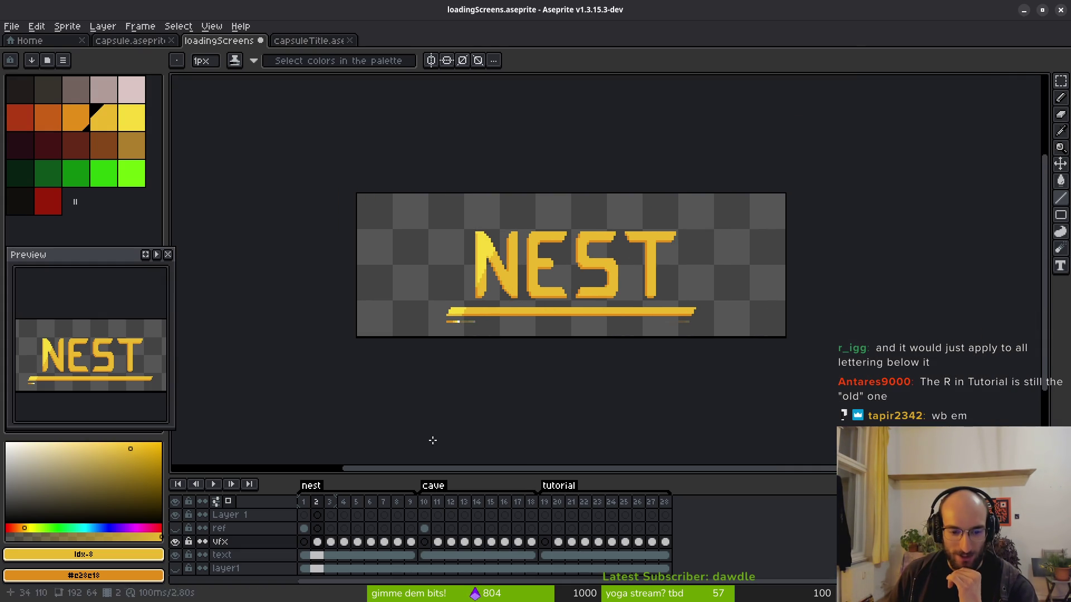
scroll(493, 282, "up", 2)
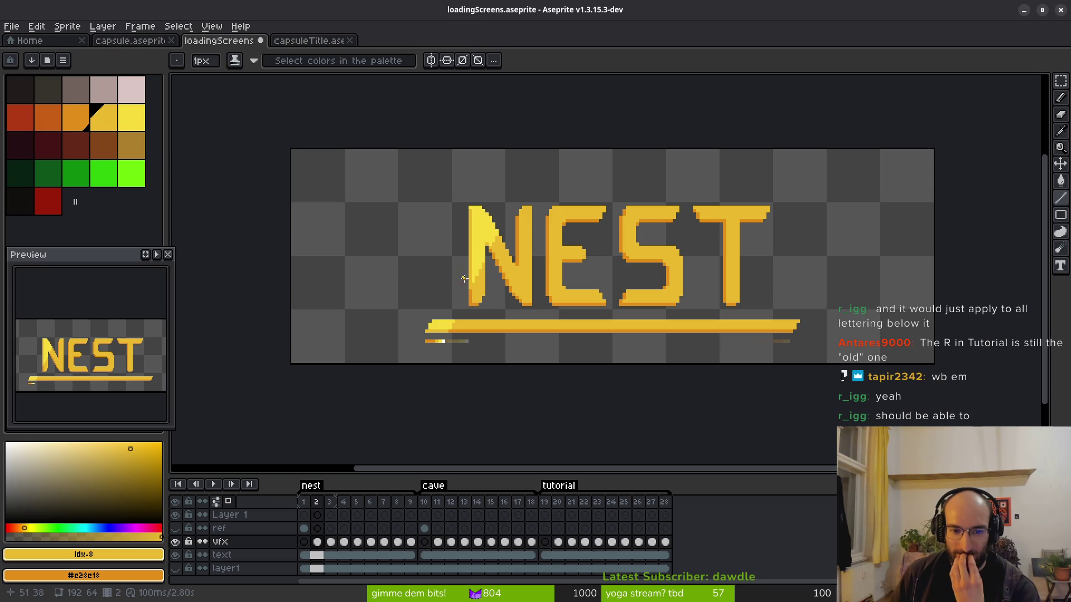
scroll(480, 277, "up", 1)
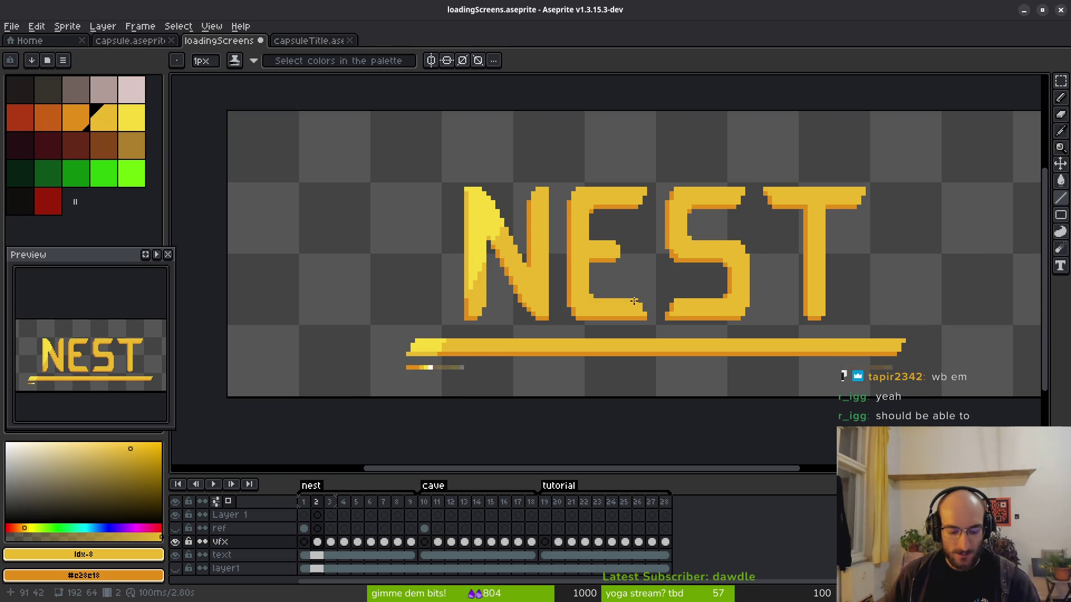
key("Right")
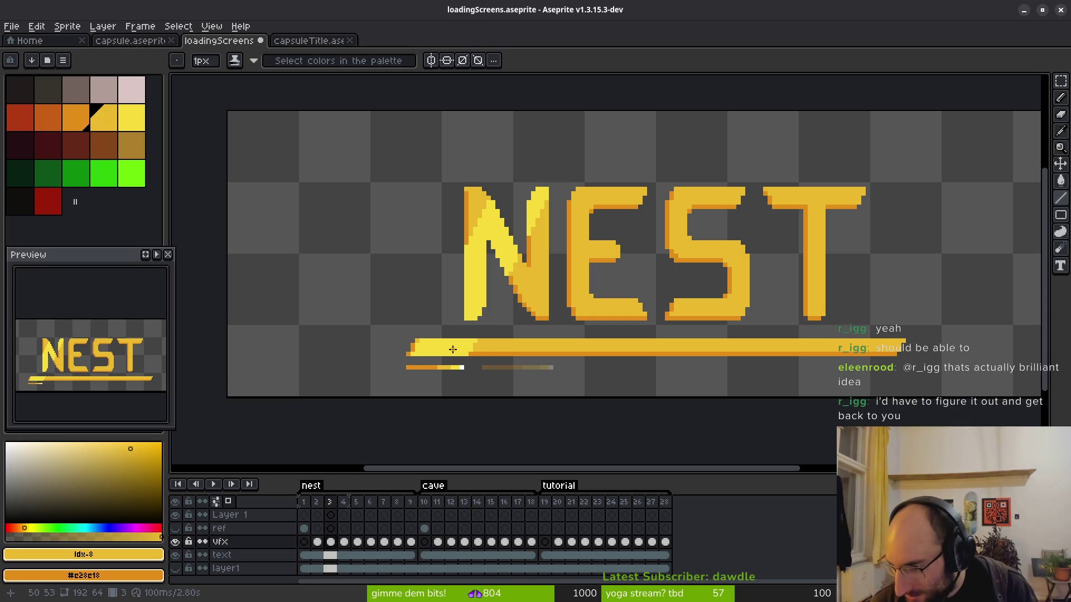
Save loadingScreens.aseprite and go to the TUTORIAL card at frame 20.
key("v")
key("ctrl+s")
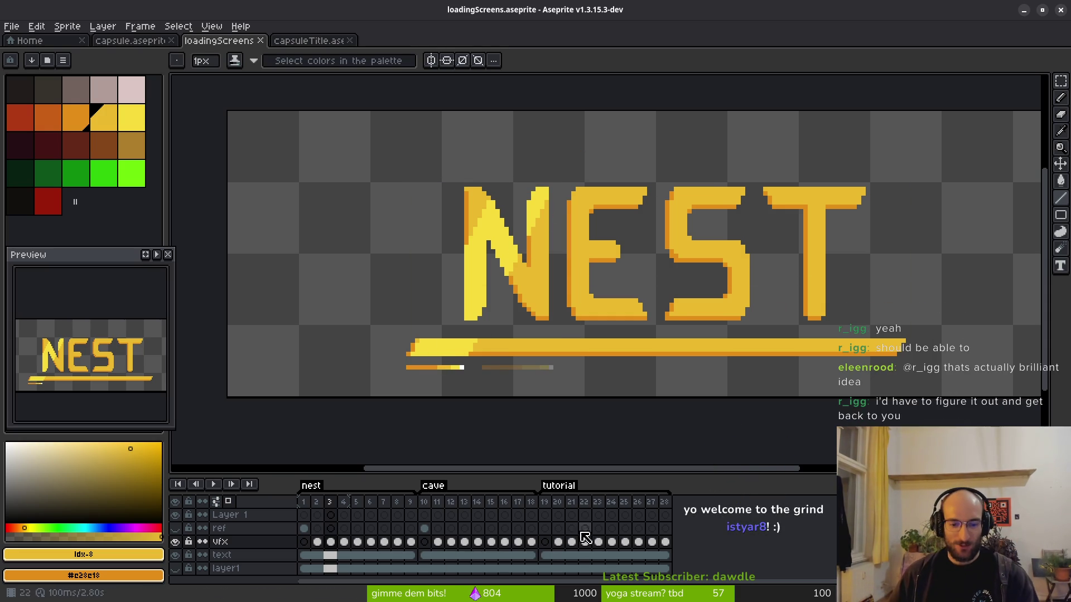
left_click(558, 542)
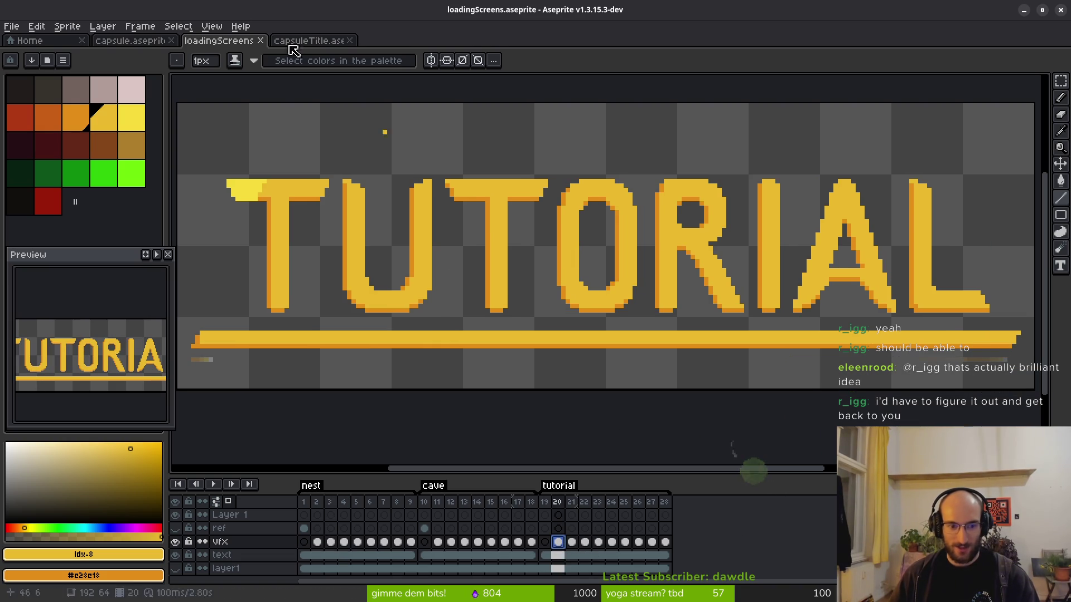
Marquee the R in capsuleTitle's OR DIE and the TUTORIAL R to compare them.
left_click(310, 41)
scroll(597, 259, "up", 4)
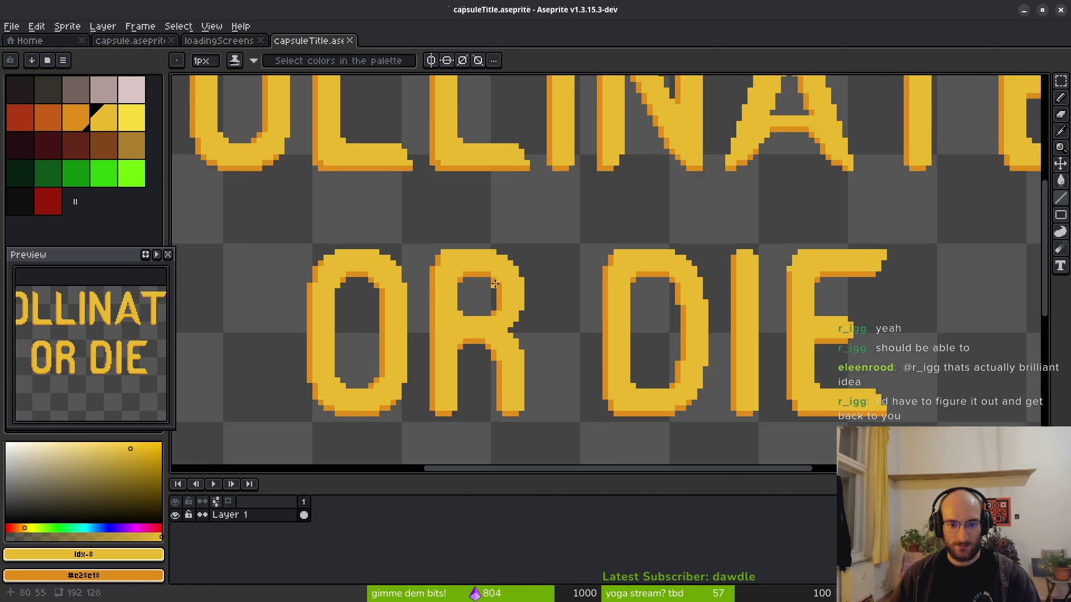
key("m")
left_click_drag(458, 184, 598, 414)
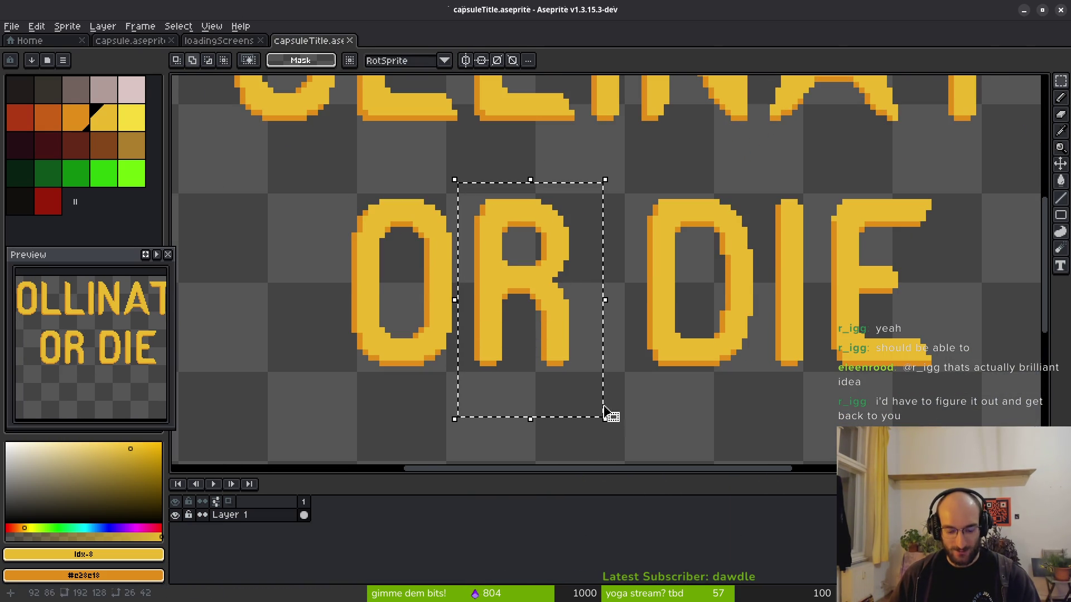
left_click(112, 40)
left_click(219, 41)
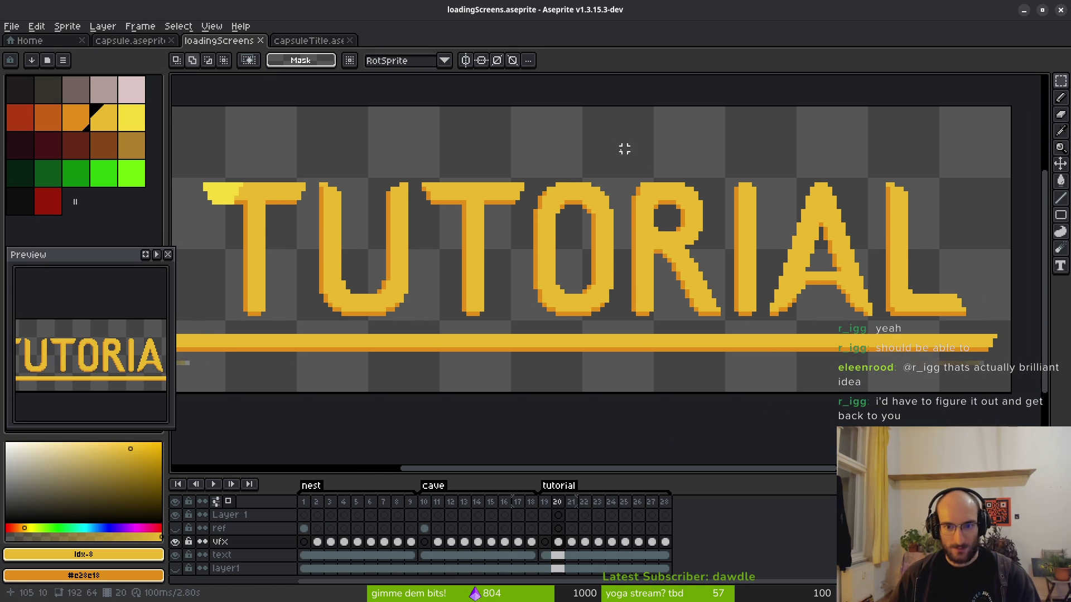
left_click_drag(613, 150, 731, 328)
key("ctrl+d")
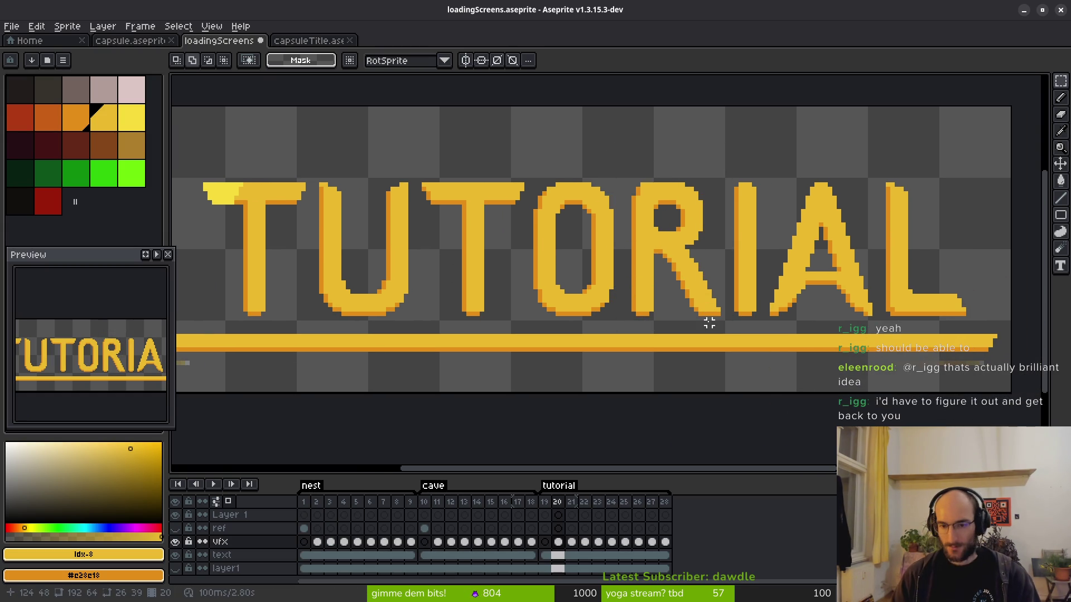
Cut the R from the text layer and paste it into the gap between O and I.
left_click(558, 555)
left_click_drag(627, 162, 727, 329)
key("ctrl+x")
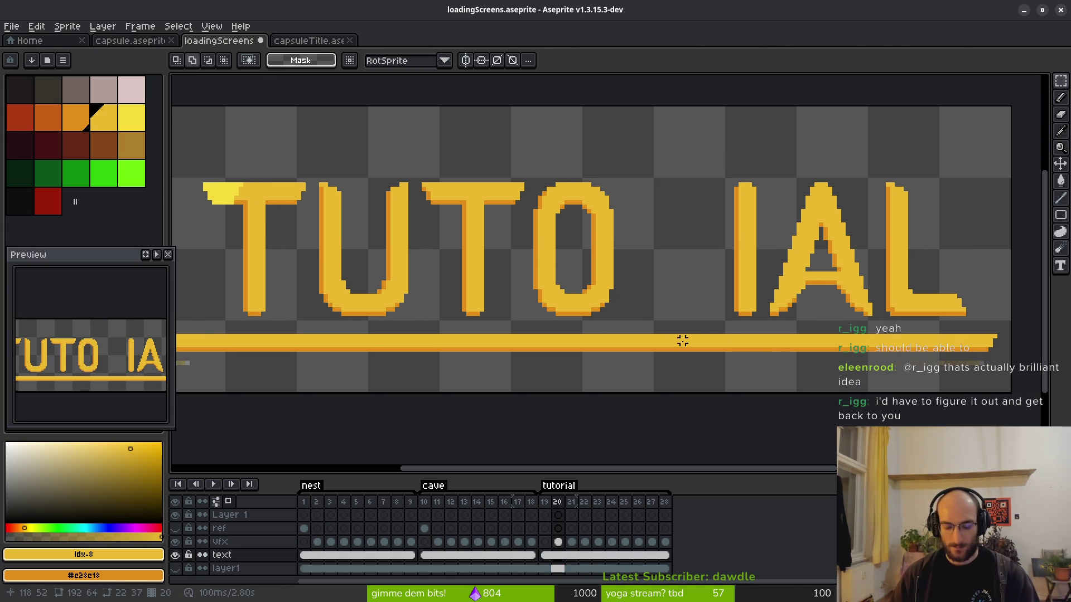
key("ctrl+v")
mouse_move(529, 384)
left_mouse_down()
mouse_move(626, 234)
mouse_move(702, 238)
left_mouse_up()
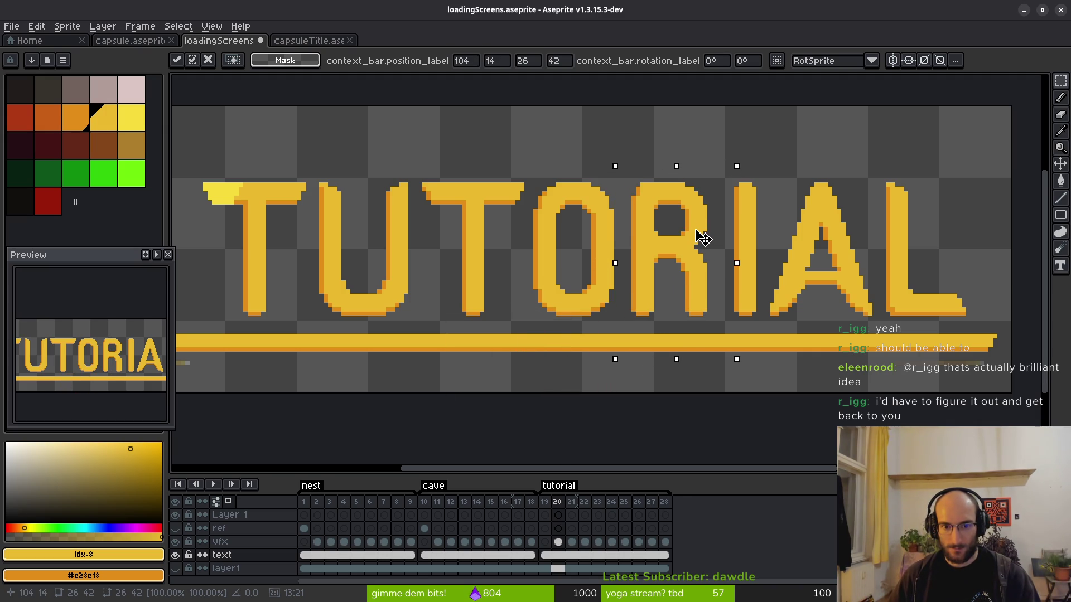
key("ctrl+d")
scroll(725, 239, "up", 1)
scroll(688, 234, "down", 1)
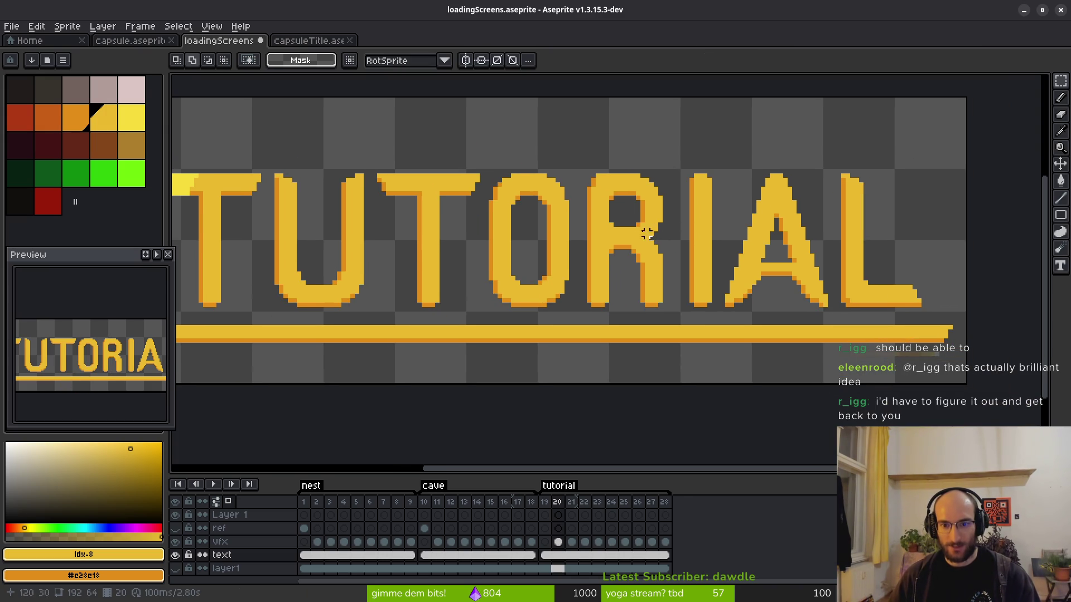
Check the IAL letters, the whole TUTORIAL word and the R with temporary selections.
mouse_move(658, 146)
left_mouse_down()
mouse_move(862, 277)
mouse_move(959, 315)
left_mouse_up()
key("ctrl+d")
scroll(704, 283, "down", 2)
left_click_drag(419, 196, 707, 303)
key("ctrl+d")
scroll(785, 248, "up", 2)
scroll(648, 314, "up", 1)
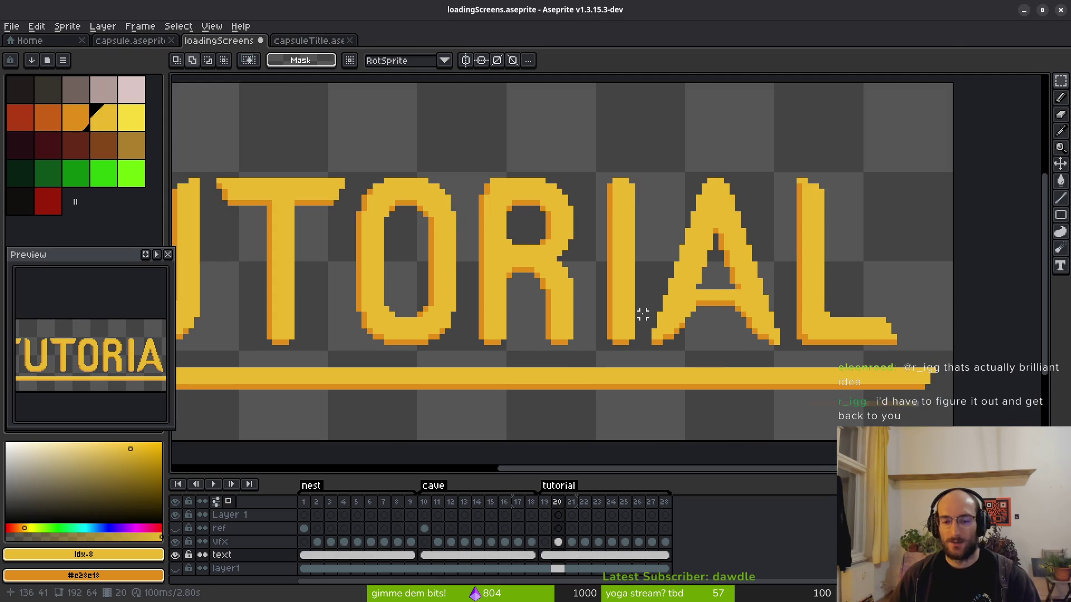
left_click_drag(467, 161, 590, 352)
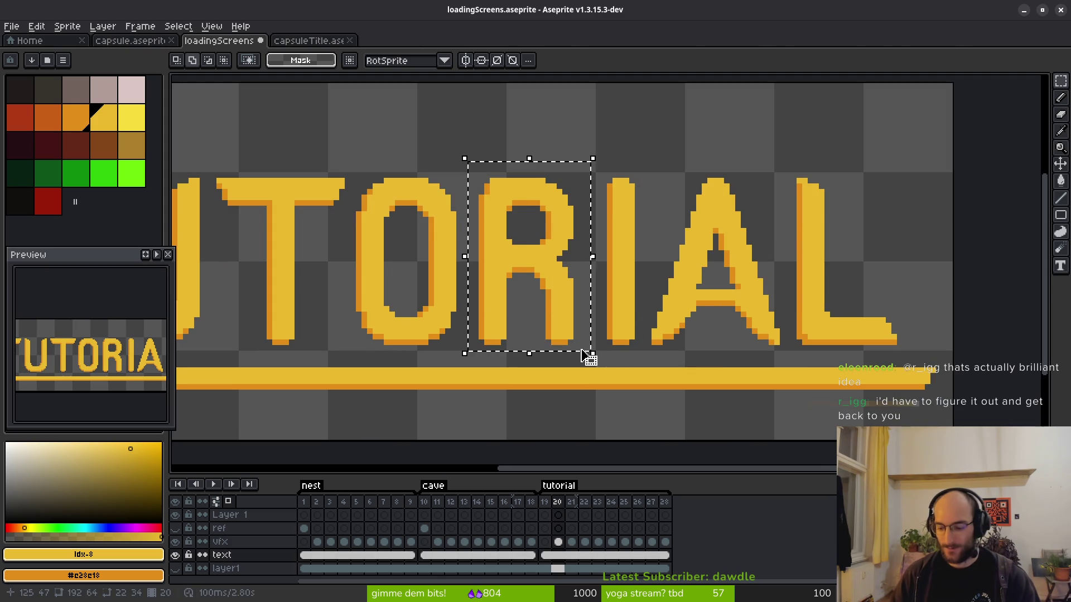
key("ctrl+d")
Save loadingScreens.aseprite and play the animation to watch the sheen sweep TUTORIAL.
scroll(502, 241, "down", 4)
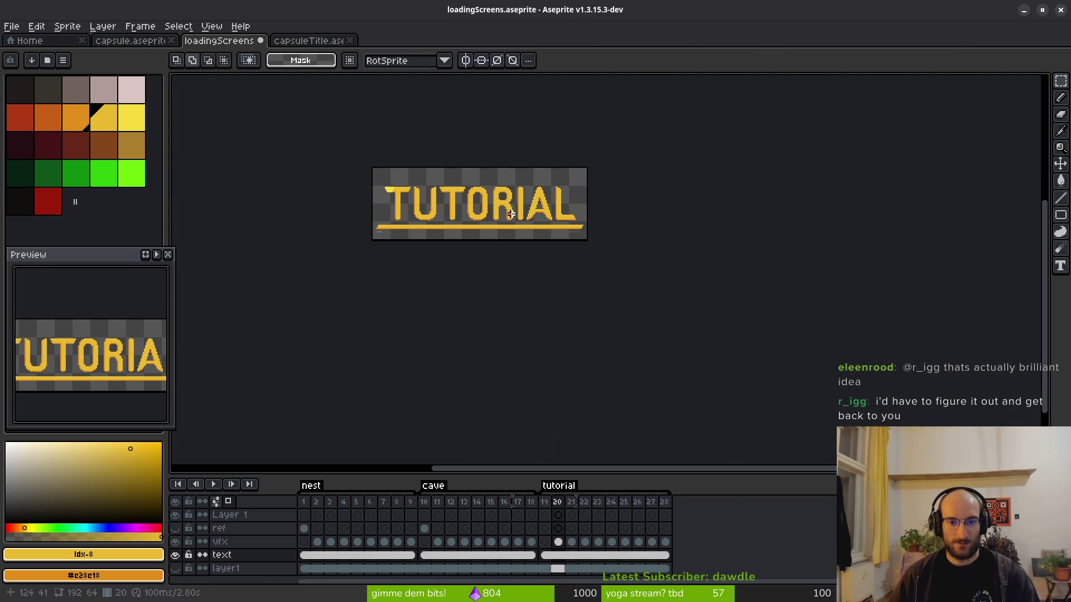
scroll(549, 237, "up", 4)
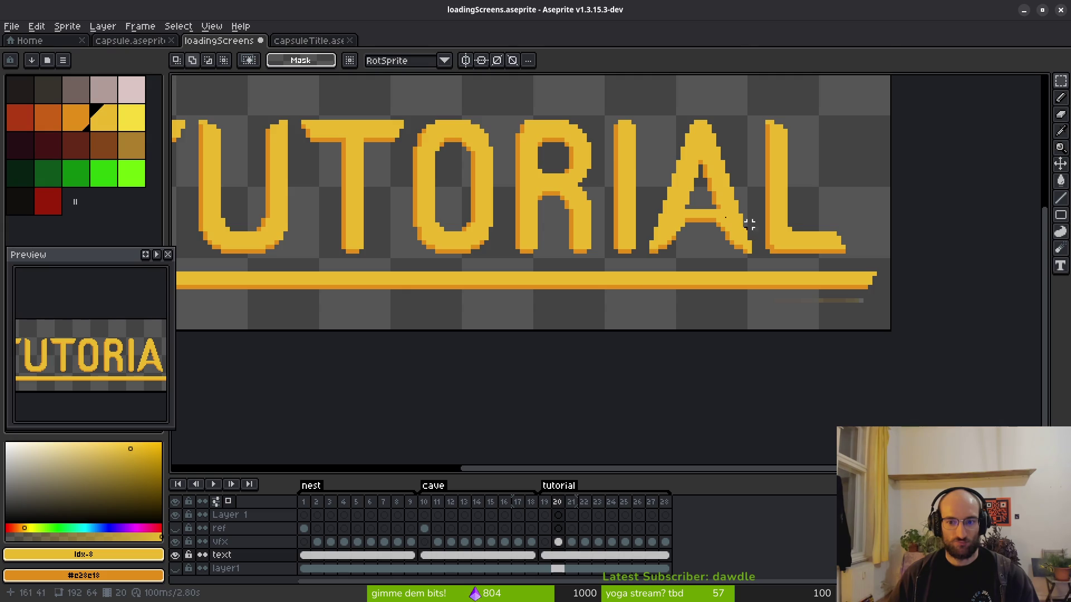
scroll(573, 227, "down", 3)
scroll(606, 278, "down", 1)
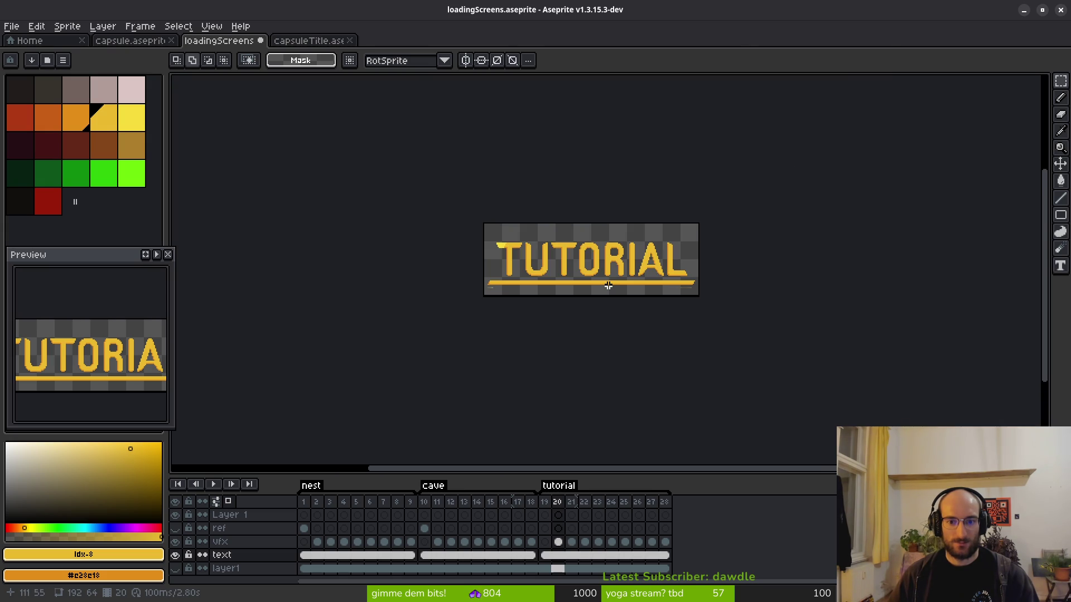
scroll(608, 286, "up", 4)
key("ctrl+s")
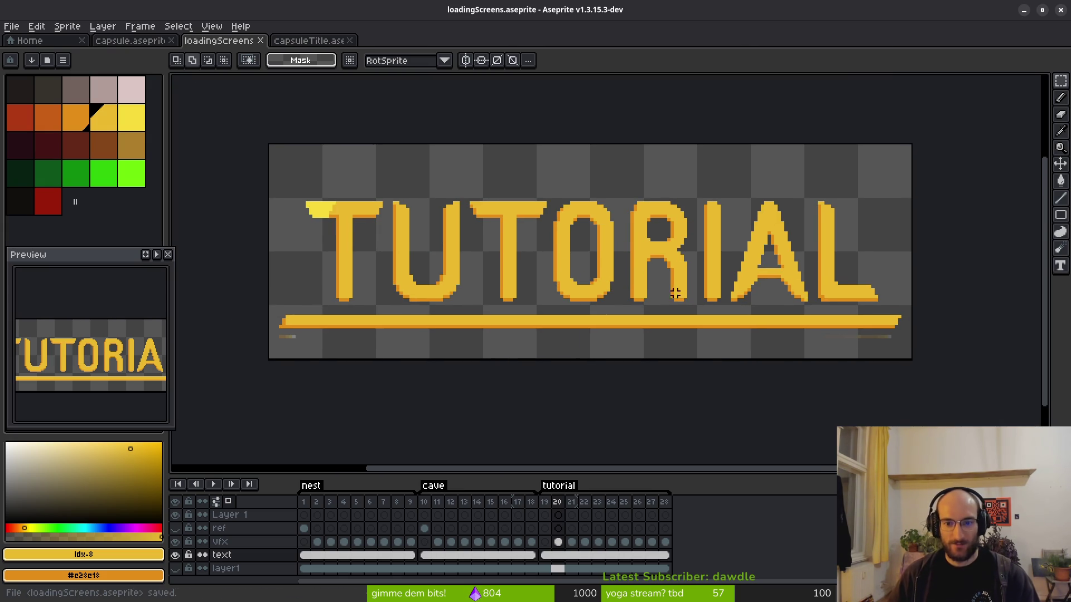
key("Return")
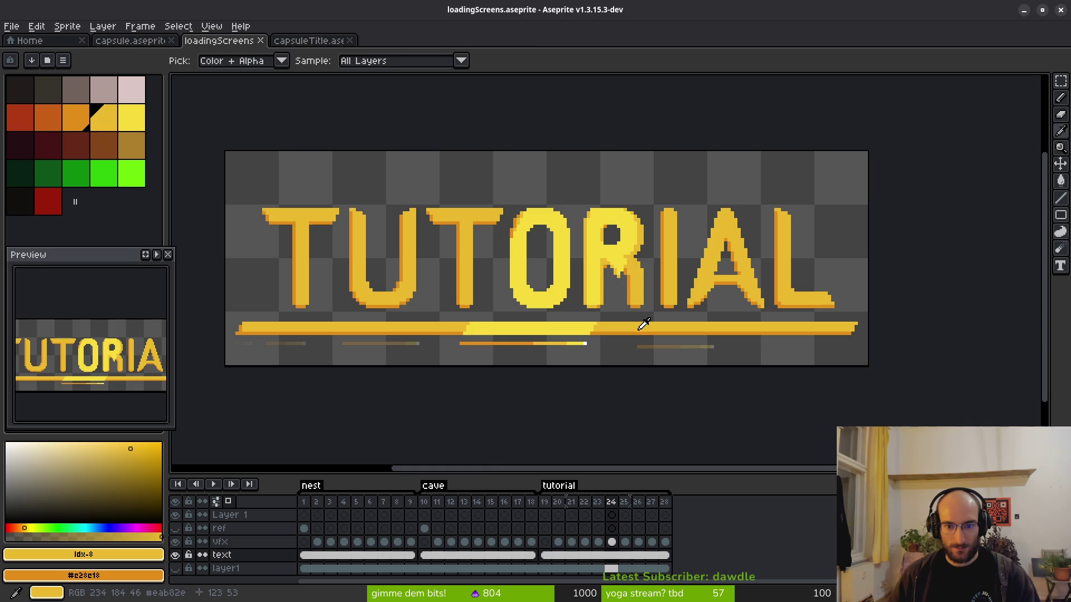
scroll(640, 312, "up", 2)
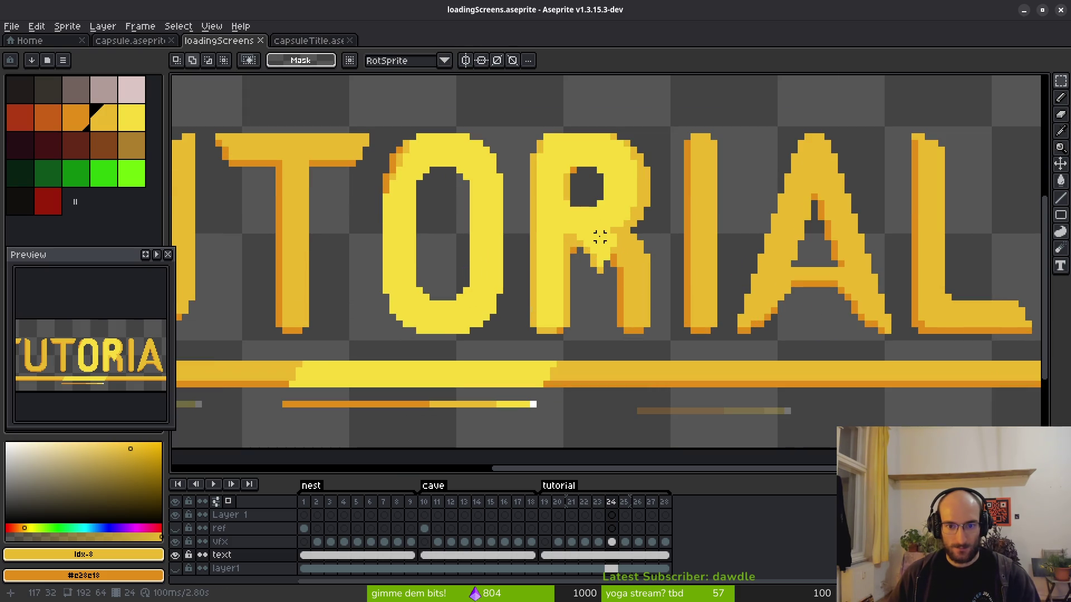
scroll(581, 306, "right", 1)
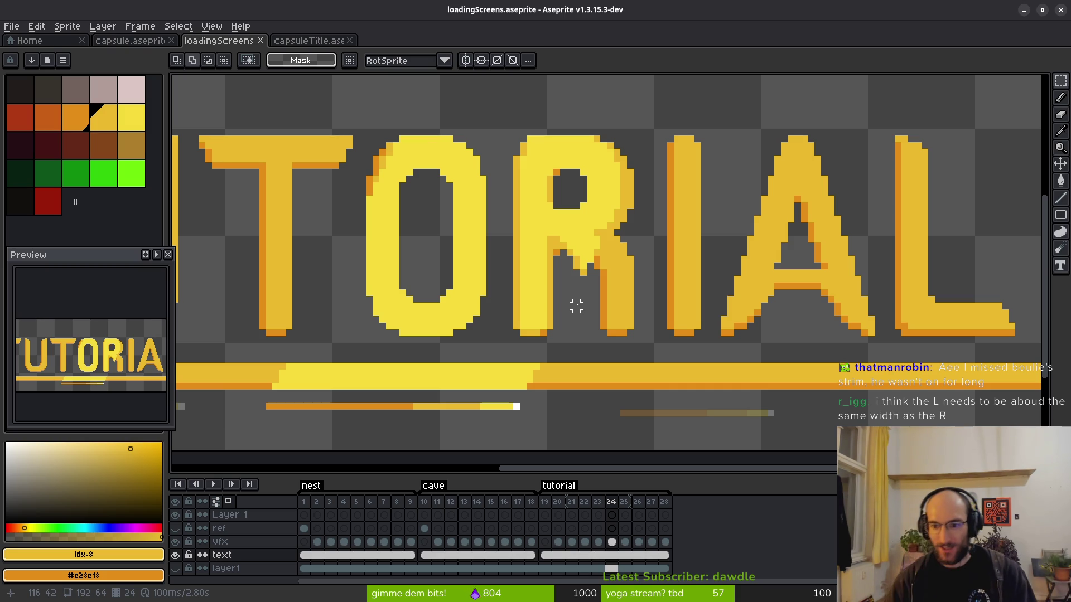
left_click_drag(893, 289, 765, 285)
mouse_move(744, 109)
left_mouse_down()
mouse_move(887, 327)
mouse_move(911, 341)
mouse_move(485, 234)
mouse_move(494, 105)
mouse_move(495, 114)
left_mouse_up()
key("Escape")
key("ctrl+d")
scroll(612, 282, "down", 3)
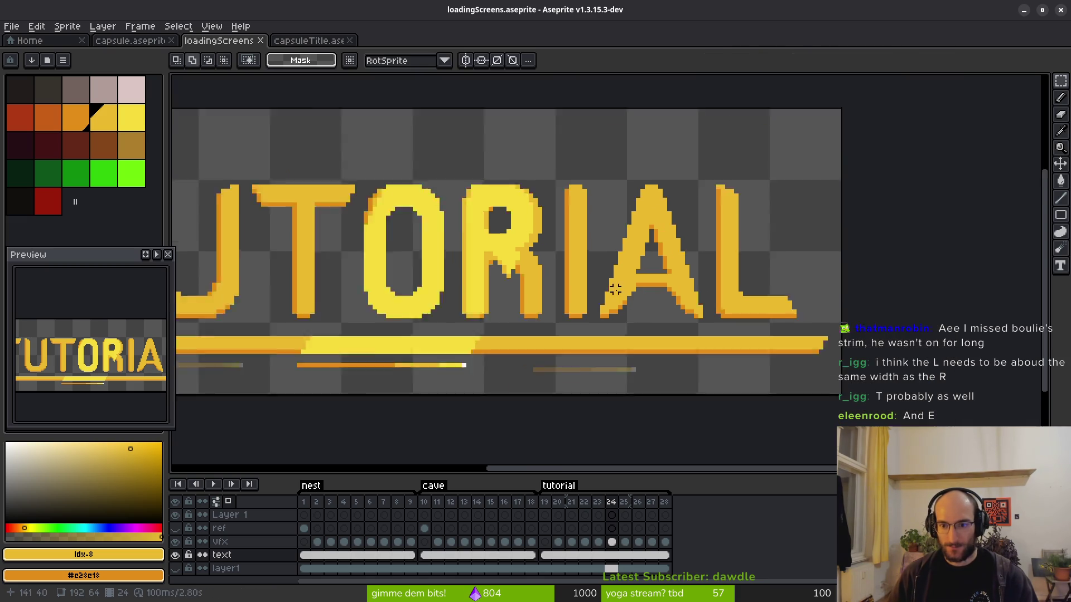
scroll(495, 223, "up", 2)
left_click_drag(421, 191, 574, 377)
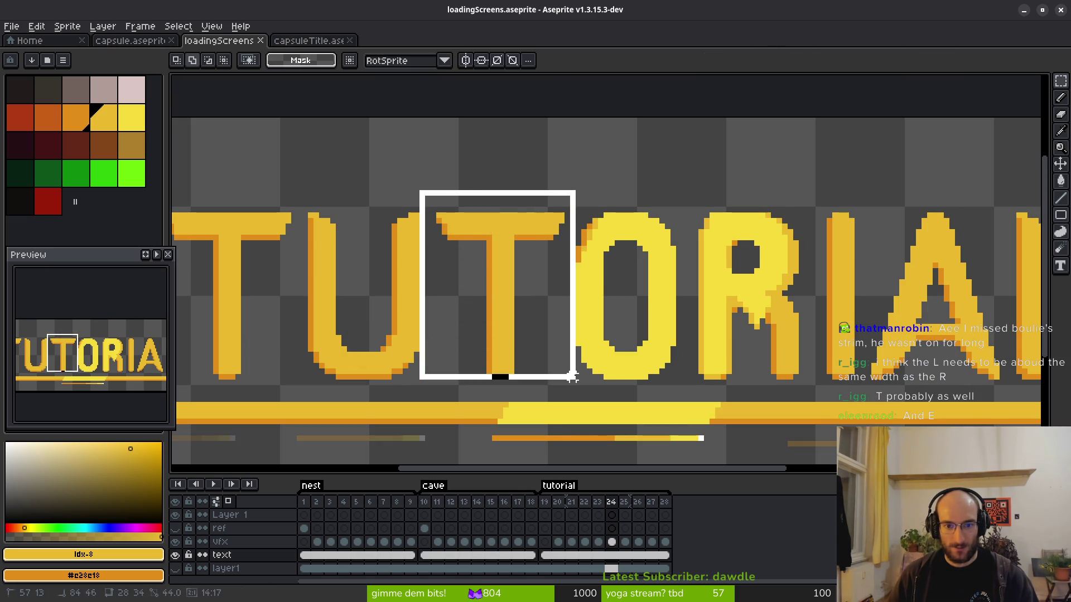
Compare the T over the R, return it between U and O, and save loadingScreens.aseprite.
left_click_drag(509, 334, 767, 378)
mouse_move(764, 377)
left_mouse_down()
mouse_move(753, 311)
mouse_move(760, 330)
mouse_move(509, 332)
left_mouse_up()
key("Return")
key("ctrl+d")
scroll(528, 316, "down", 2)
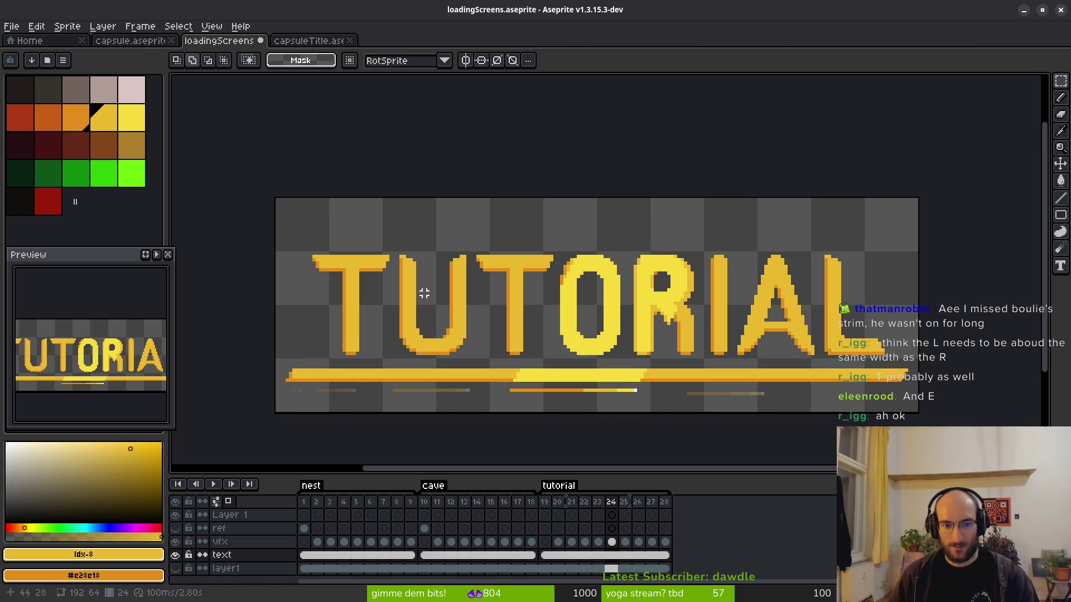
scroll(446, 296, "up", 2)
left_click_drag(435, 204, 503, 385)
key("ctrl+d")
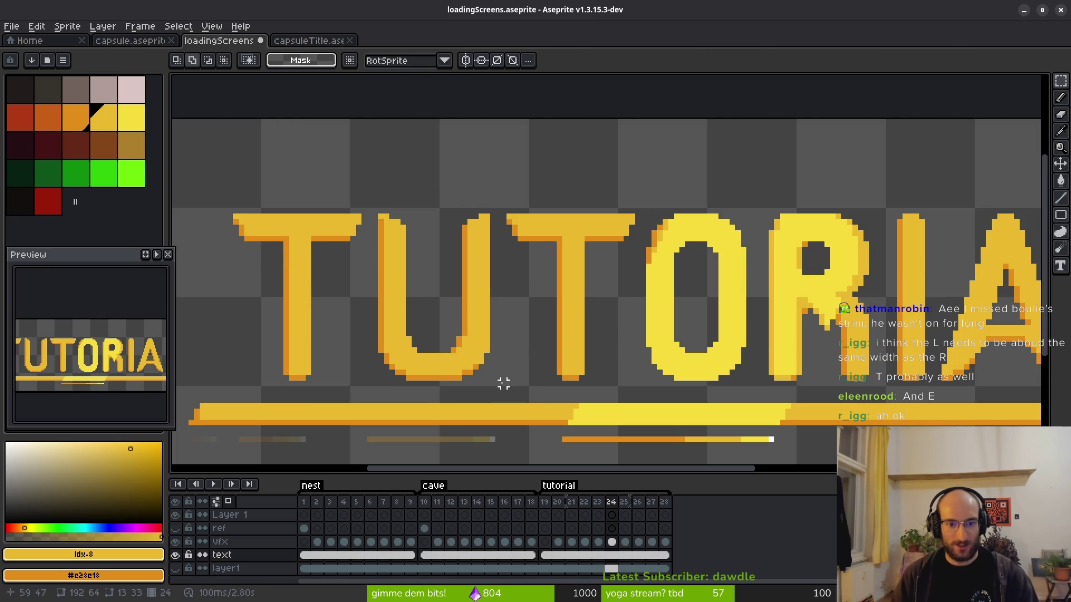
key("ctrl+s")
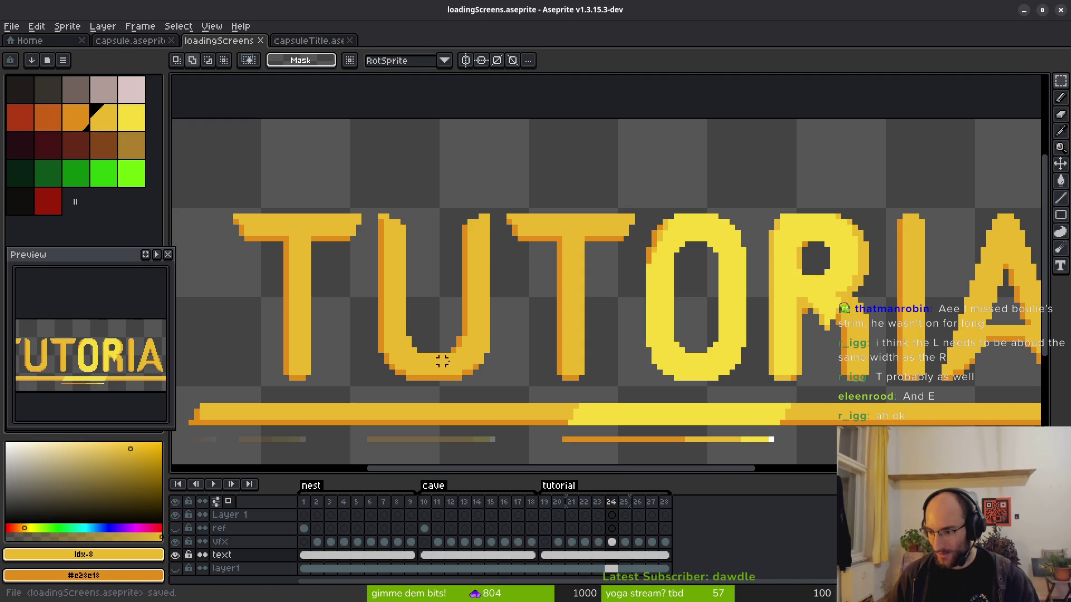
Browse the CAVE frames, test-lift the E, and settle on the CAVE text cel at frame 14.
scroll(441, 361, "down", 3)
scroll(876, 279, "left", 3)
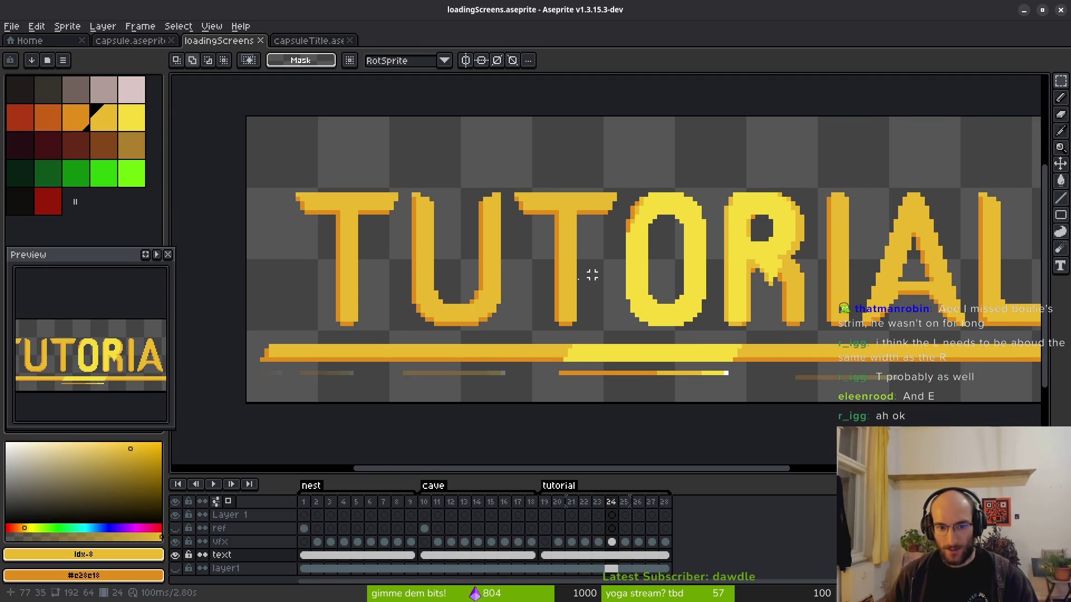
left_click(453, 544)
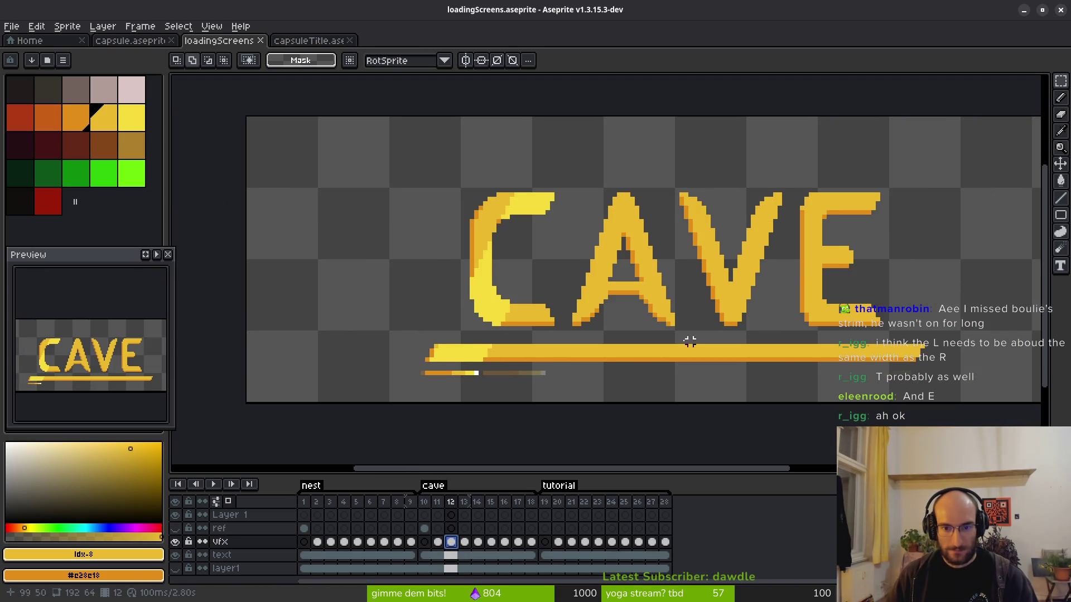
scroll(694, 347, "right", 2)
mouse_move(734, 152)
left_mouse_down()
mouse_move(808, 282)
mouse_move(866, 320)
left_mouse_up()
key("Right")
key("Right")
key("Right")
scroll(724, 363, "right", 1)
key("ctrl+t")
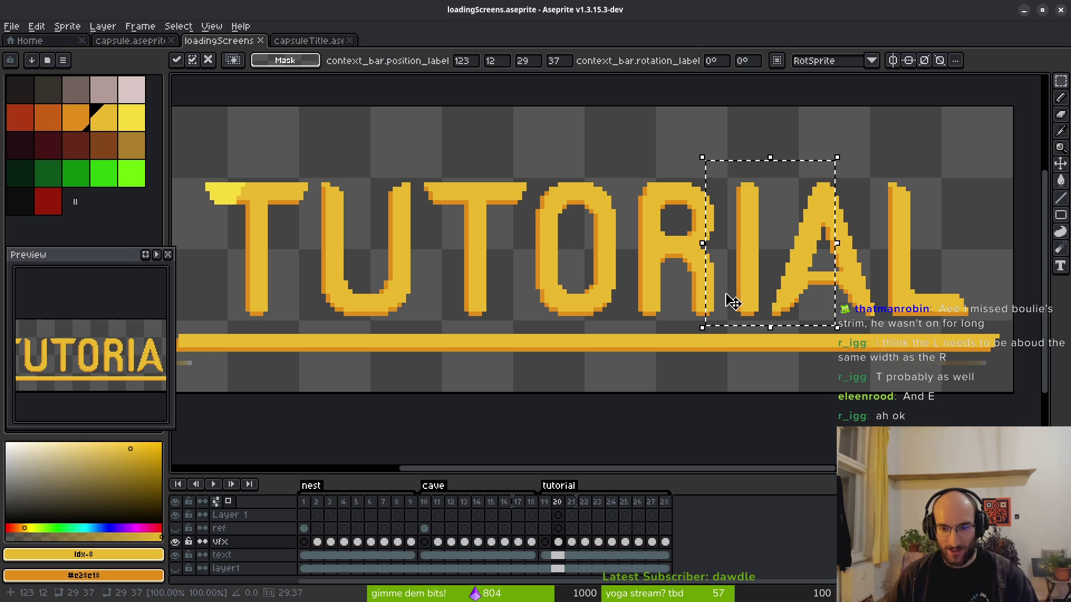
key("Return")
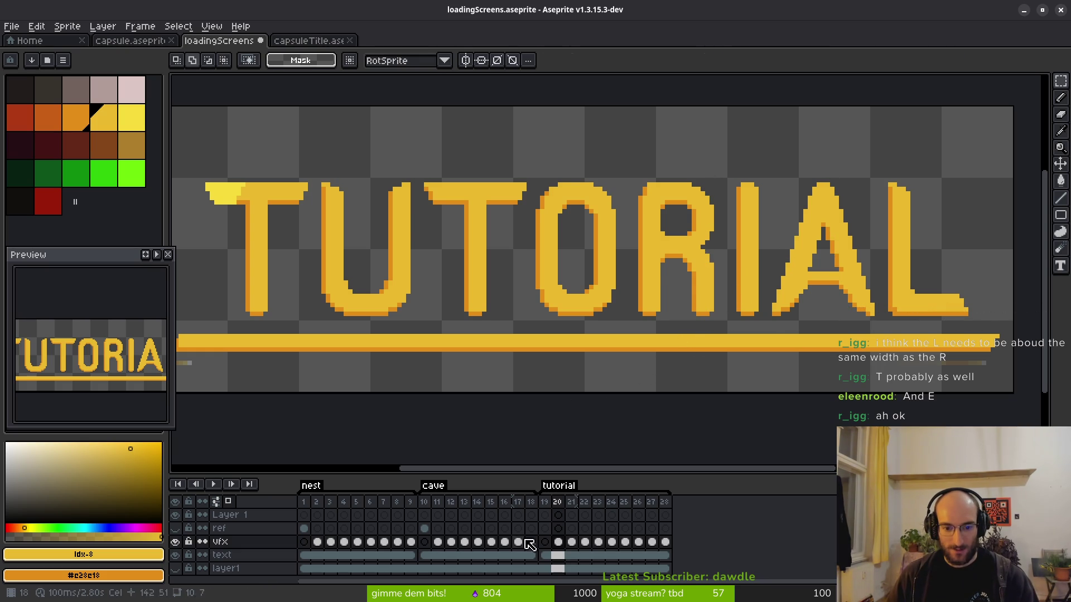
left_click(504, 542)
left_click(478, 542)
left_click(478, 555)
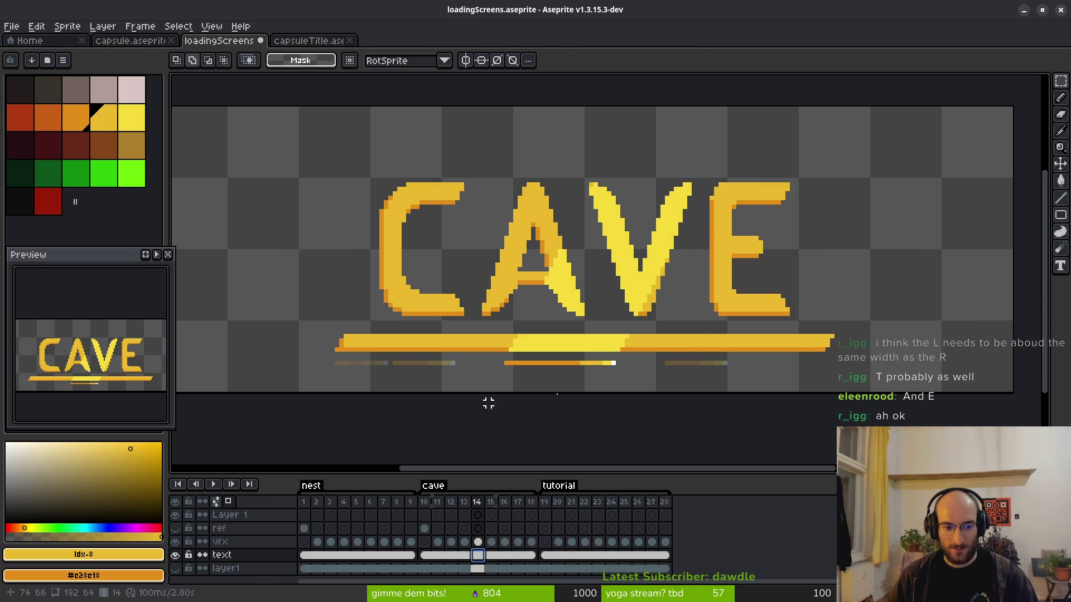
Copy CAVE's E, paste it over the TUTORIAL R to compare, then undo the paste.
left_click_drag(705, 156, 822, 327)
key("ctrl+c")
left_click(571, 555)
key("ctrl+v")
mouse_move(755, 270)
left_mouse_down()
mouse_move(693, 272)
mouse_move(678, 210)
mouse_move(684, 153)
mouse_move(681, 260)
mouse_move(687, 241)
left_mouse_up()
key("ctrl+z")
key("ctrl+z")
key("ctrl+z")
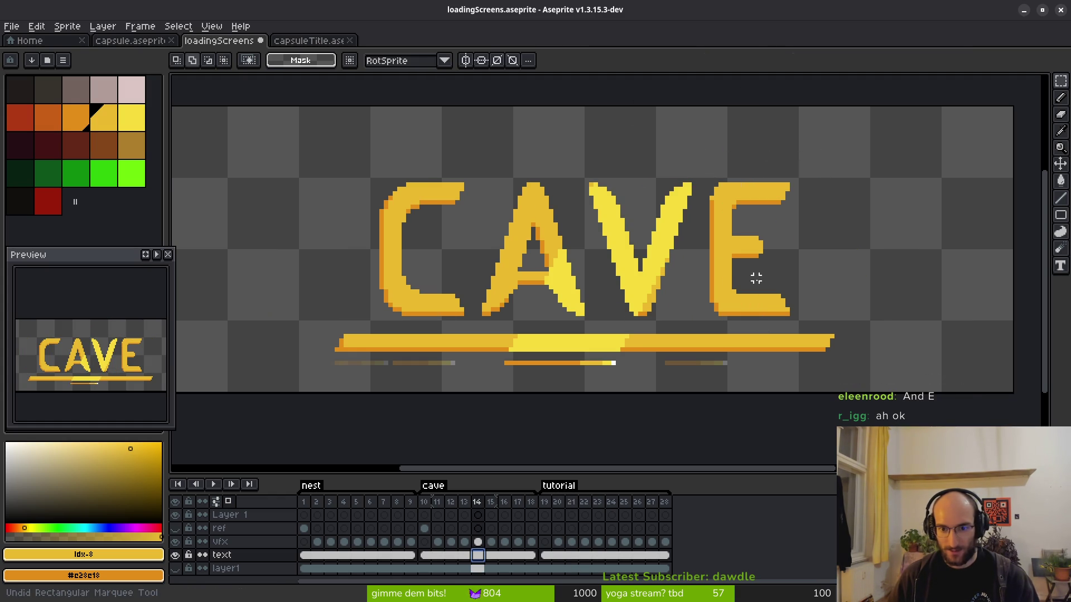
key("ctrl+y")
key("ctrl+z")
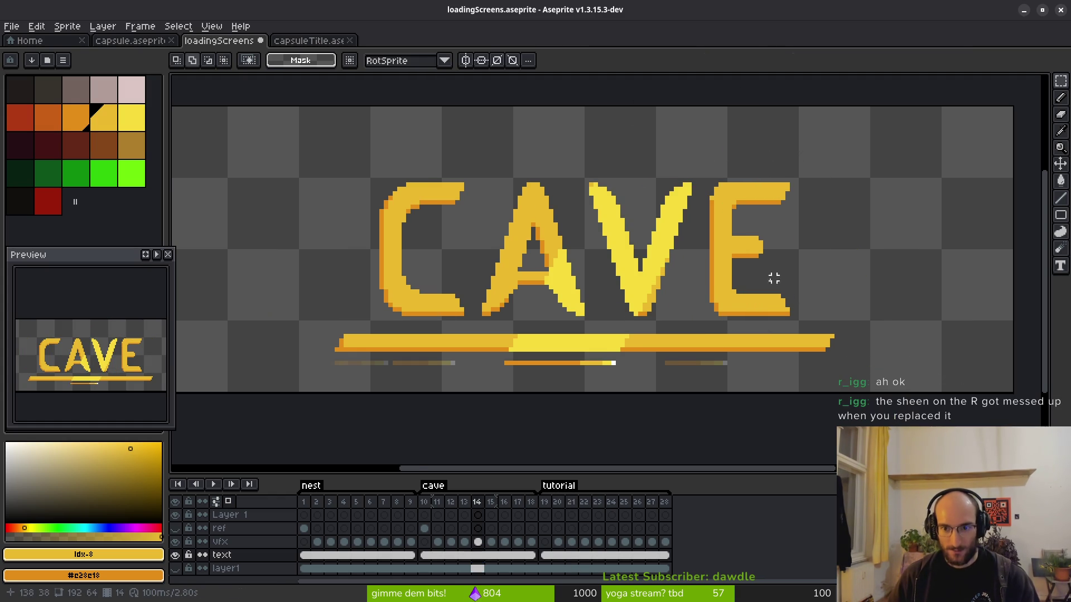
Show the NEST title at frame 1 and center the view on it.
left_click_drag(751, 273, 713, 277)
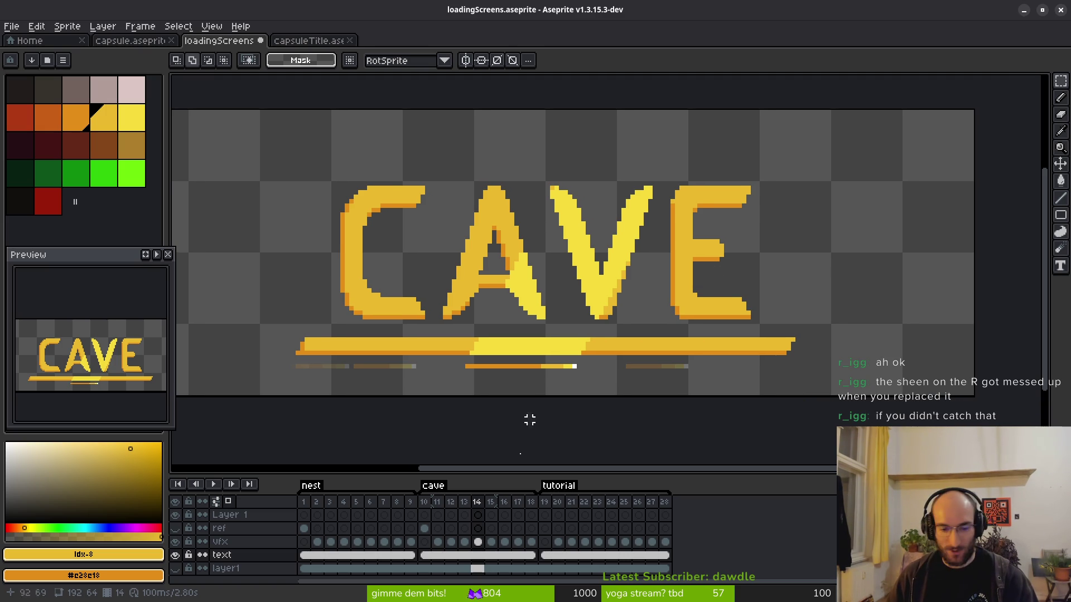
left_click(304, 555)
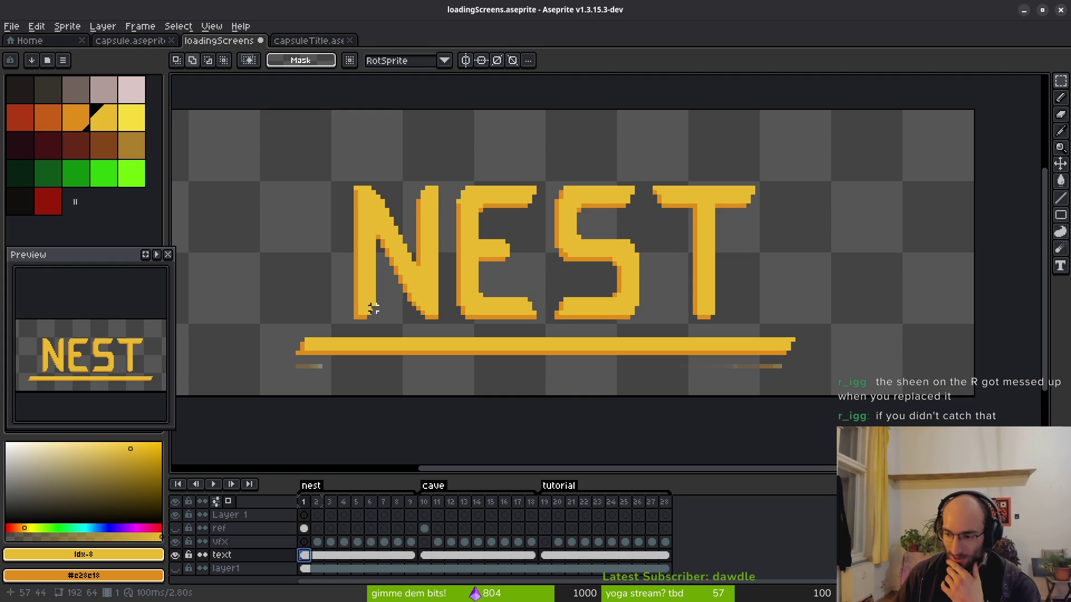
scroll(369, 309, "left", 2)
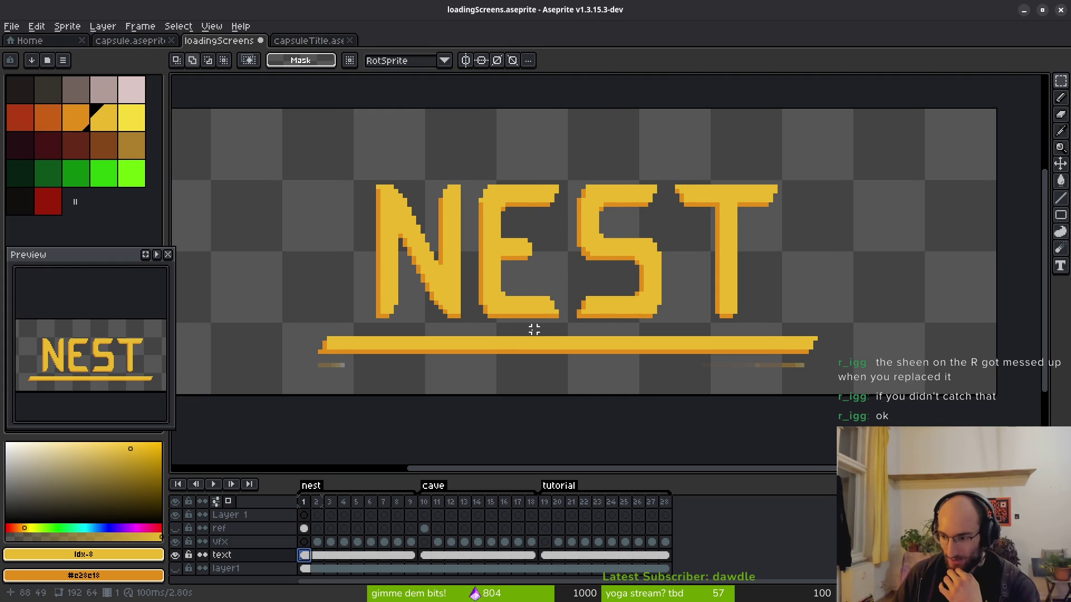
scroll(610, 347, "right", 2)
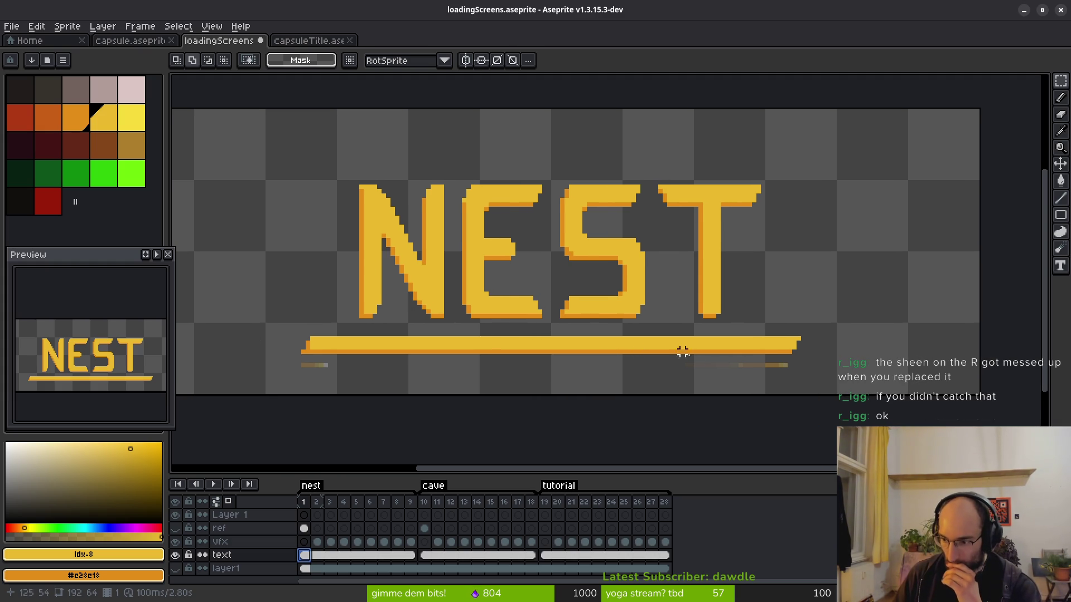
left_click_drag(607, 343, 617, 360)
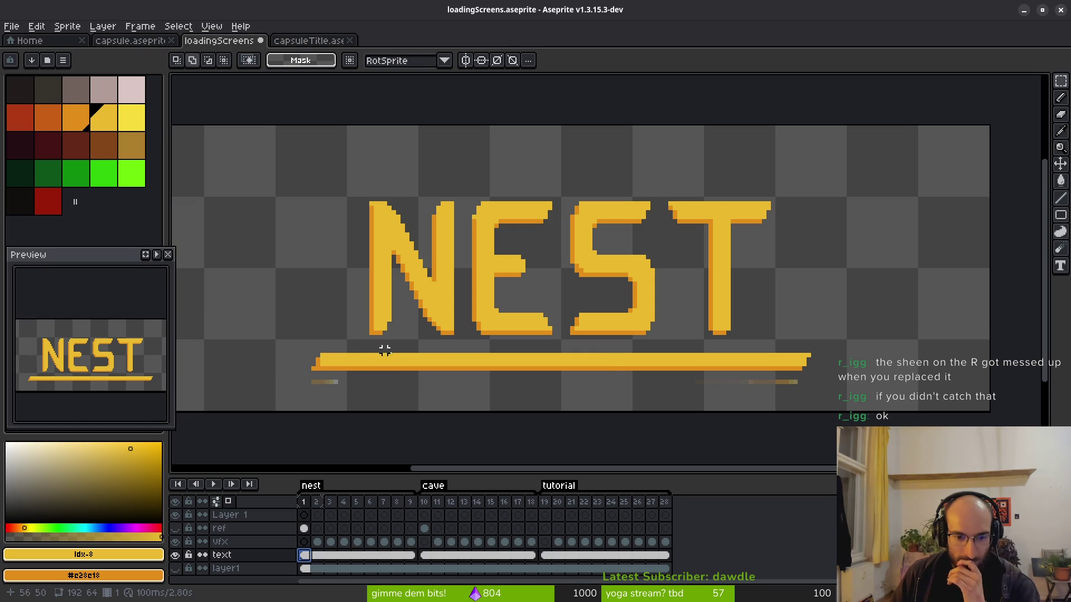
In the browser, start a new-tab search for 'apply to layer below aseprite'.
key("alt+Tab")
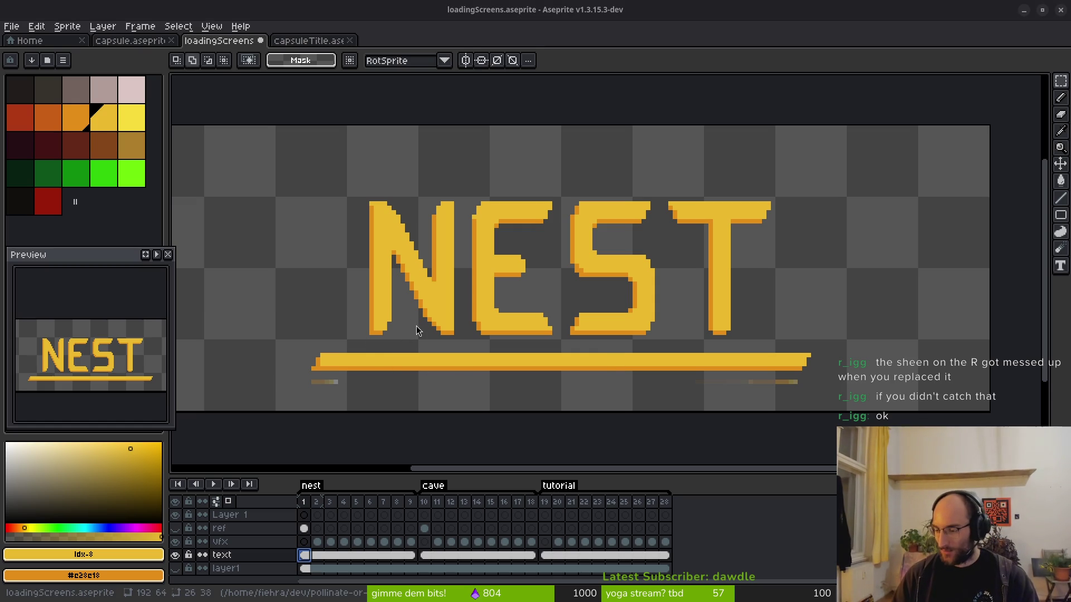
key("ctrl+t")
type("appl")
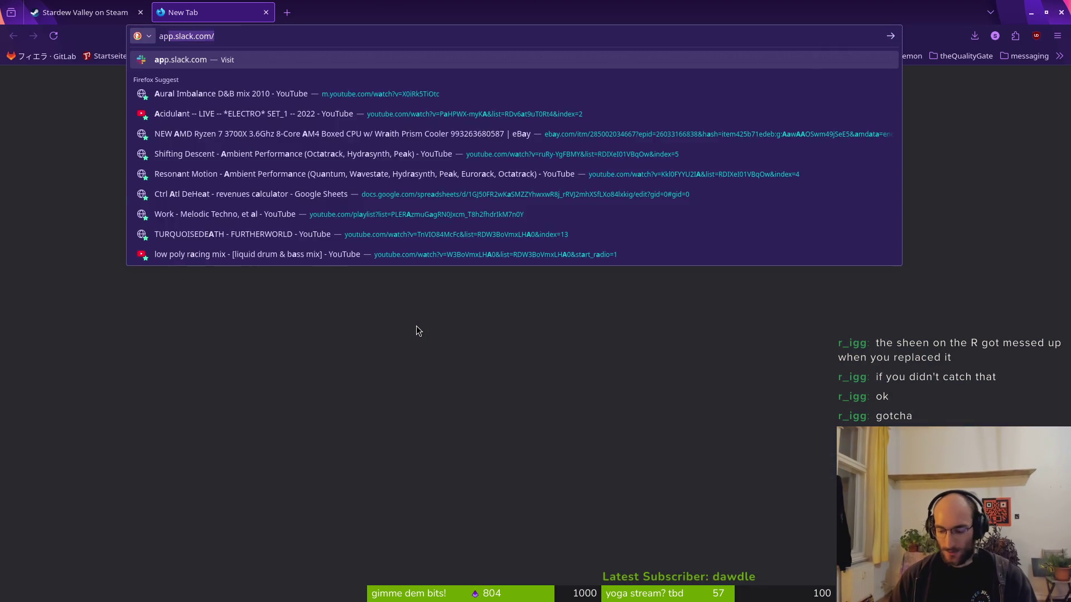
type("y to ")
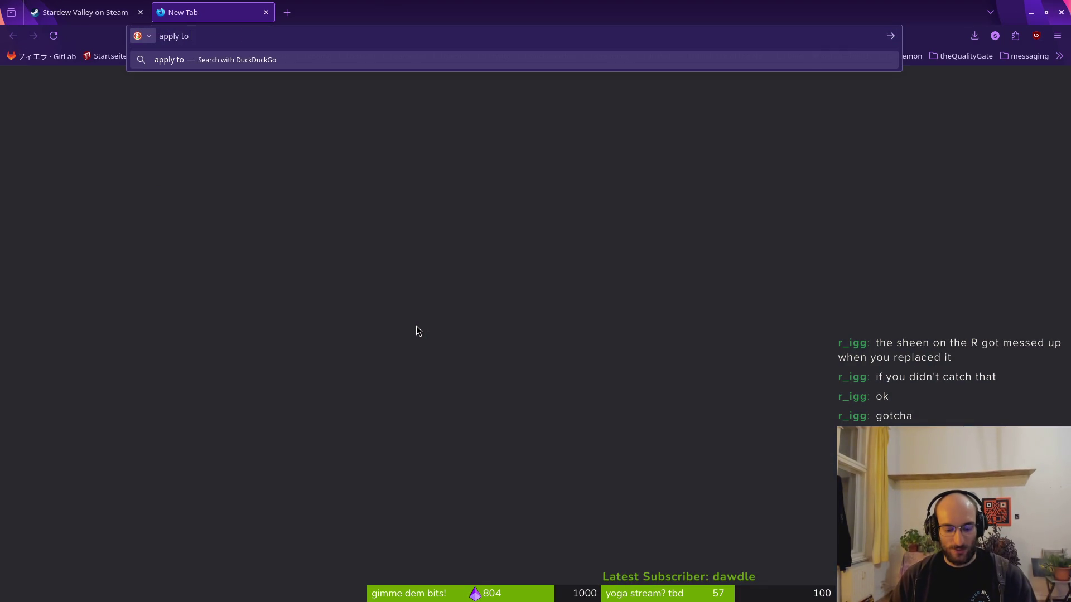
type("layer below")
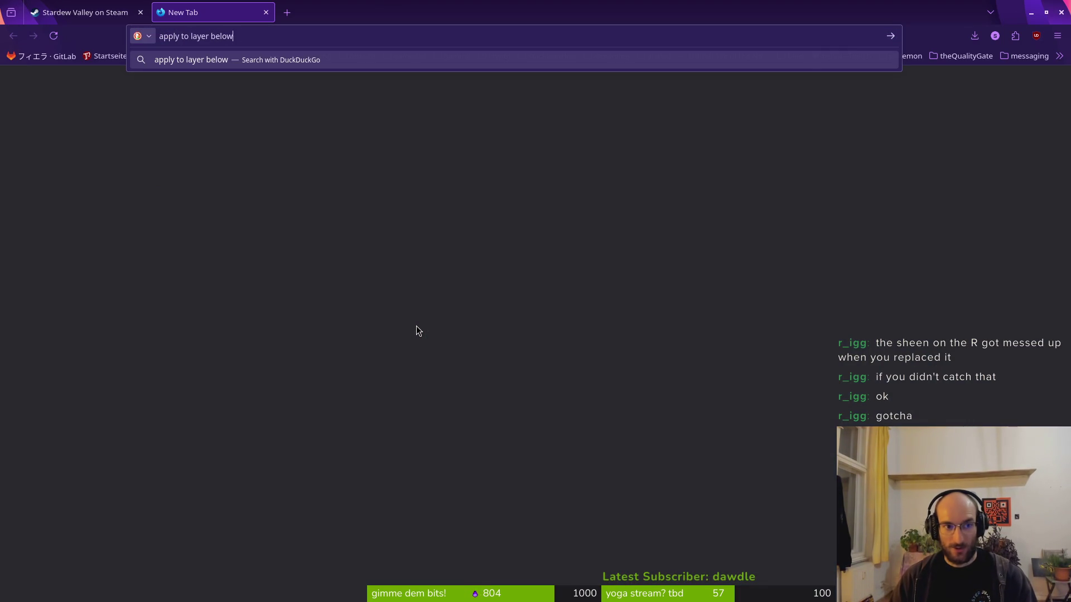
type(" aseprite")
Run the 'apply to layer below aseprite' search, close the Steam tab, and skim the video results.
key("Return")
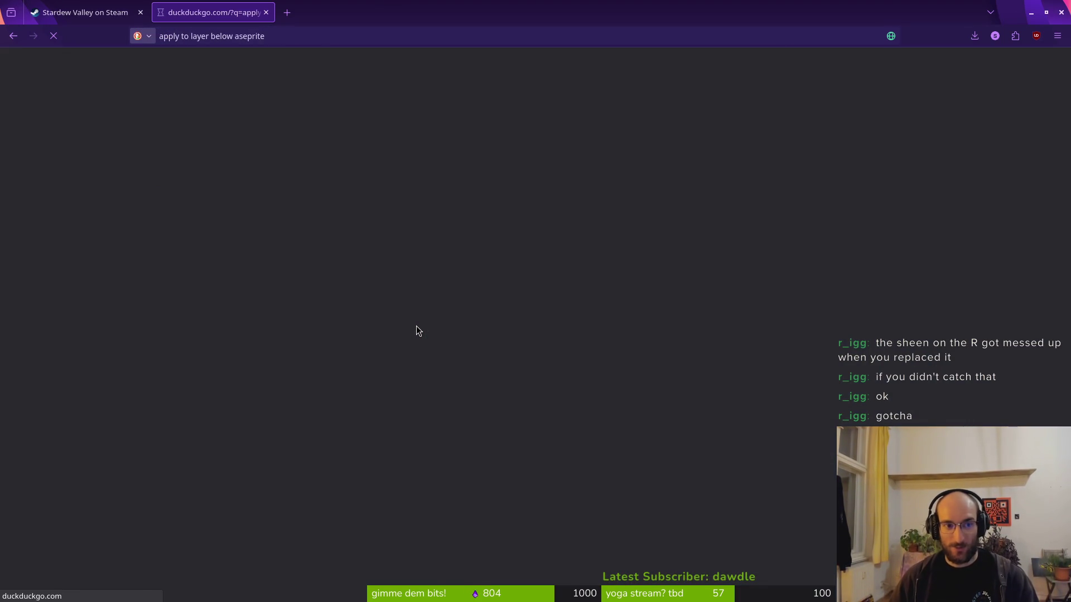
left_click(140, 12)
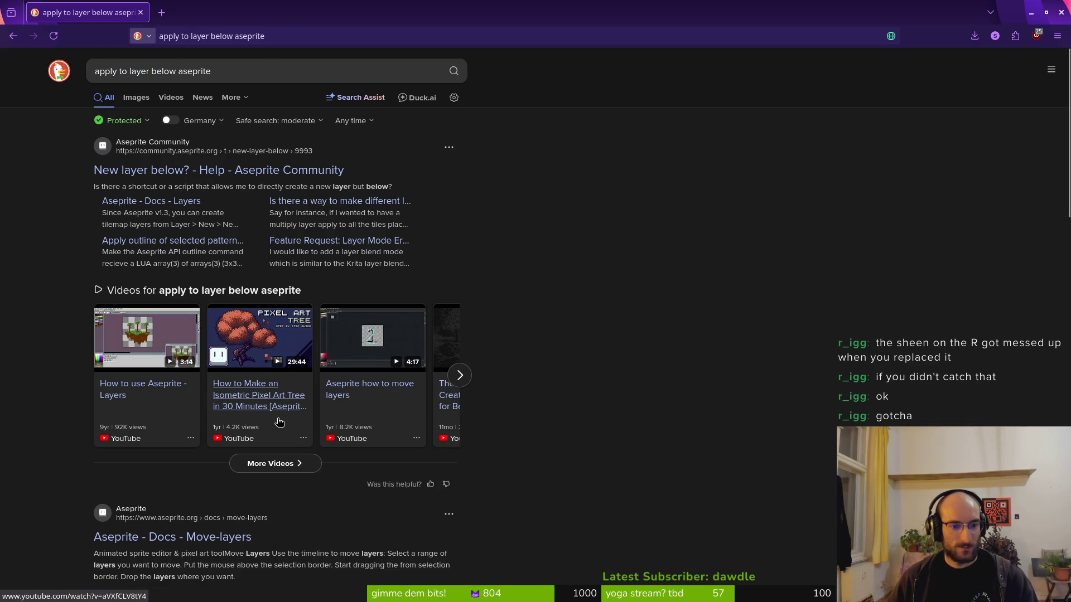
scroll(276, 422, "down", 2)
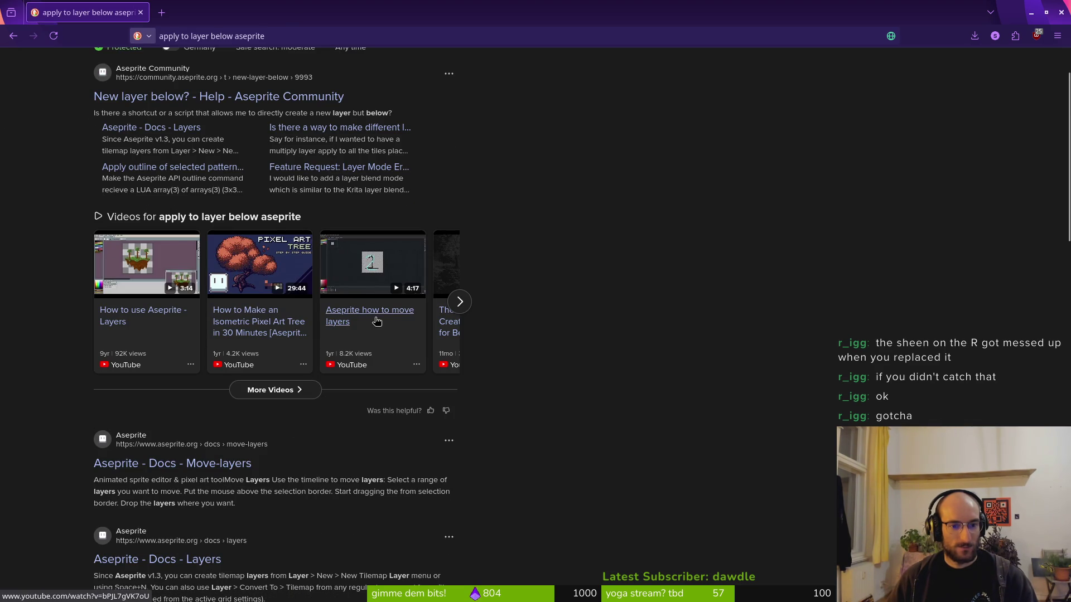
left_click(460, 302)
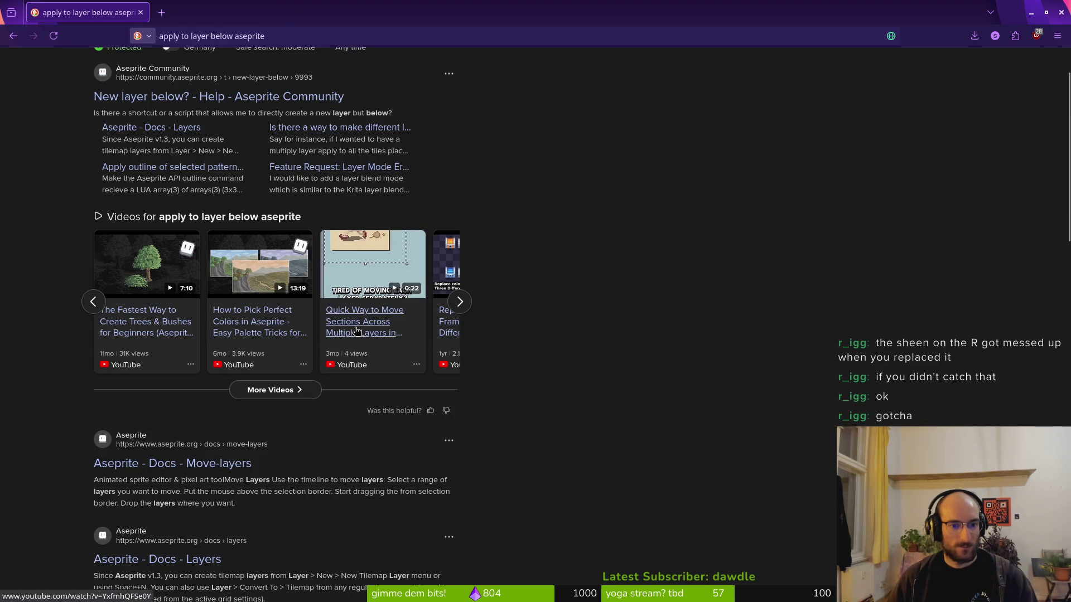
scroll(337, 229, "up", 2)
Search 'shiining effect aseprite layer', open the Layer Effects forum topic and Reddit shine thread, and view Reddit.
left_click_drag(248, 71, 23, 65)
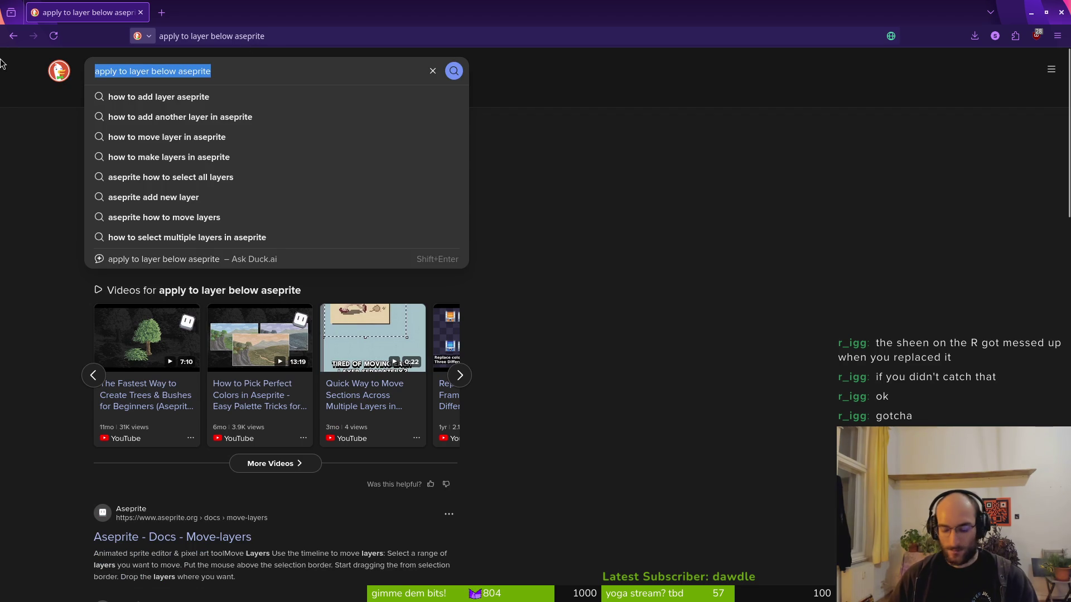
type("shiining effect a")
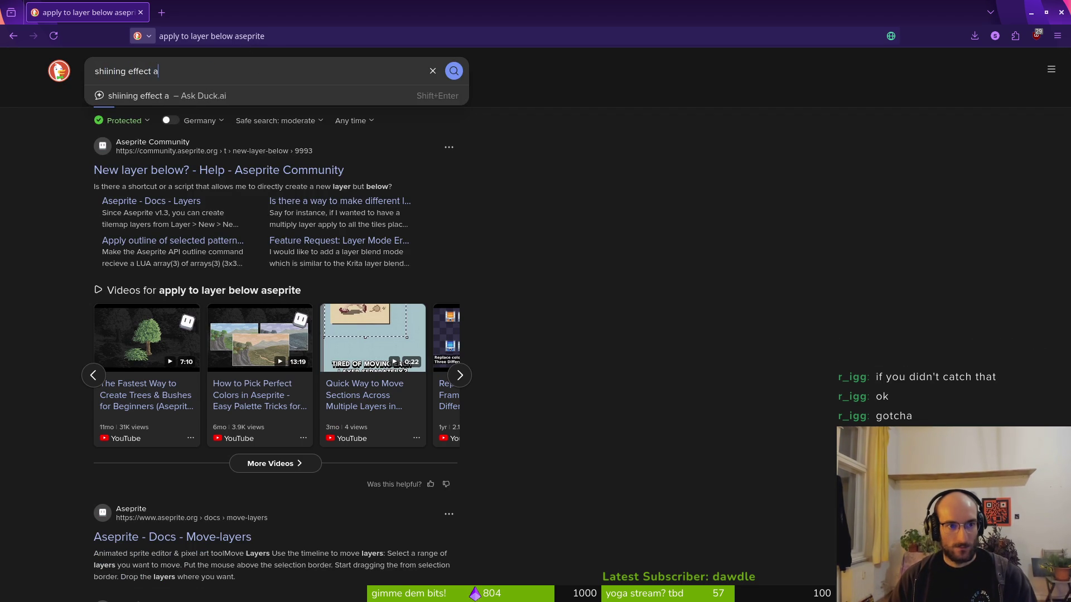
type("seprite")
key("BackSpace")
type("layer")
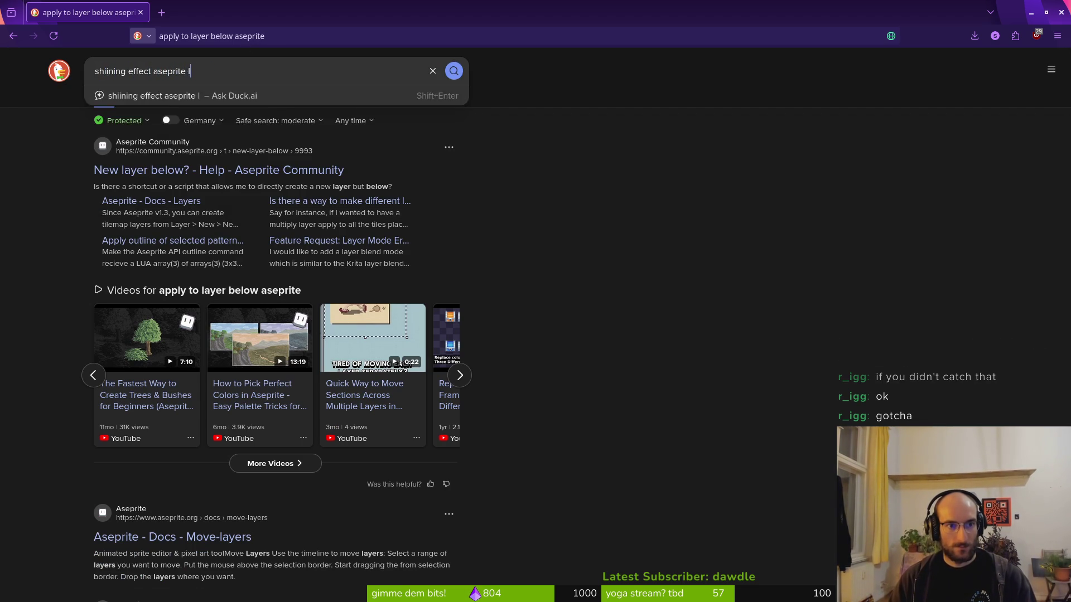
key("Return")
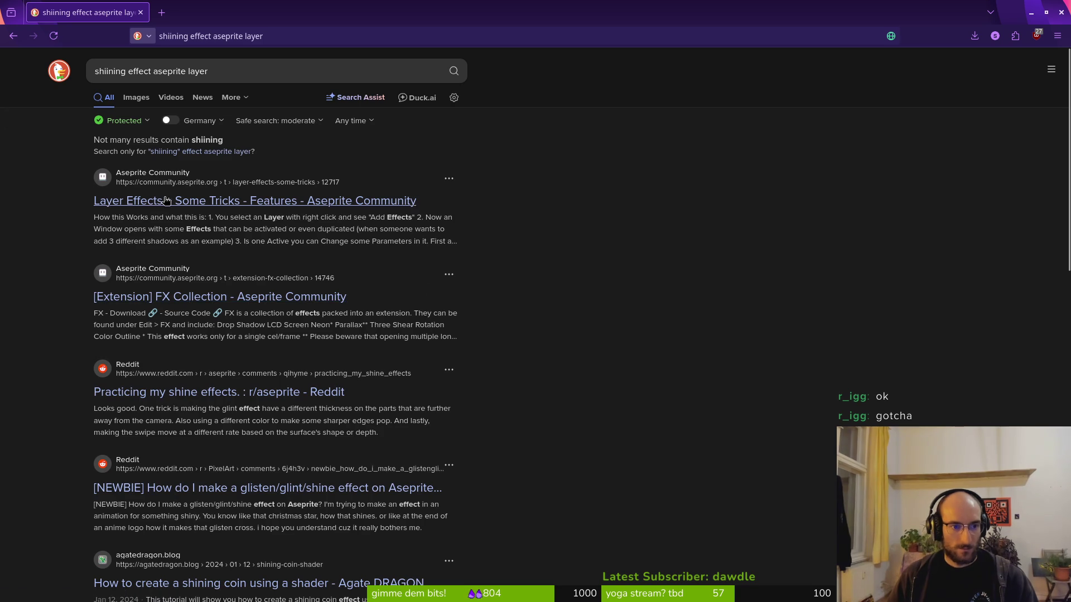
middle_click(231, 203)
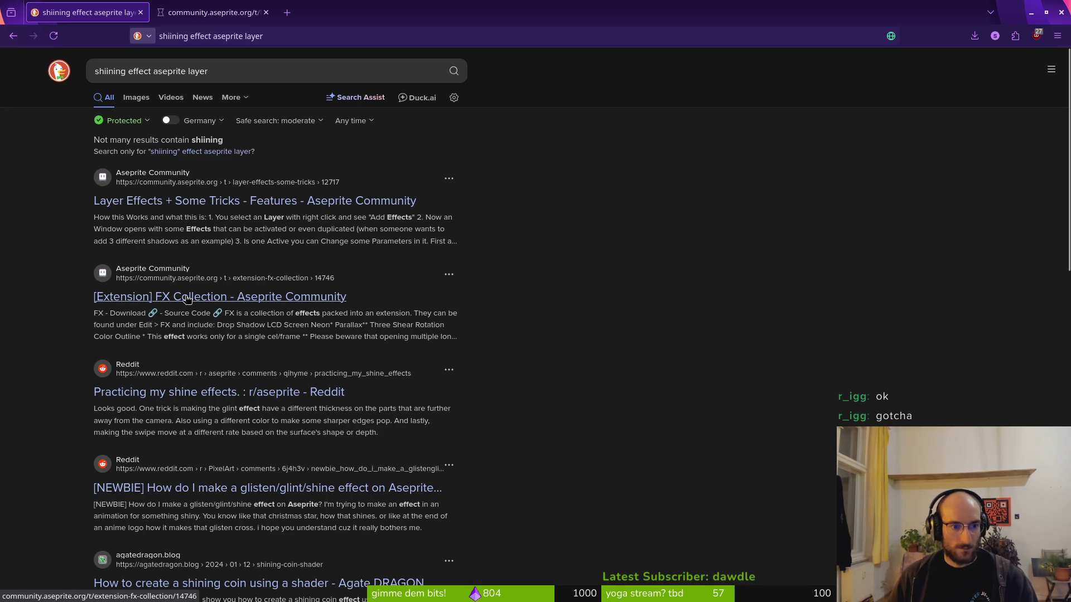
middle_click(201, 400)
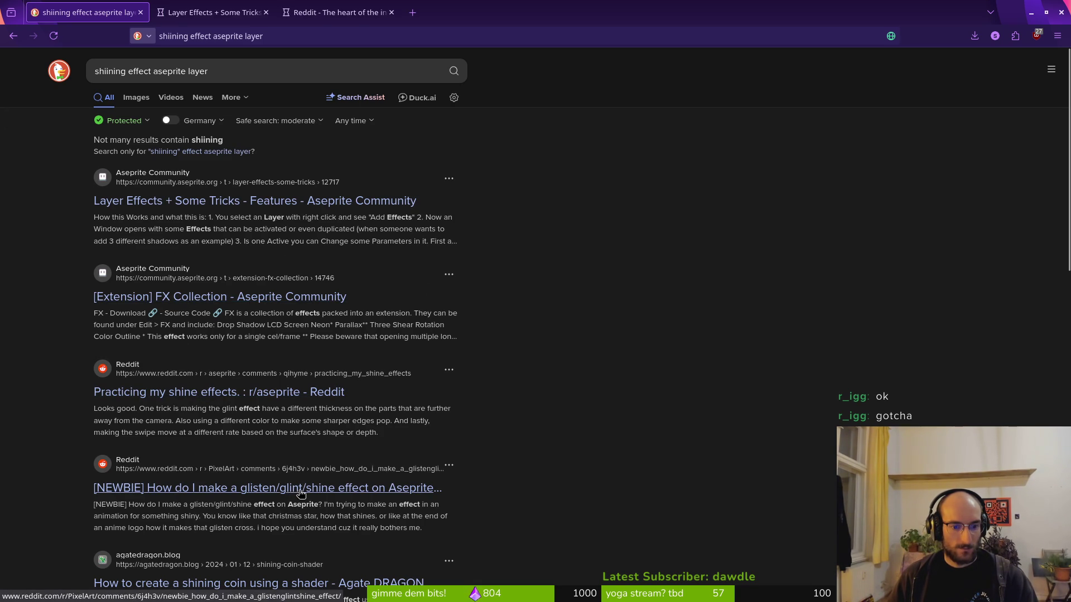
key("ctrl+3")
scroll(445, 301, "down", 5)
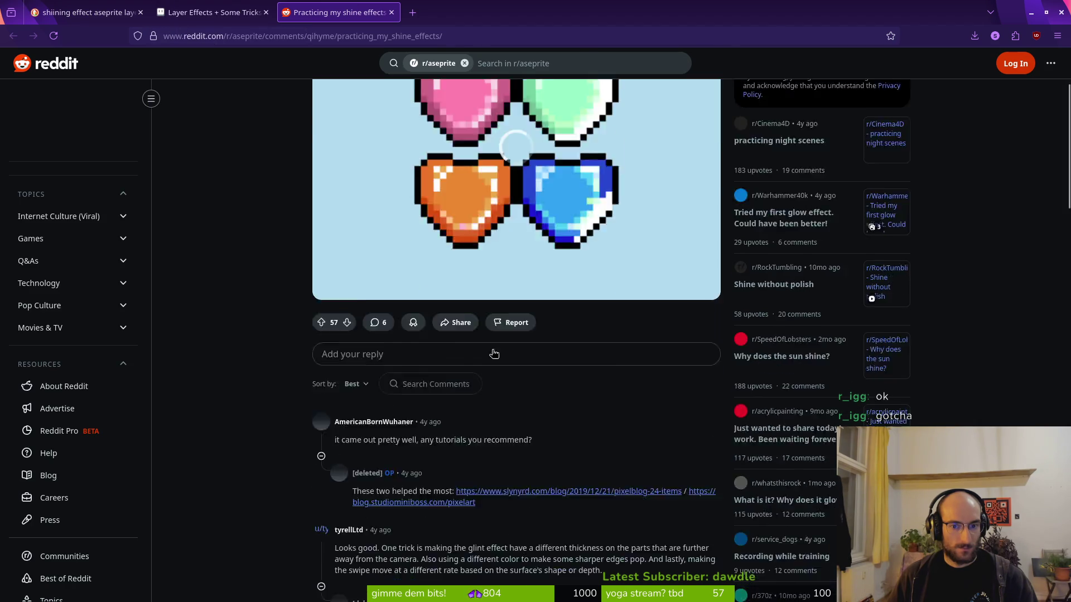
Read through the Layer Effects + Some Tricks forum topic.
key("ctrl+2")
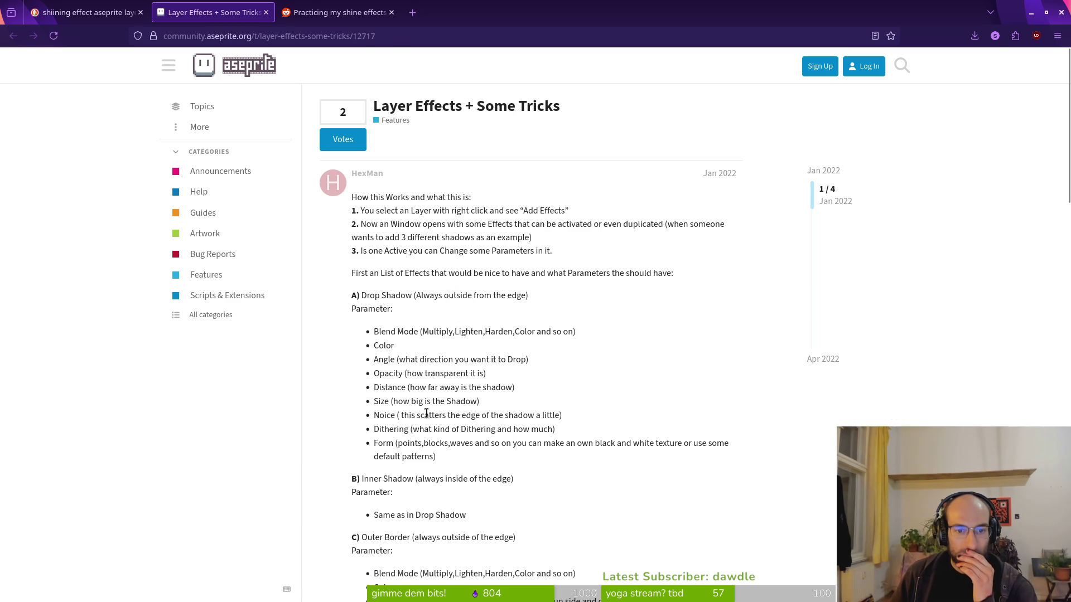
scroll(427, 416, "down", 4)
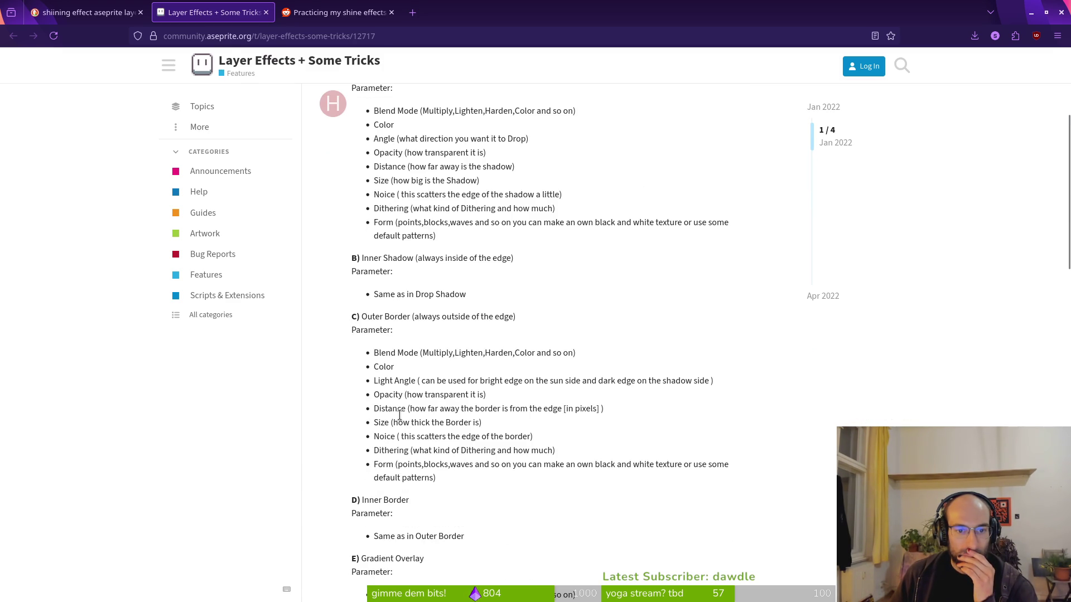
scroll(425, 408, "down", 10)
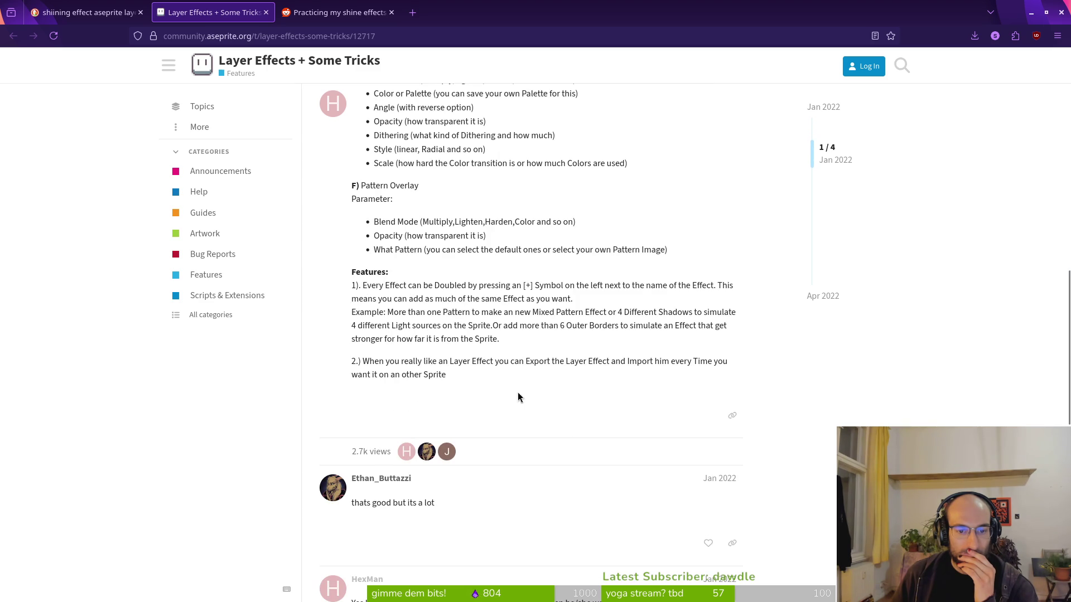
Close the Reddit and forum tabs, hide the browser, and save the loading screens file.
left_click(266, 12)
left_click(266, 13)
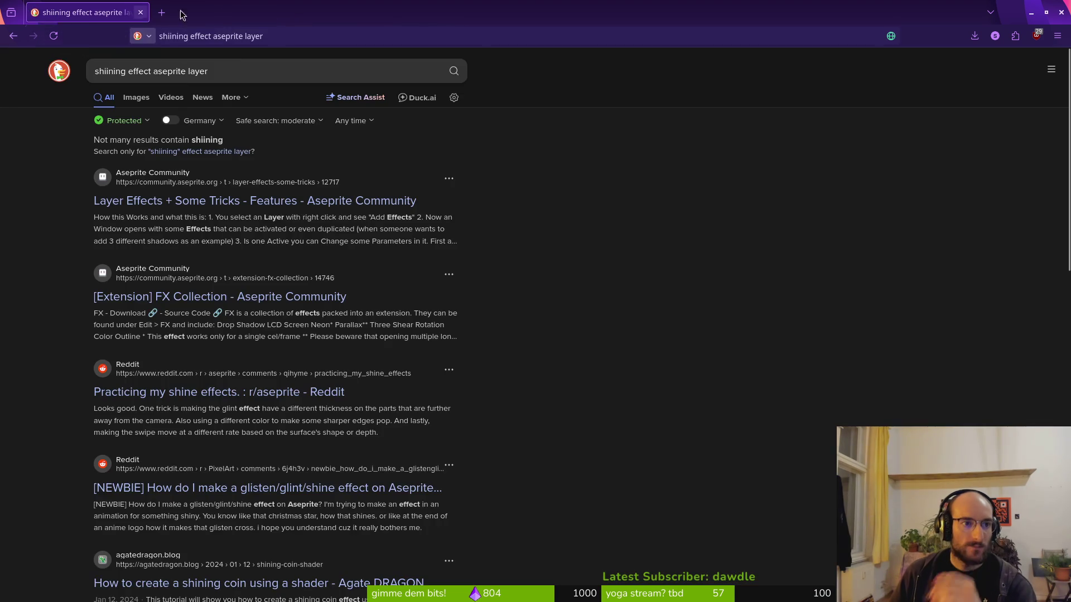
key("super+Down")
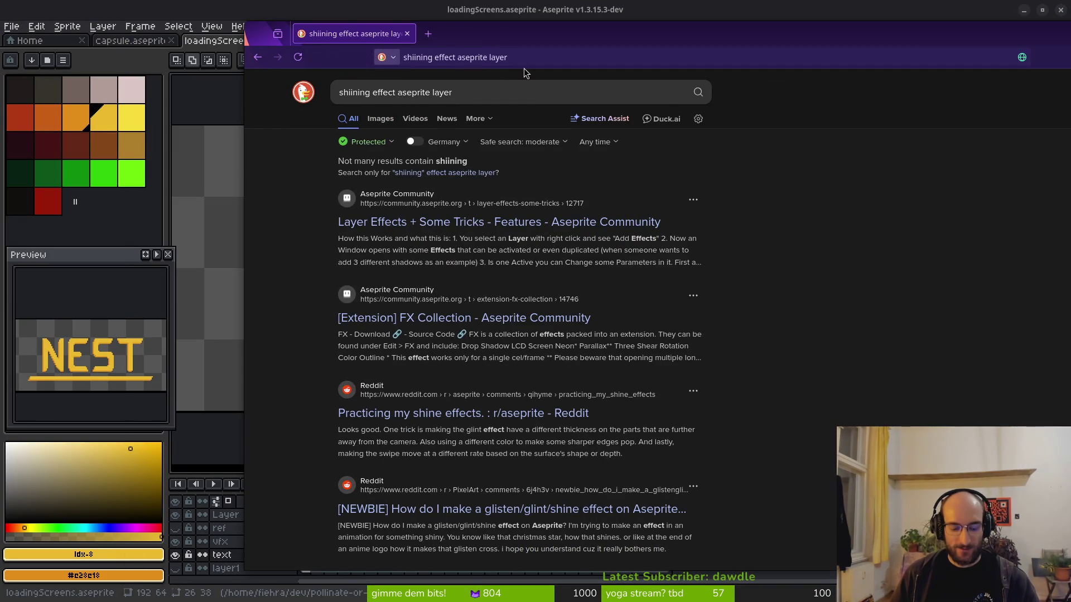
key("super+Down")
key("ctrl+s")
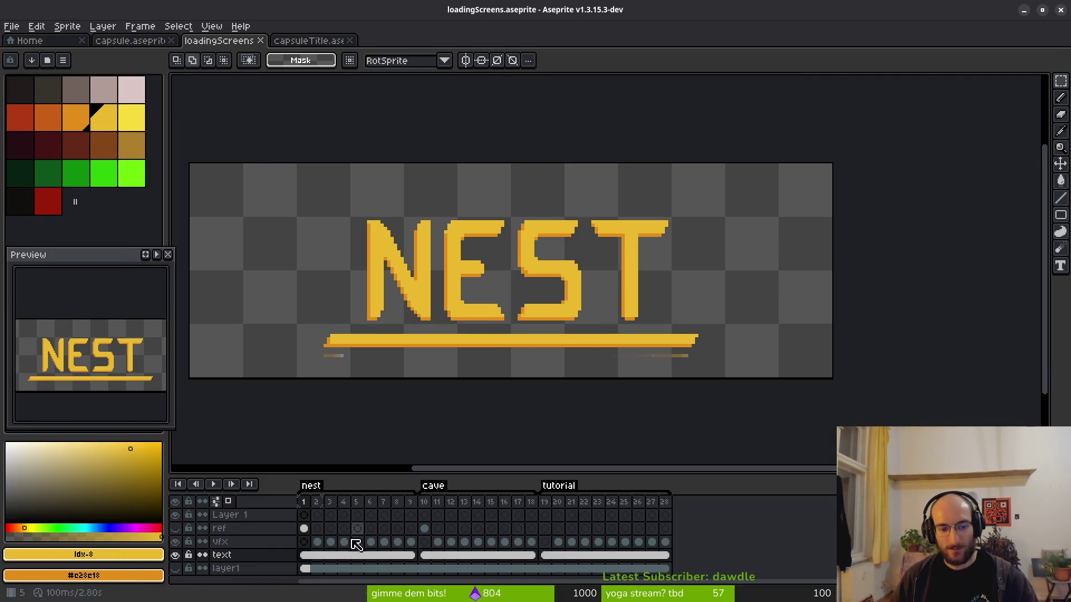
Drag Layer 1 down one slot so it sits below ref, just above vfx.
left_click(318, 555)
left_click_drag(321, 555, 390, 558)
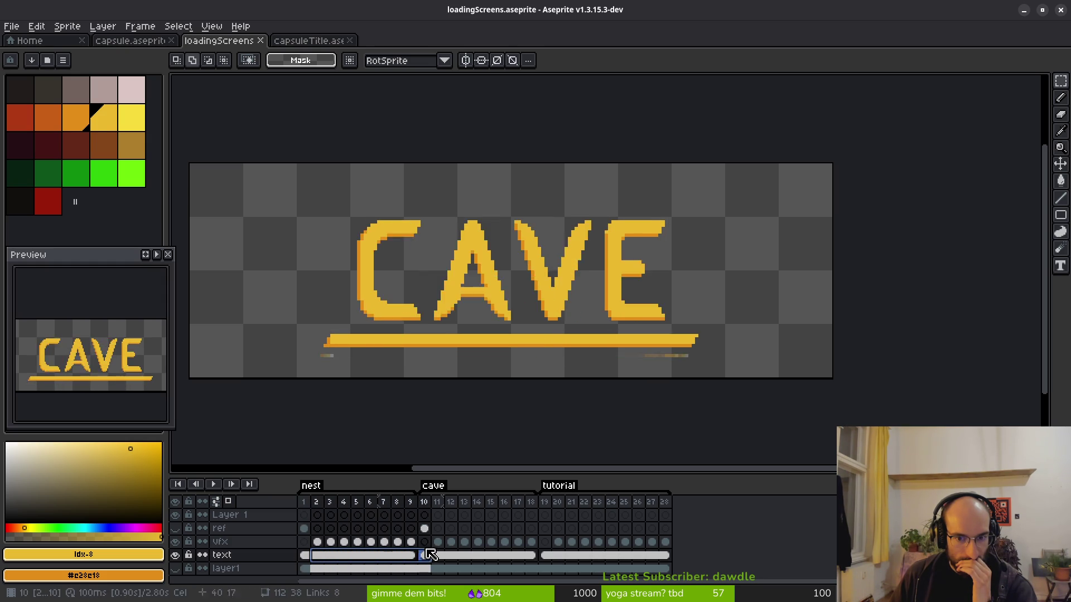
left_click(304, 542)
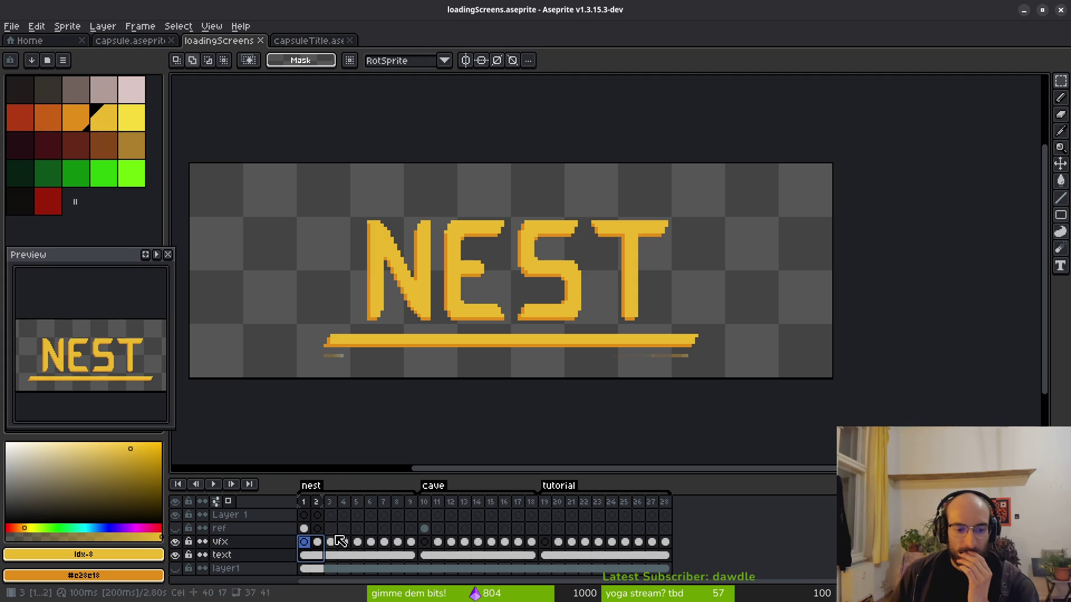
left_click(304, 456)
left_click(251, 543)
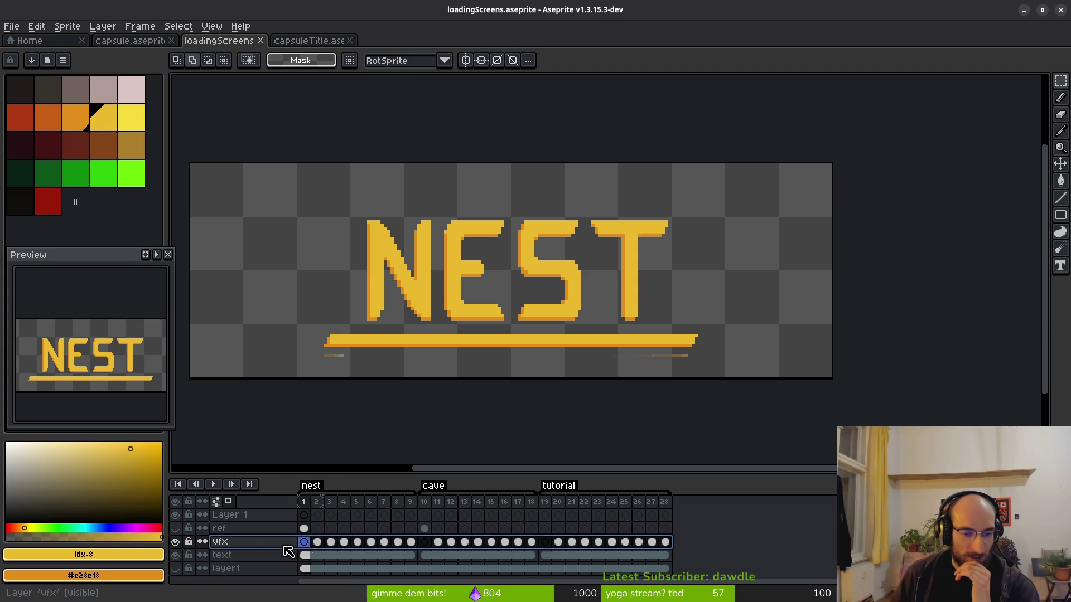
left_click(245, 516)
left_click_drag(249, 528, 246, 543)
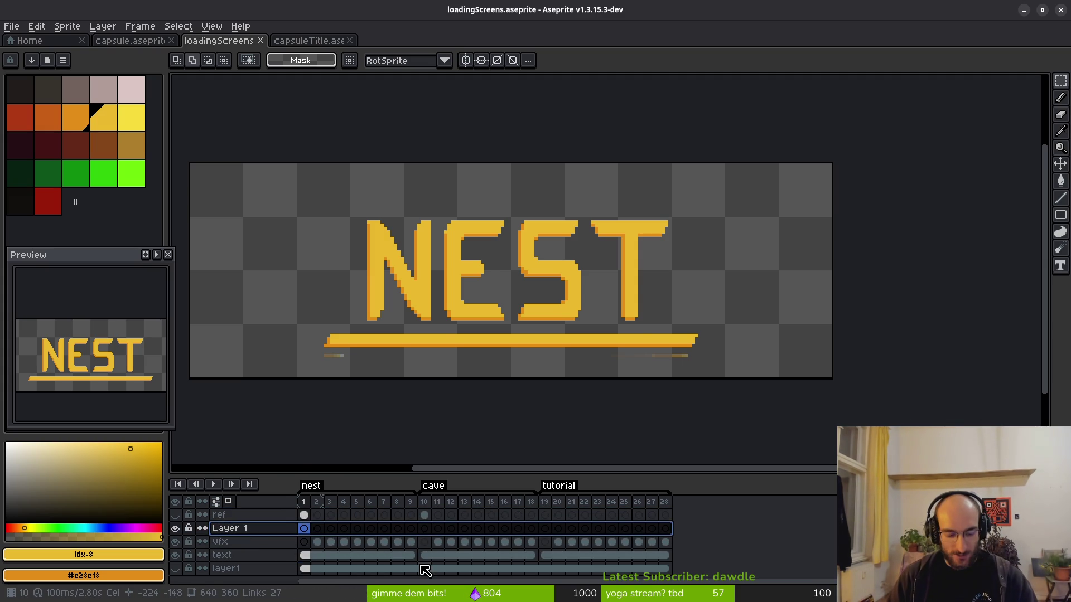
Rename Layer 1 to shineVFX and hide the vfx layer.
key("shift+p")
type("shineVFX")
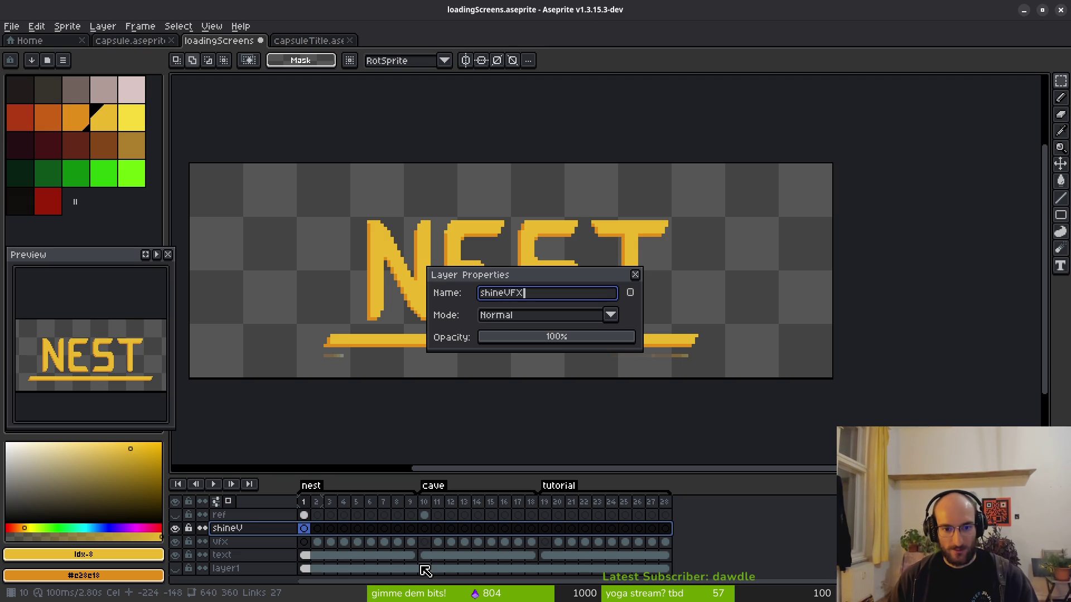
key("Return")
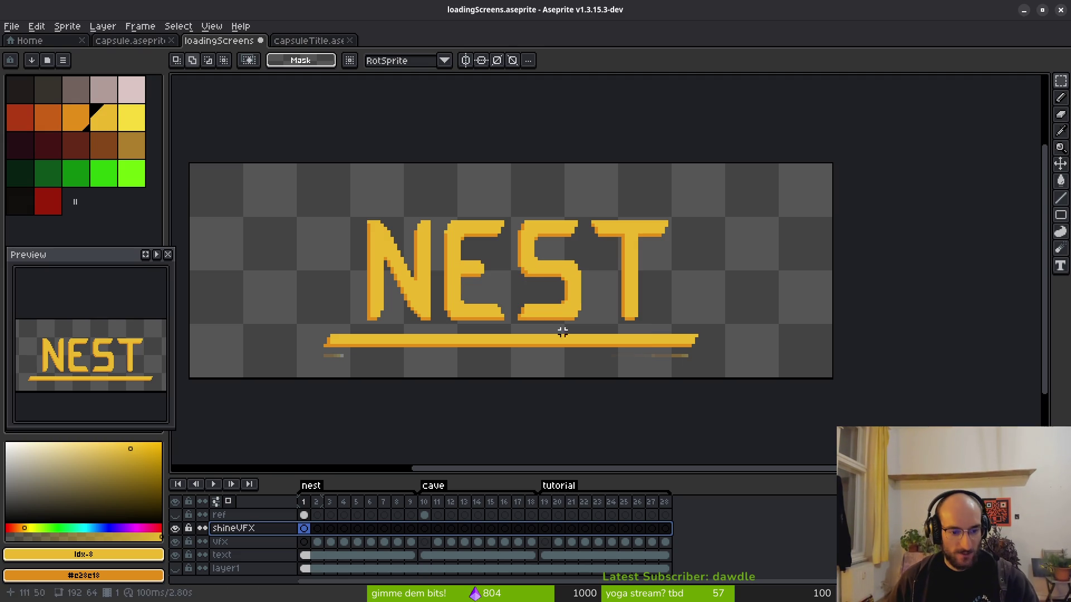
left_click(176, 542)
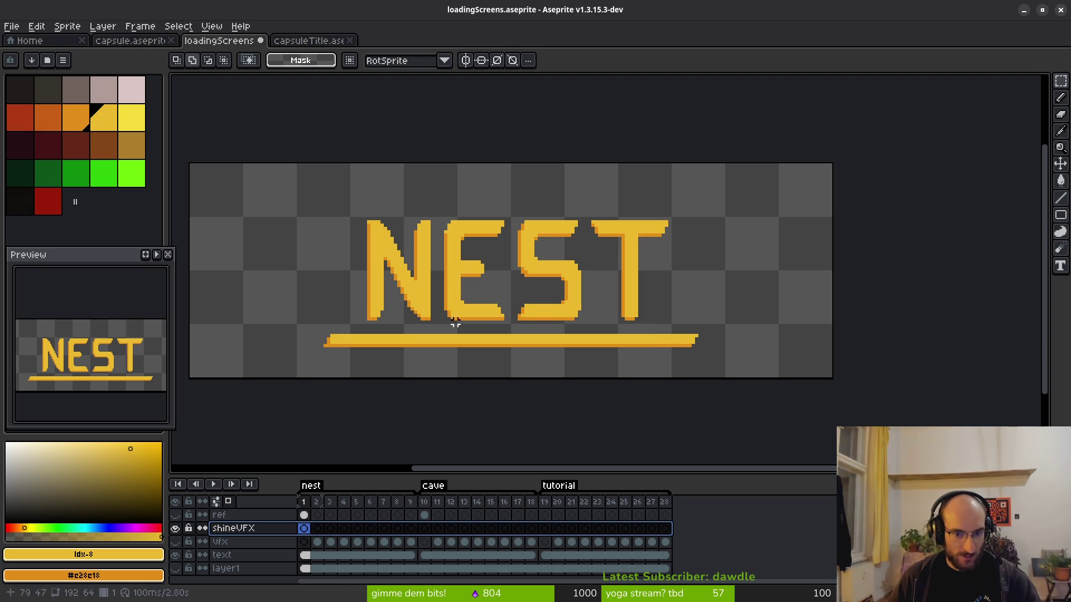
On frame 2, draw bright yellow diagonal pencil lines from the N down to the underline.
left_click(317, 529)
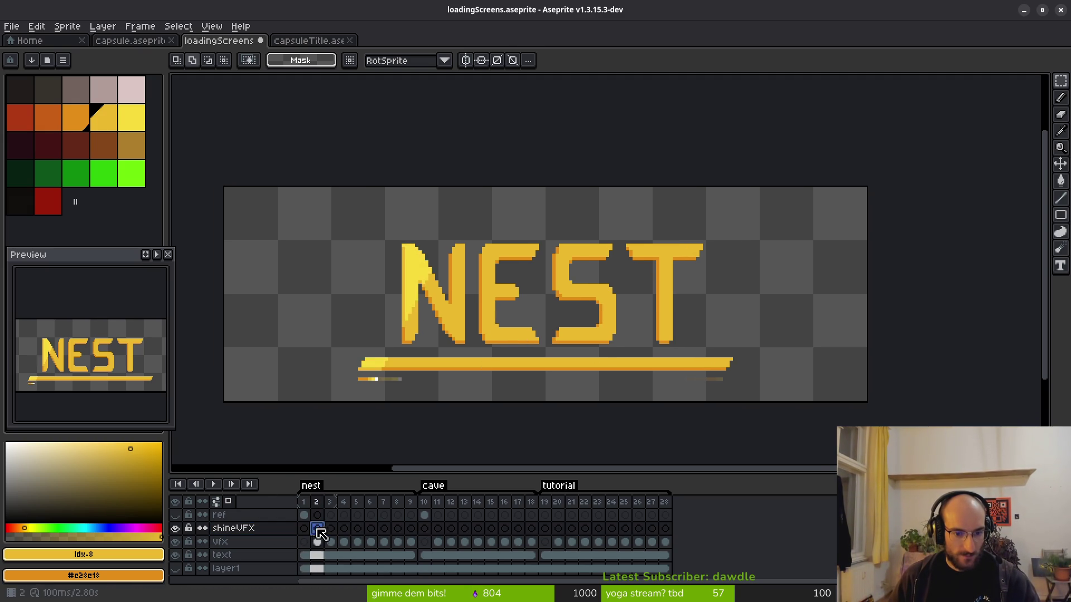
scroll(433, 352, "up", 2)
left_click_drag(429, 354, 479, 372)
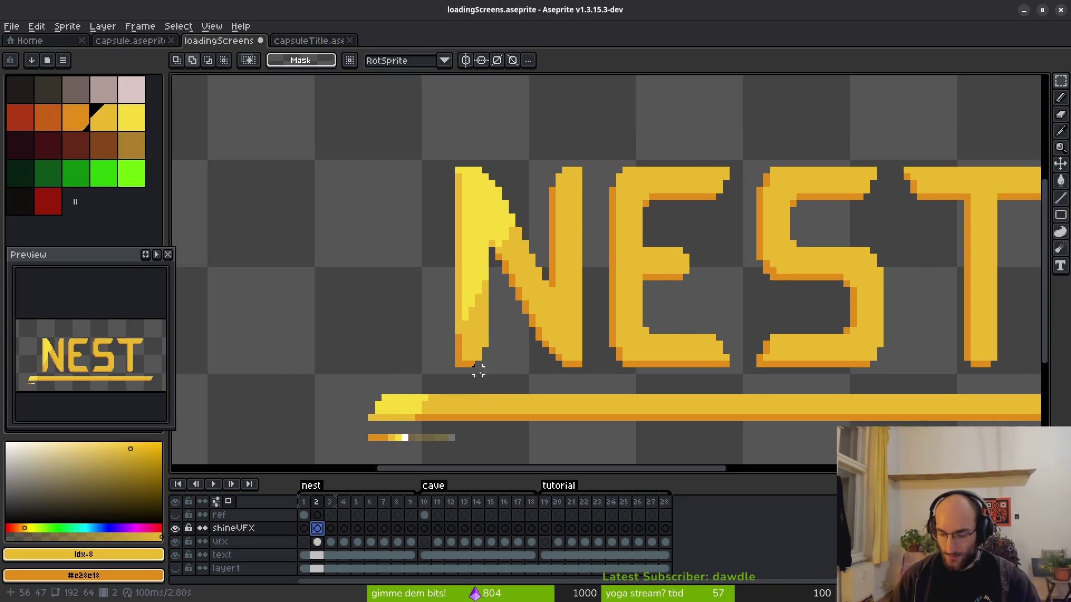
key("b")
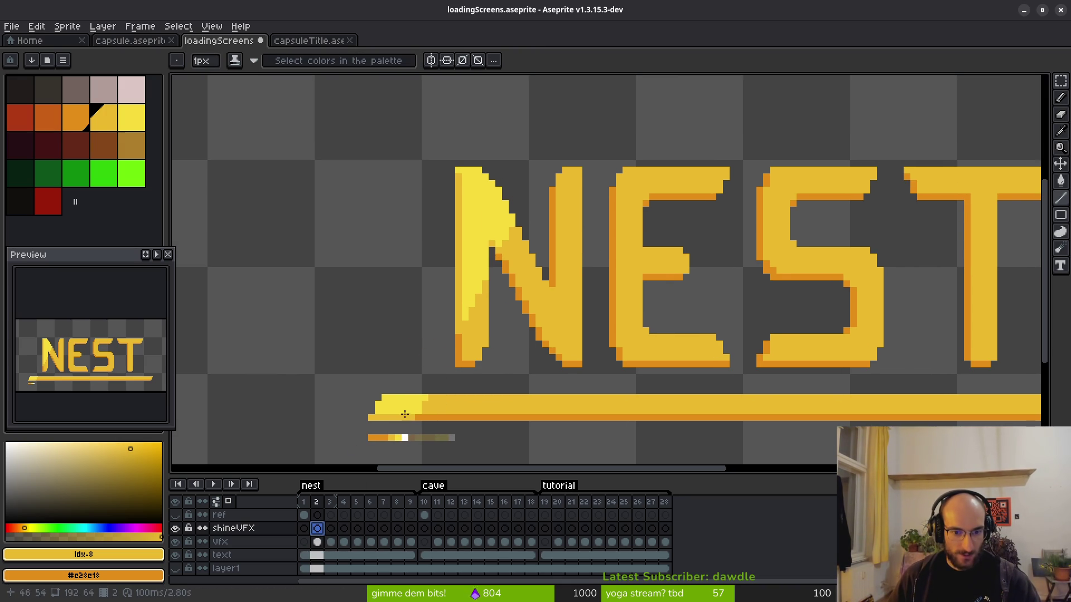
left_click(131, 117)
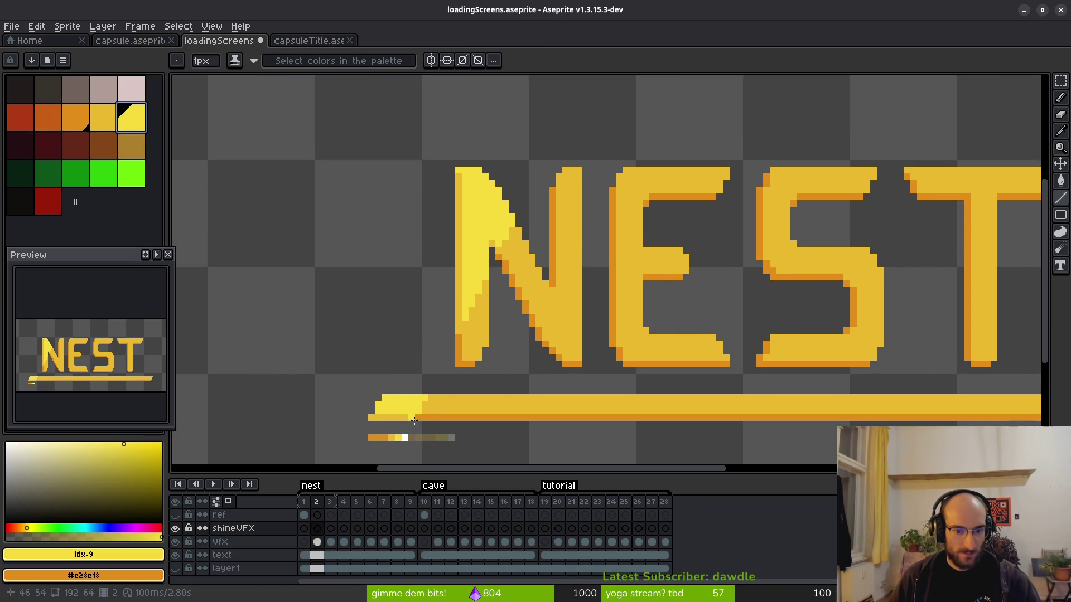
mouse_move(410, 419)
left_mouse_down()
mouse_move(540, 169)
mouse_move(454, 171)
left_mouse_up()
mouse_move(448, 169)
left_mouse_down()
mouse_move(318, 445)
mouse_move(346, 429)
mouse_move(338, 407)
mouse_move(324, 419)
mouse_move(409, 420)
left_mouse_up()
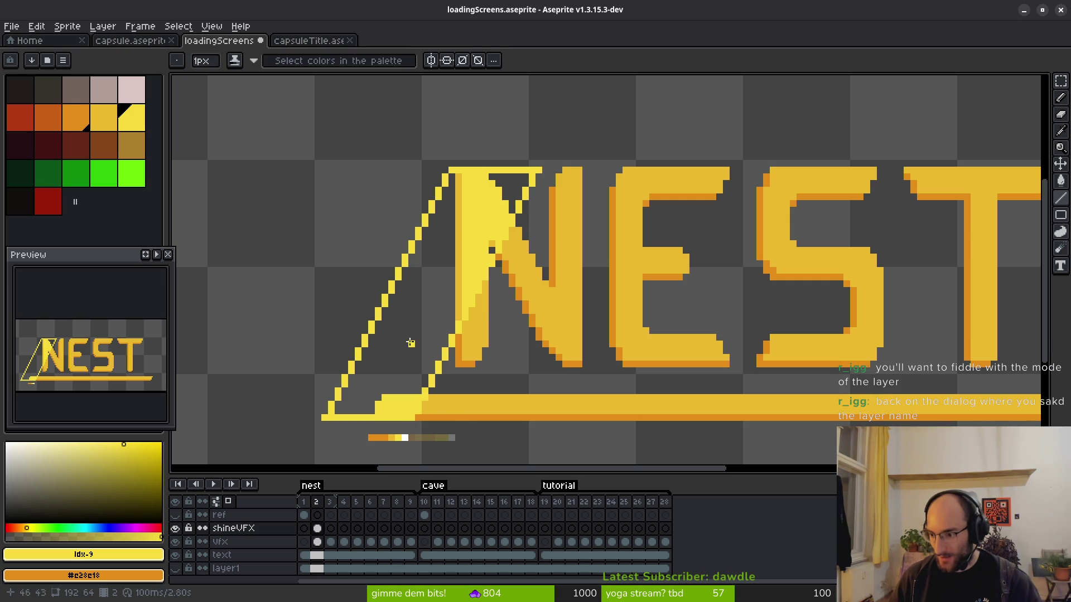
Set shineVFX's blend mode to Color Burn, after briefly trying Lighten.
right_click(237, 528)
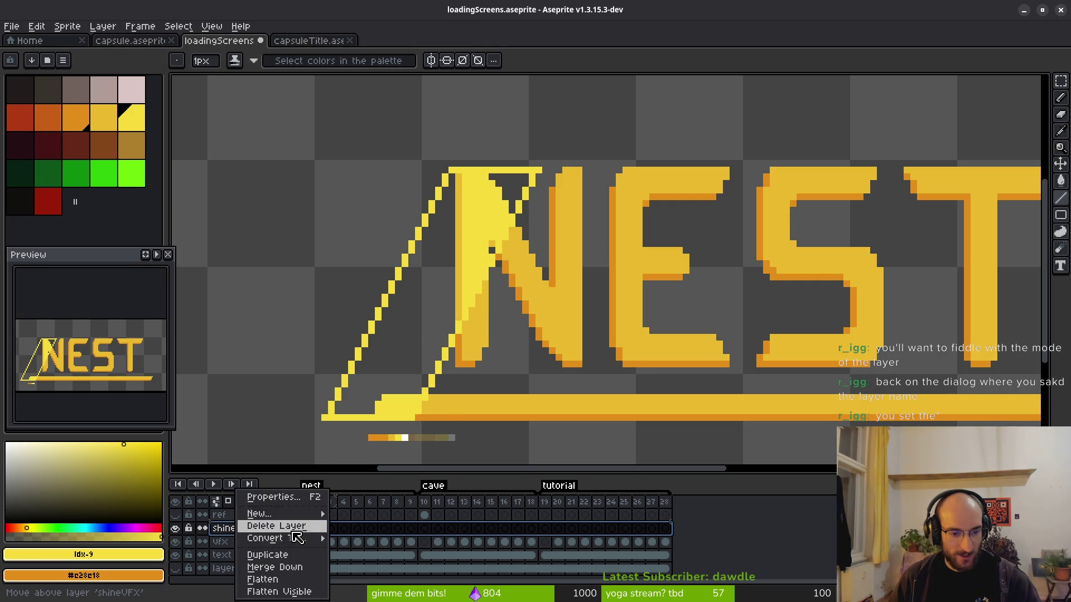
left_click(284, 498)
left_click(611, 315)
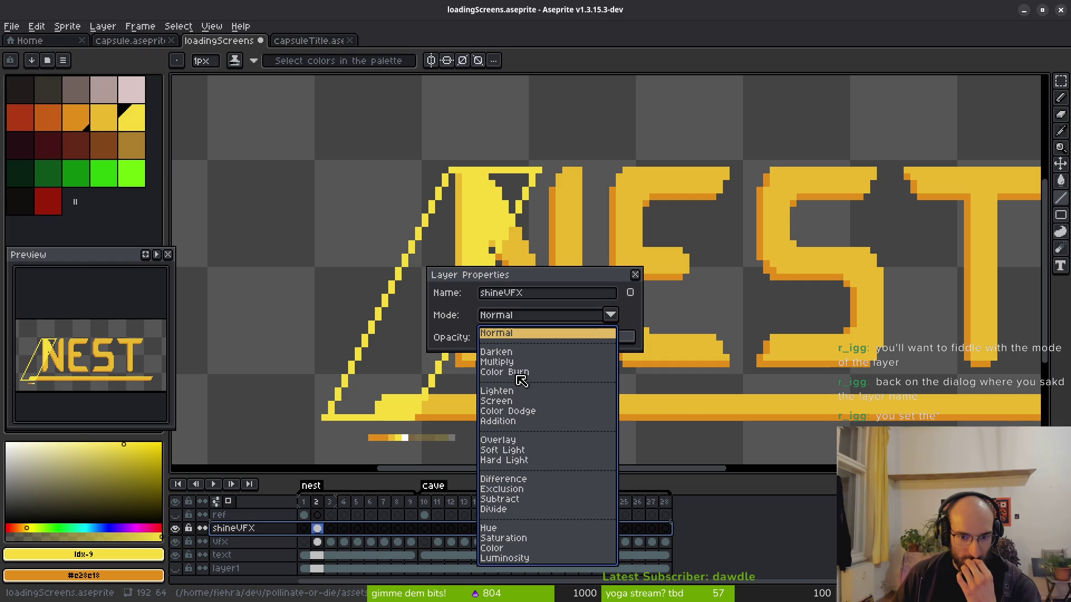
left_click(510, 392)
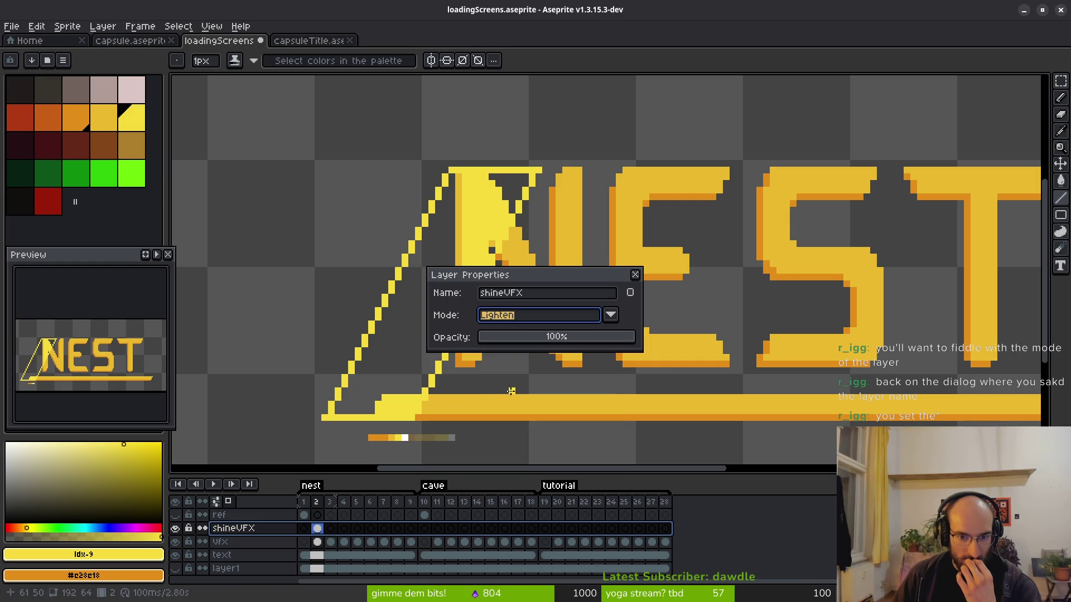
left_click(601, 318)
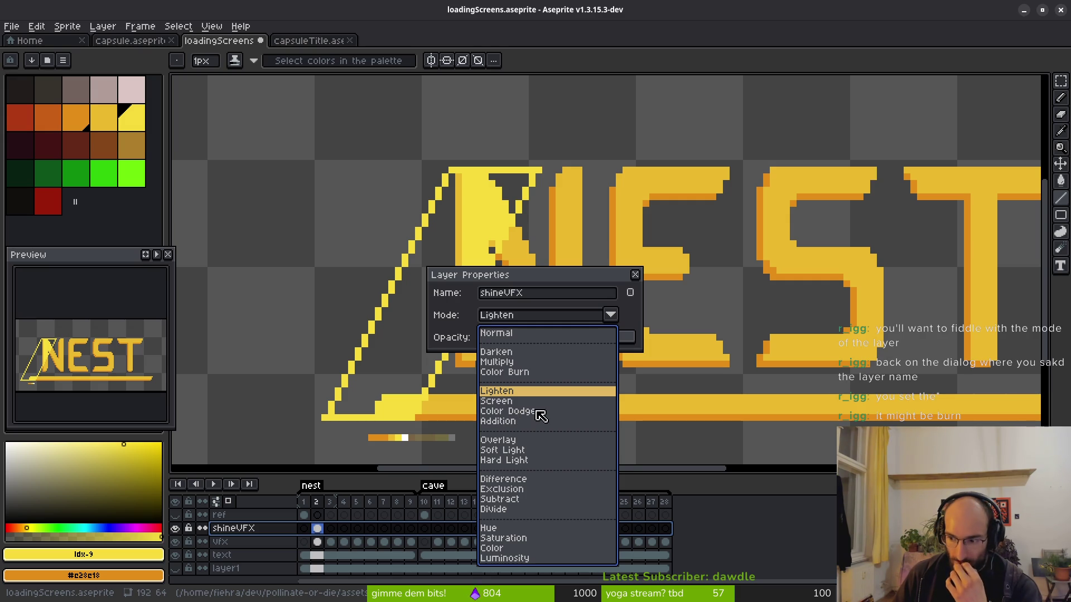
left_click(513, 372)
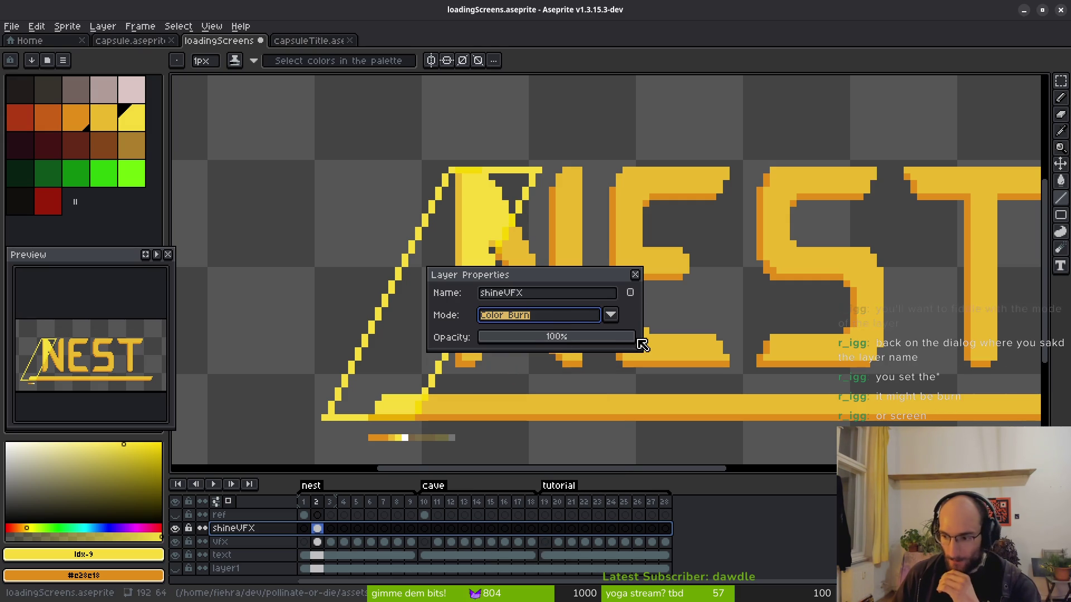
left_click(620, 316)
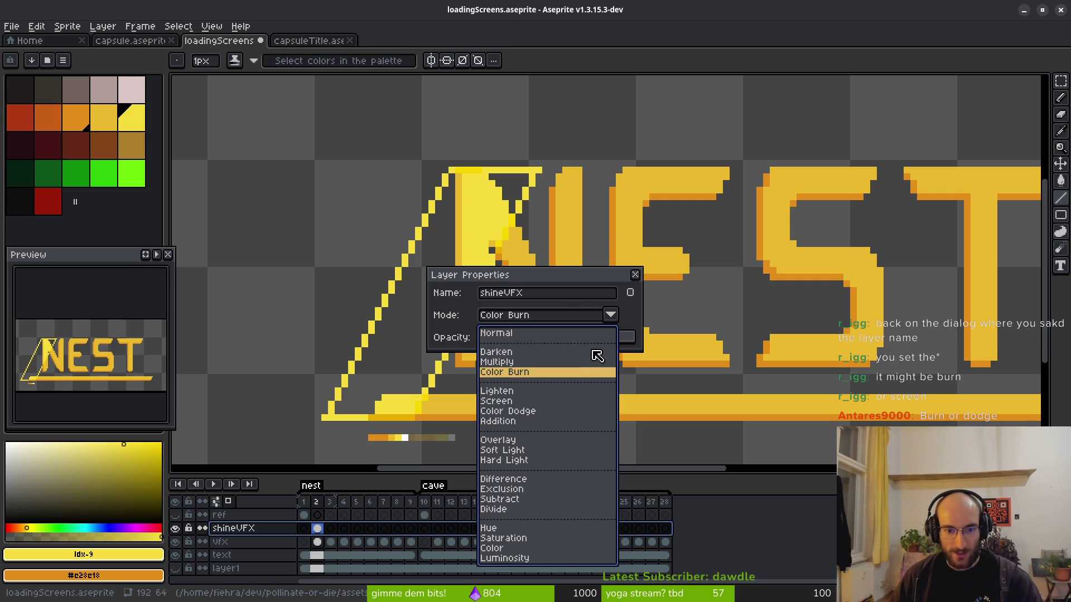
left_click(636, 330)
left_click(635, 275)
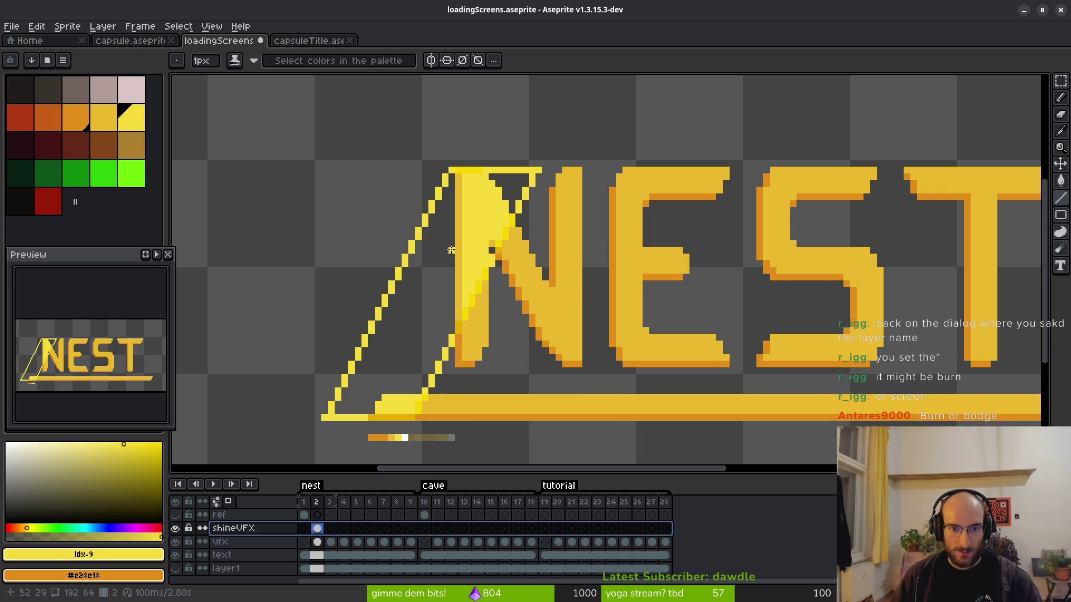
Hide the vfx layer to judge the yellow sheen on the N.
key("g")
scroll(461, 335, "down", 2)
key("b")
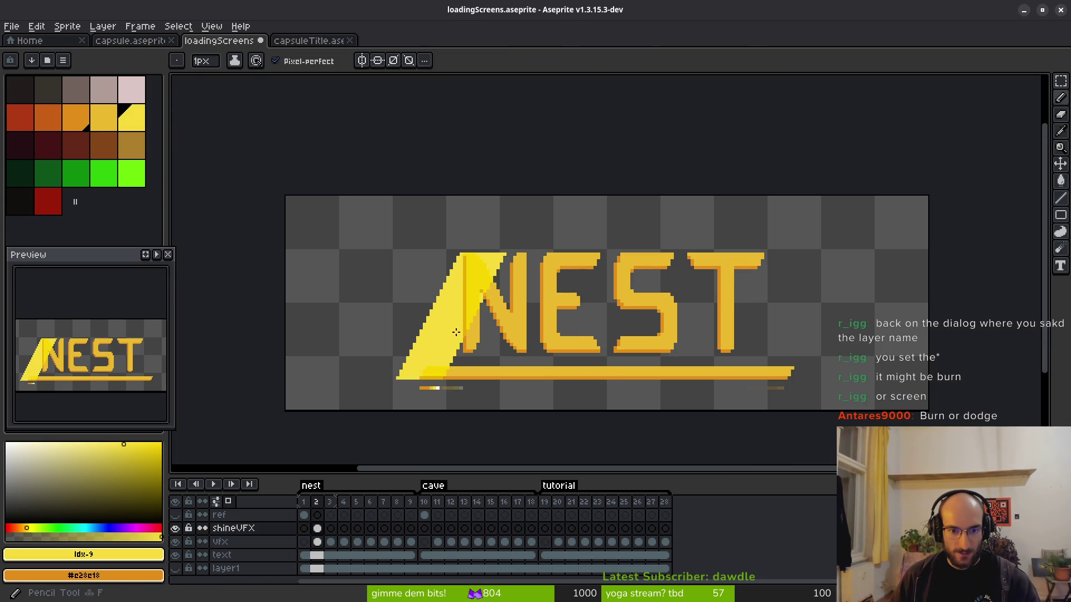
scroll(461, 335, "up", 3)
scroll(461, 335, "down", 1)
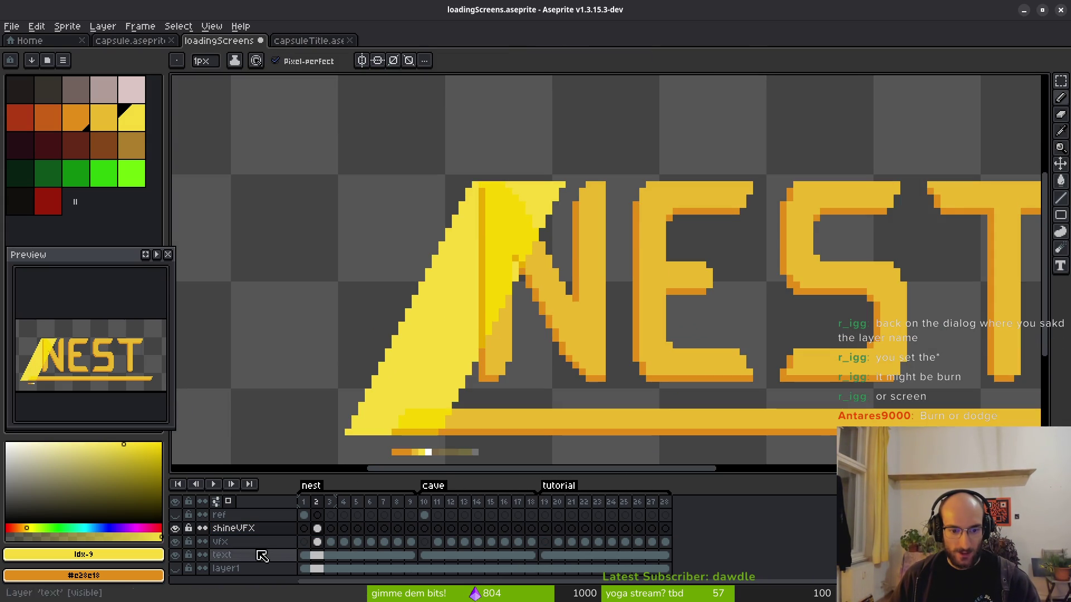
left_click(174, 542)
scroll(444, 350, "down", 1)
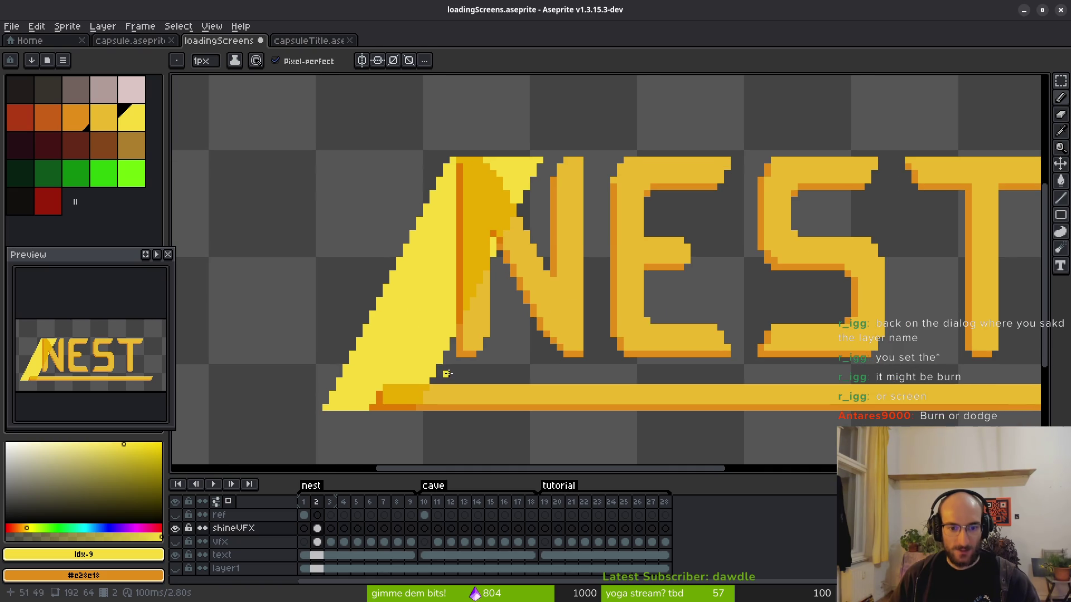
scroll(420, 386, "up", 1)
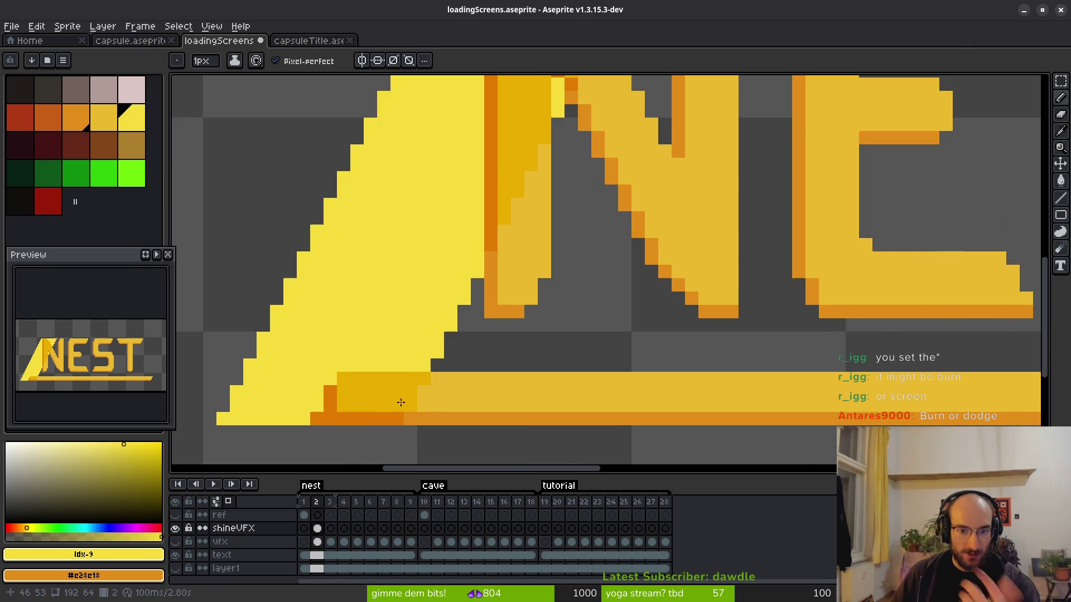
scroll(545, 188, "up", 3)
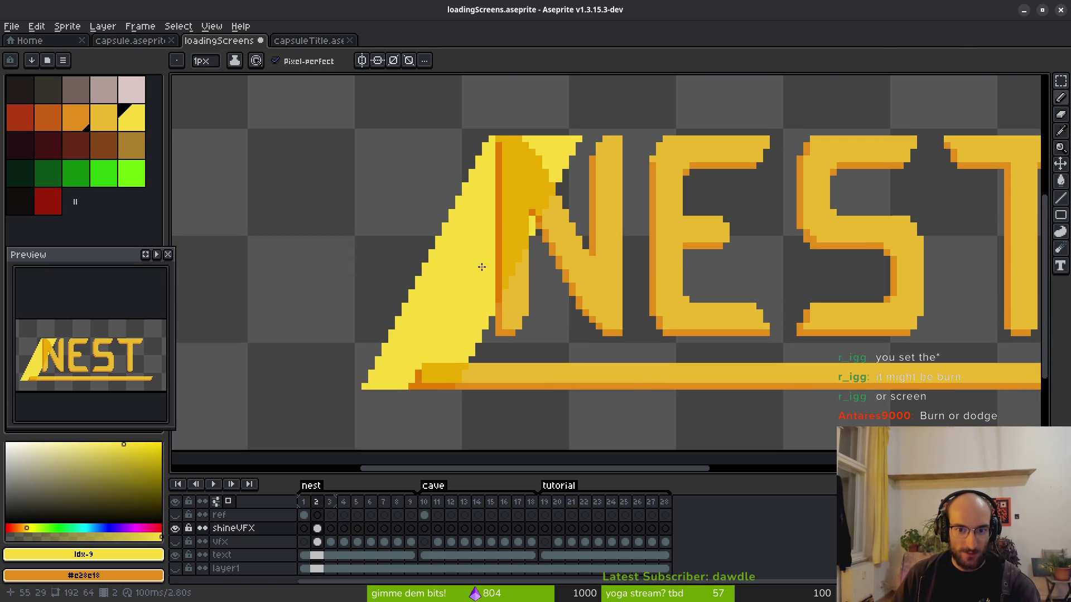
Change the shineVFX layer's blend mode from Color Burn to Screen.
left_click(240, 529)
right_click(286, 534)
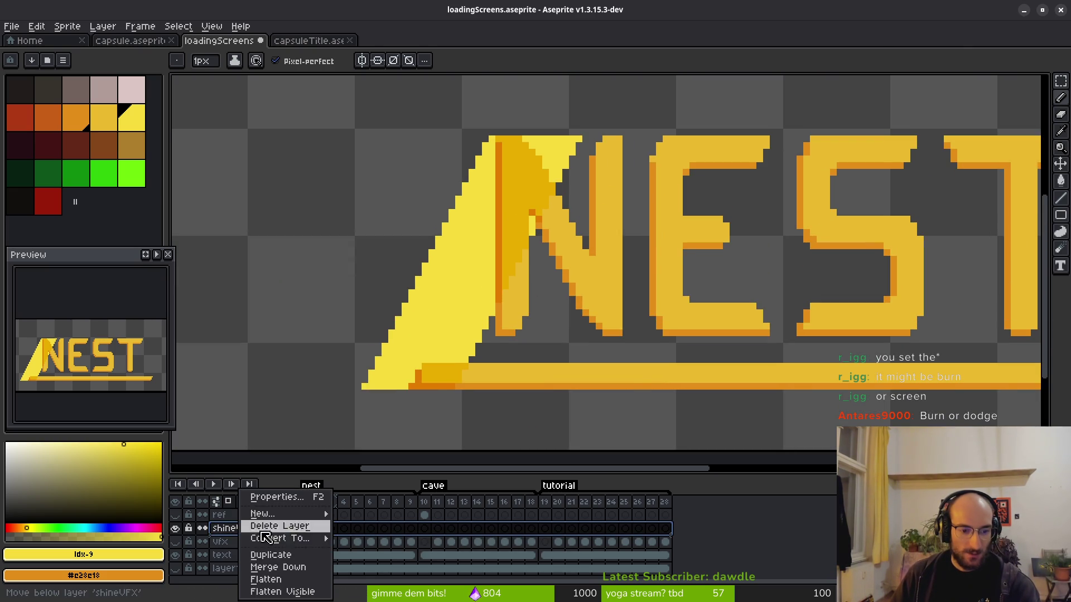
left_click(273, 497)
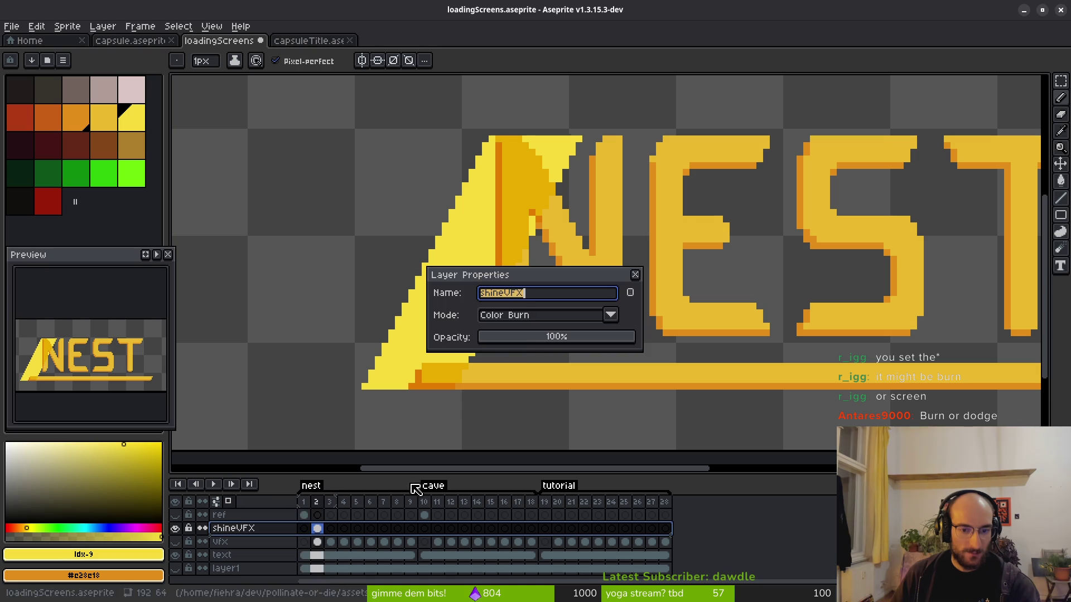
left_click(532, 316)
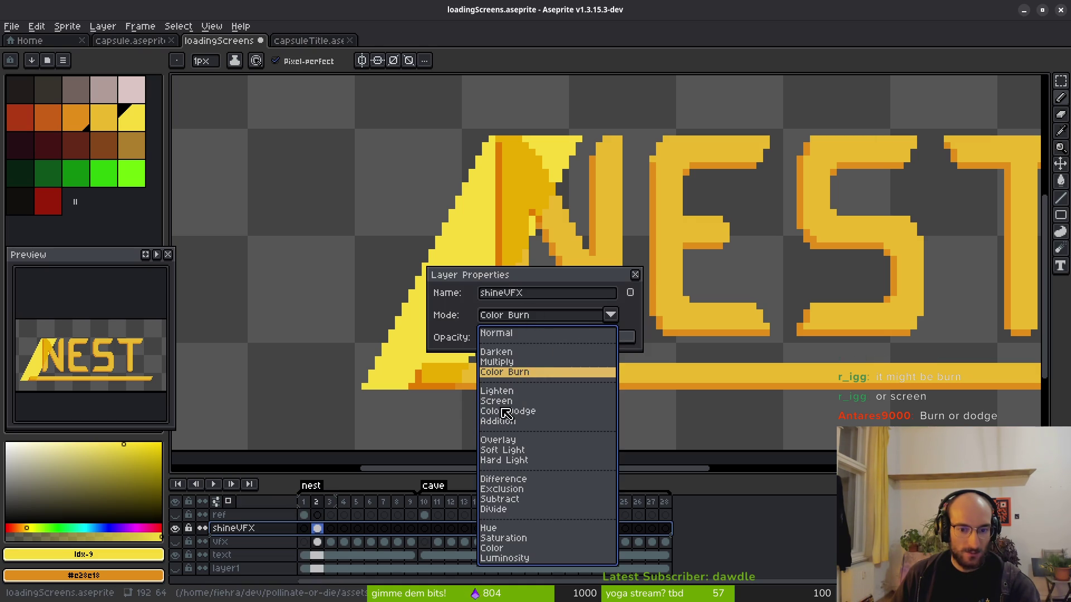
left_click(505, 401)
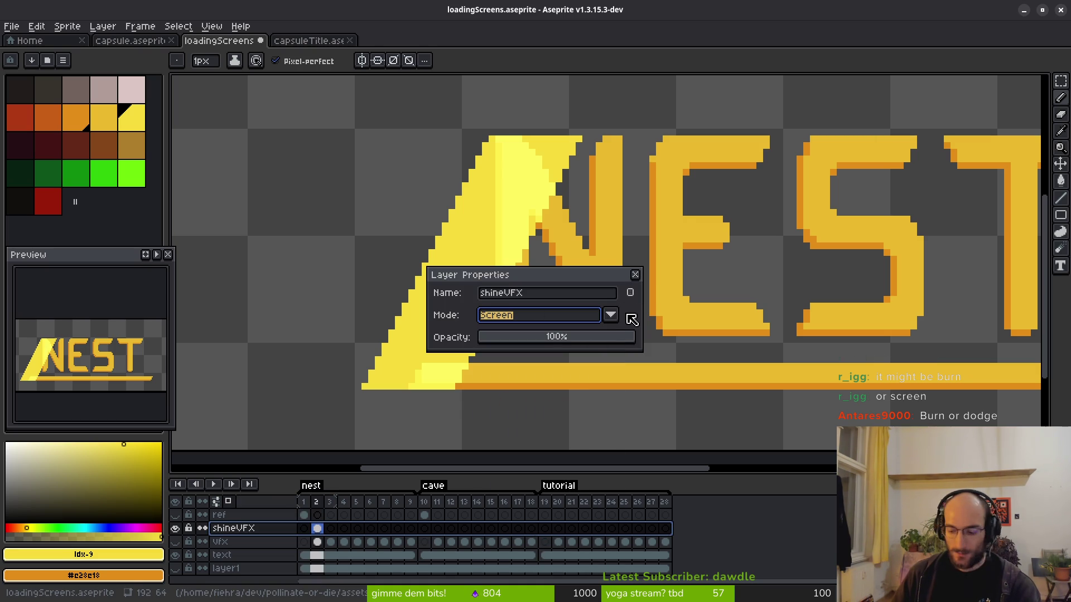
left_click(635, 275)
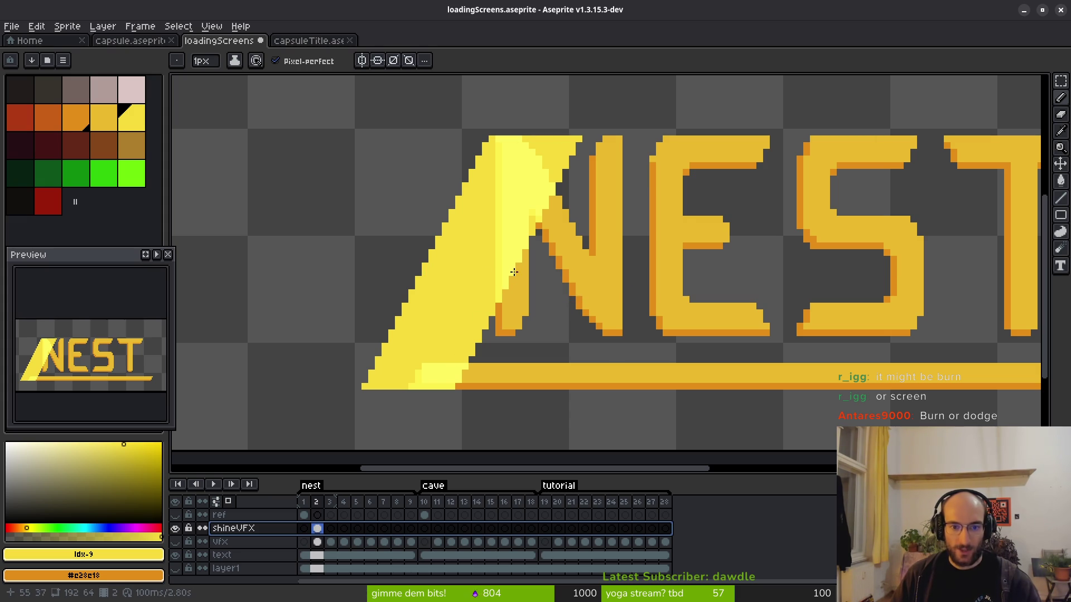
scroll(527, 206, "up", 2)
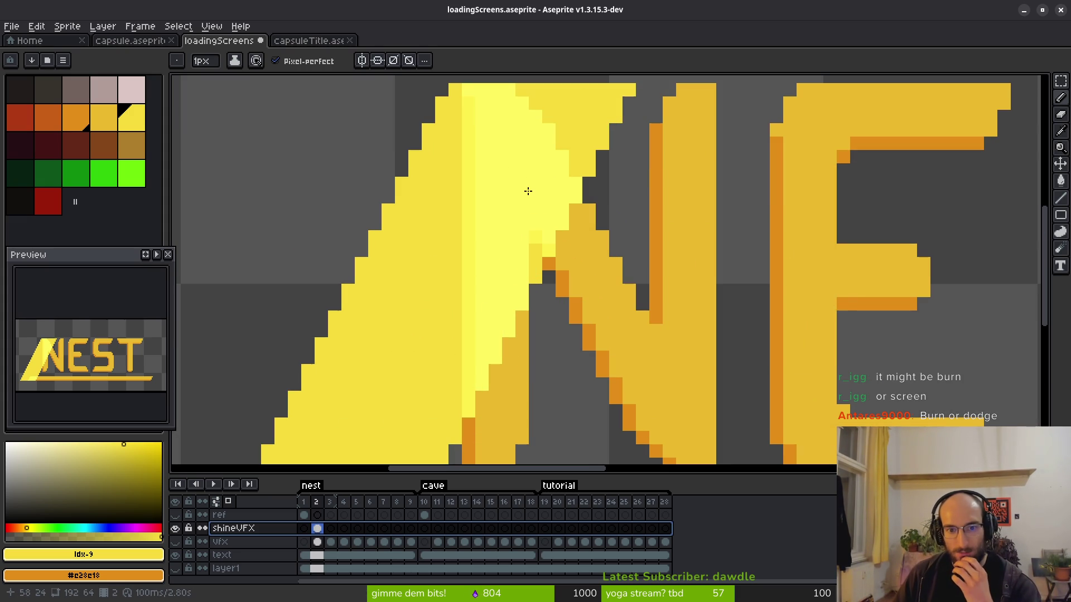
scroll(526, 193, "down", 2)
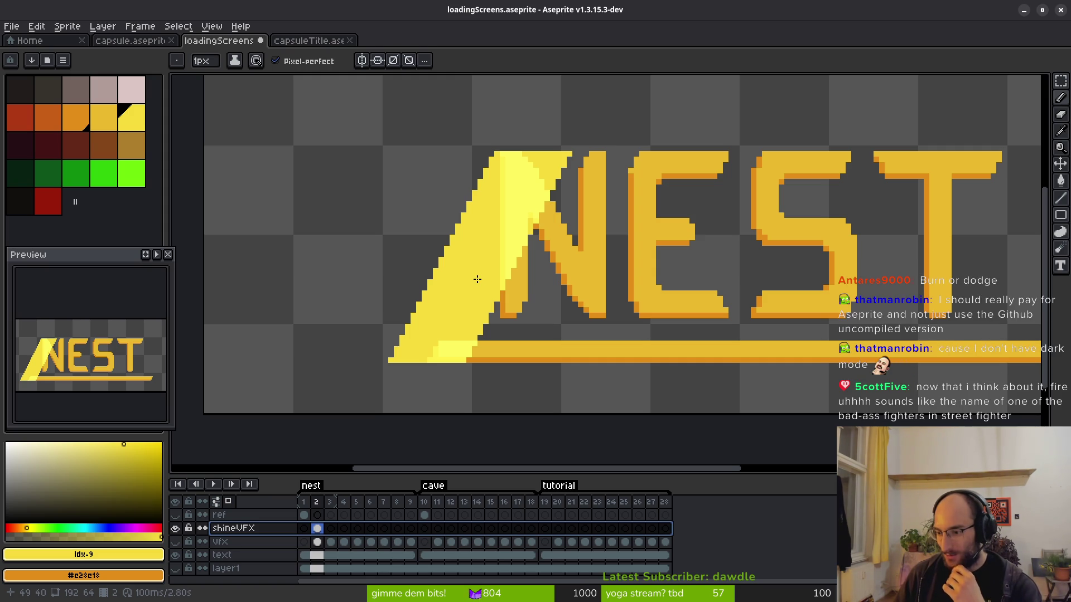
scroll(590, 296, "right", 1)
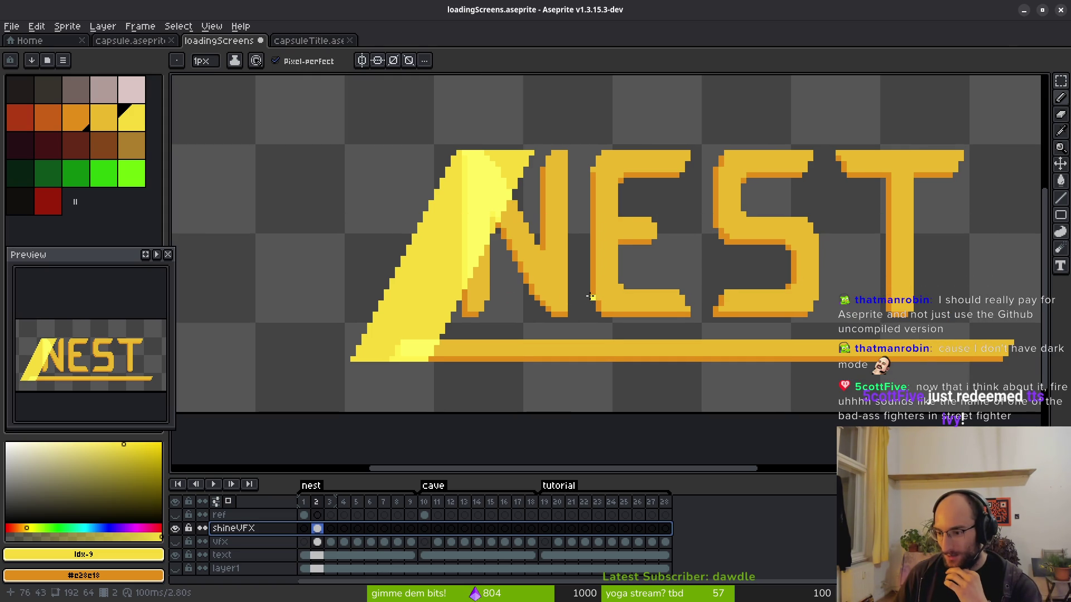
left_click(783, 281)
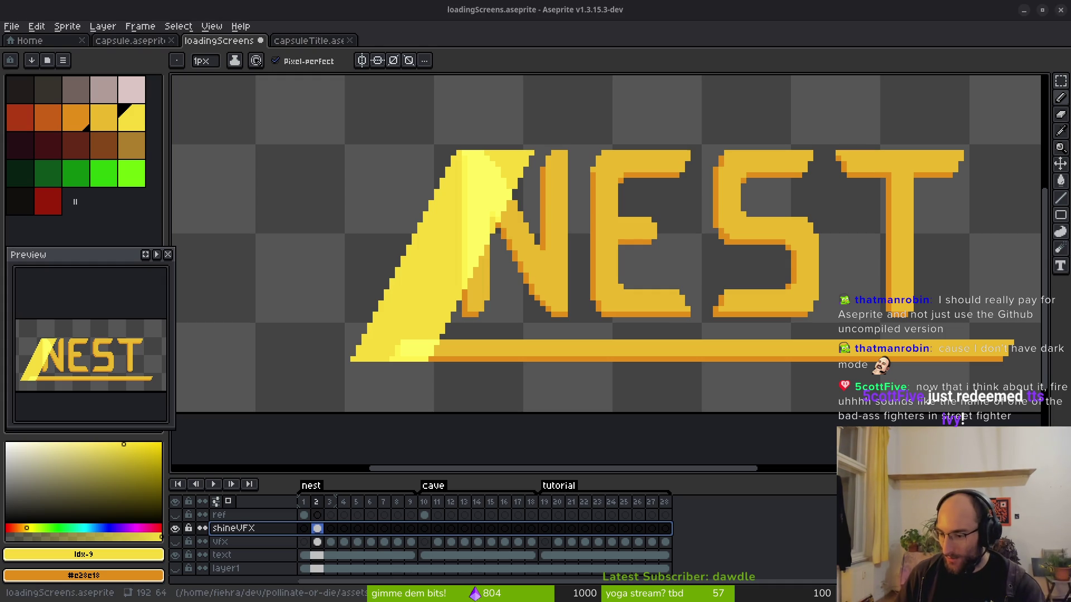
scroll(605, 295, "right", 2)
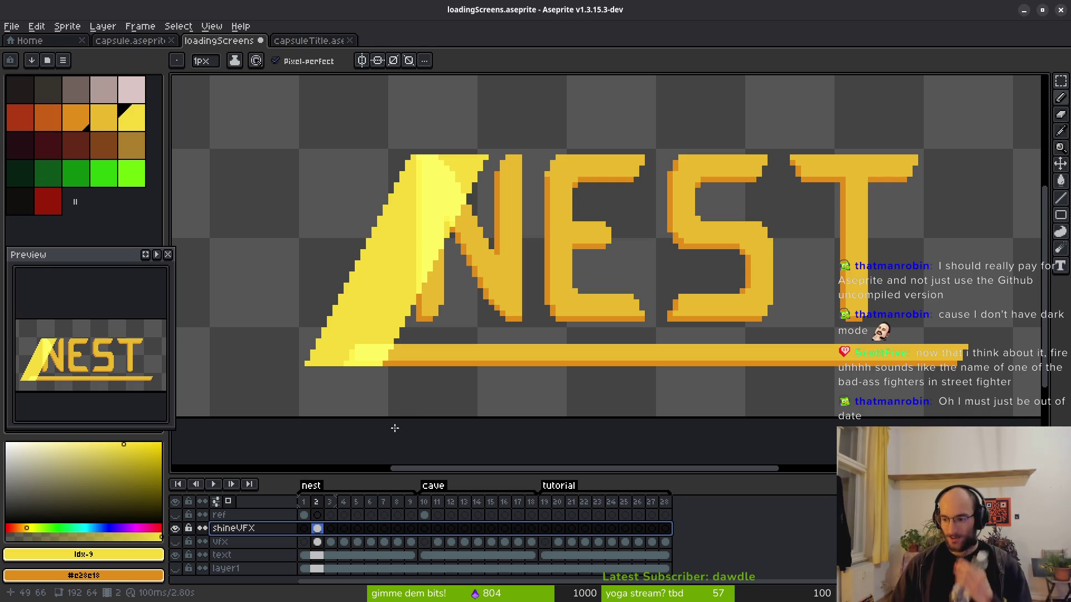
left_click(36, 27)
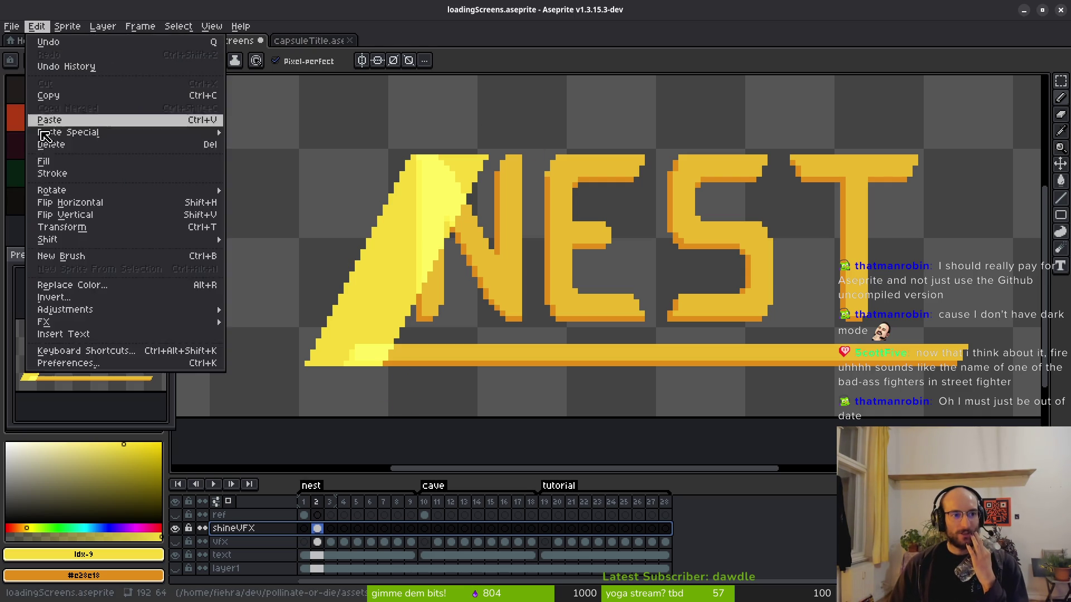
key("Return")
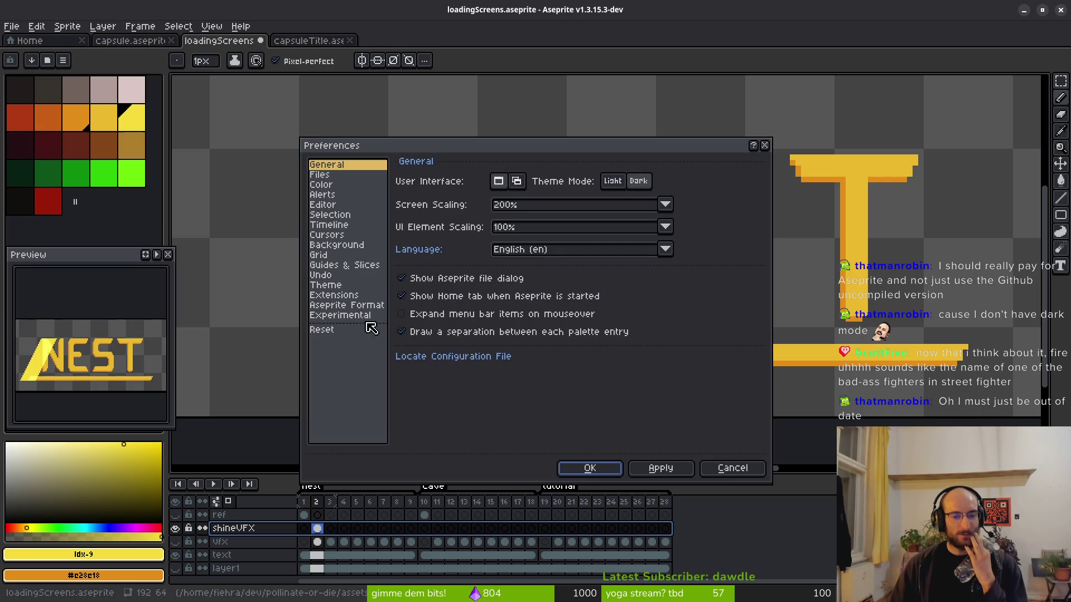
left_click(337, 285)
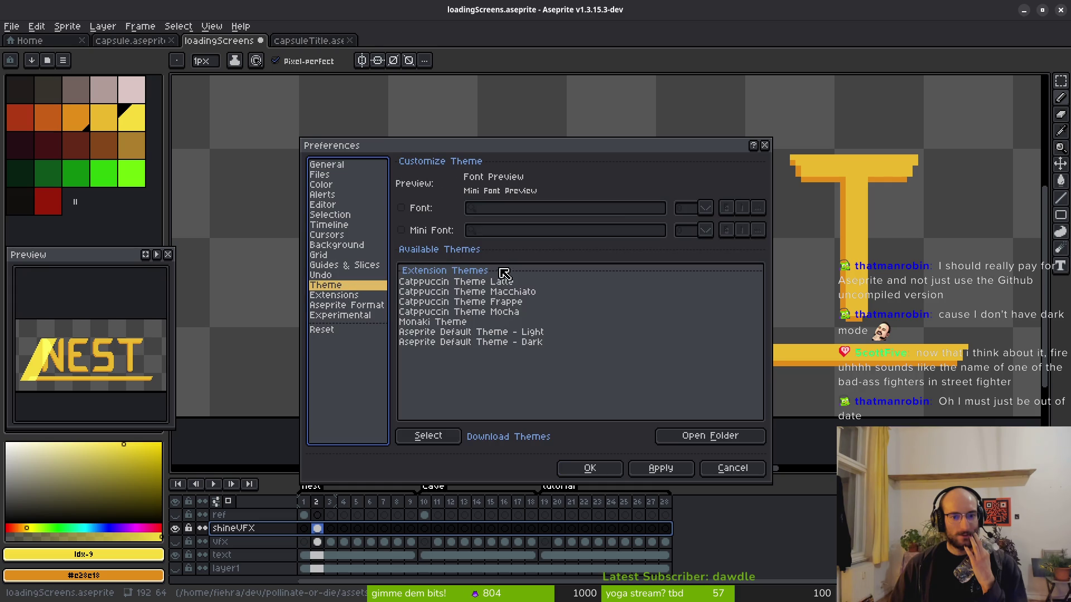
left_click(508, 283)
key("Escape")
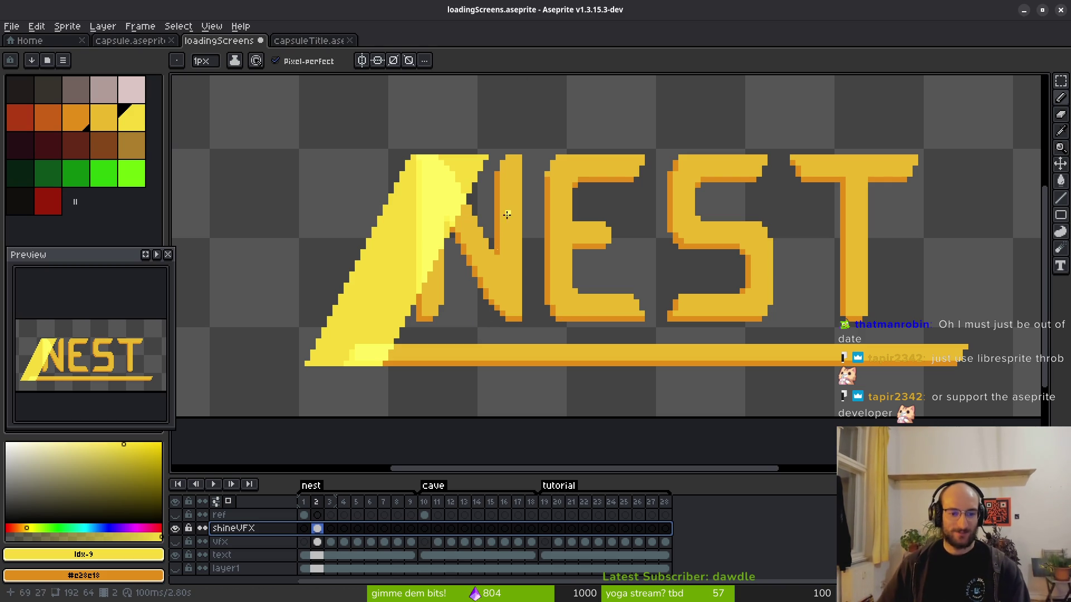
scroll(514, 239, "left", 2)
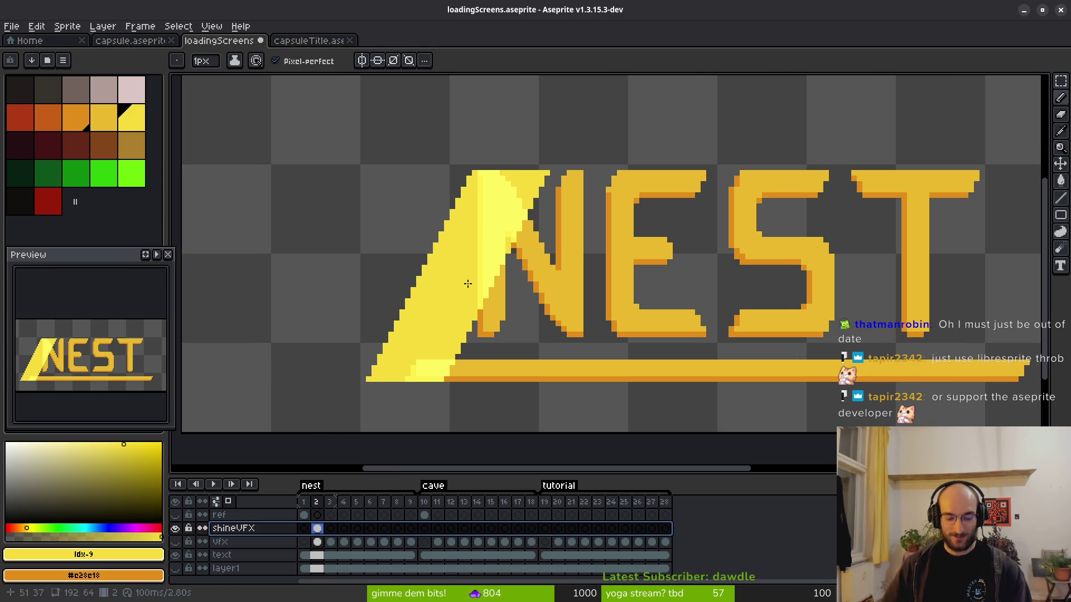
left_click_drag(485, 277, 448, 245)
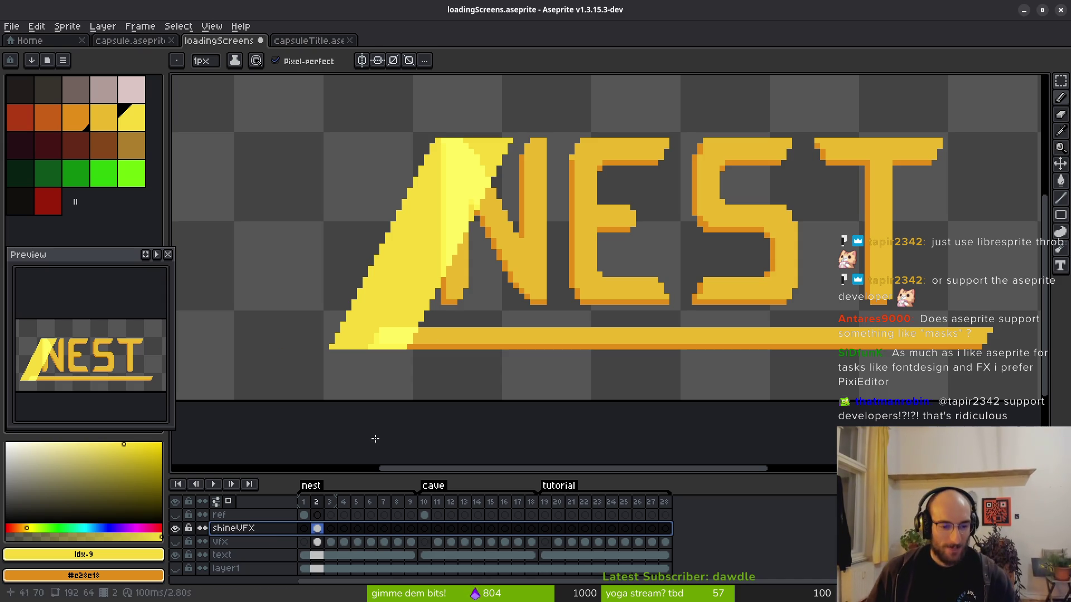
left_click(178, 27)
mouse_move(112, 32)
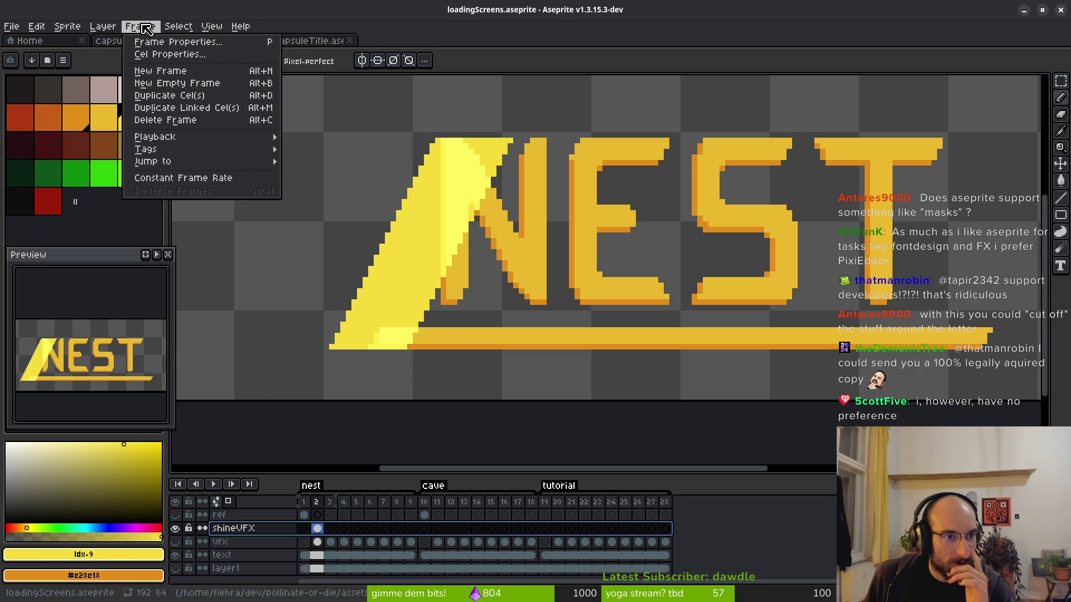
mouse_move(189, 27)
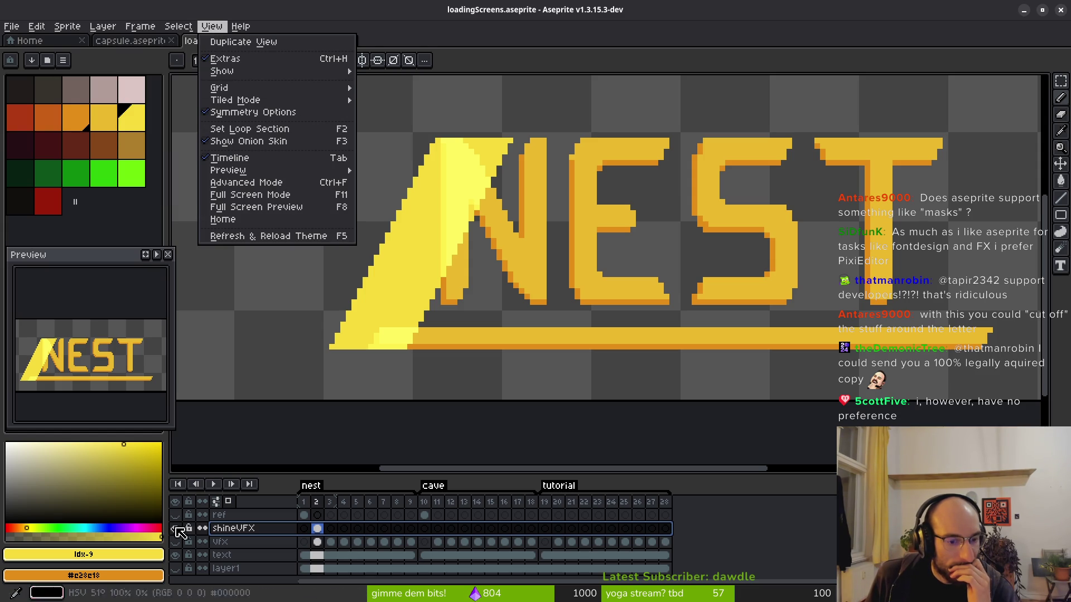
left_click(240, 529)
right_click(241, 529)
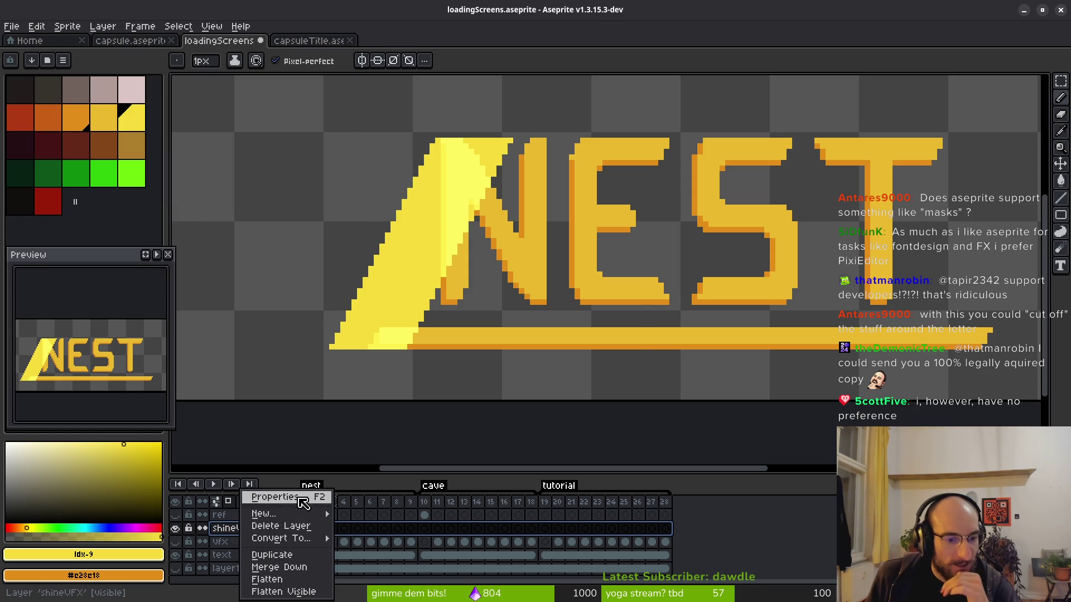
Switch the shineVFX blend mode to Color Dodge.
left_click(277, 497)
left_click(558, 316)
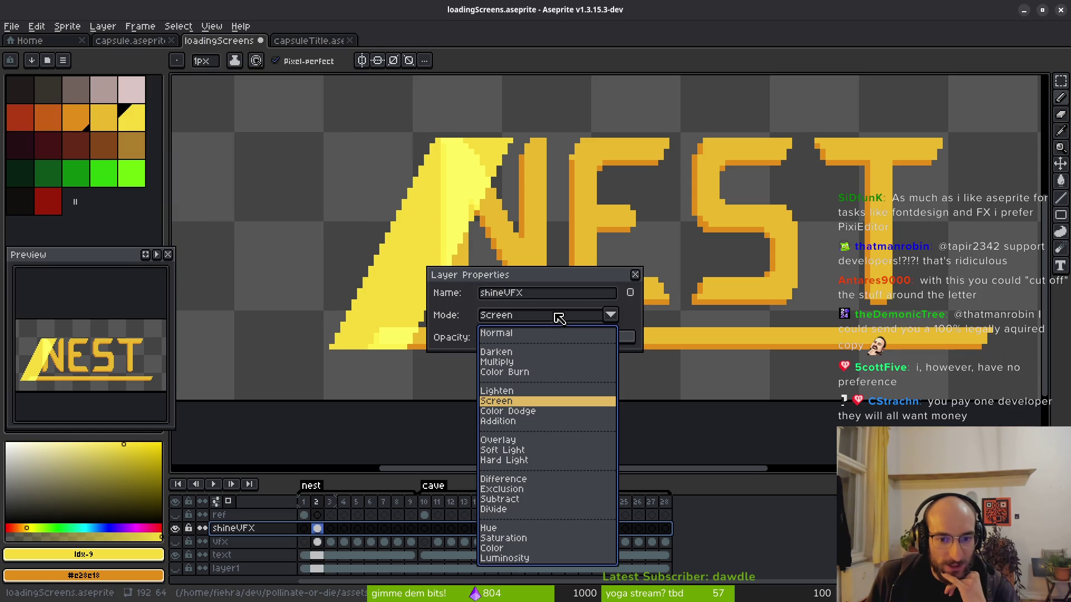
left_click(522, 412)
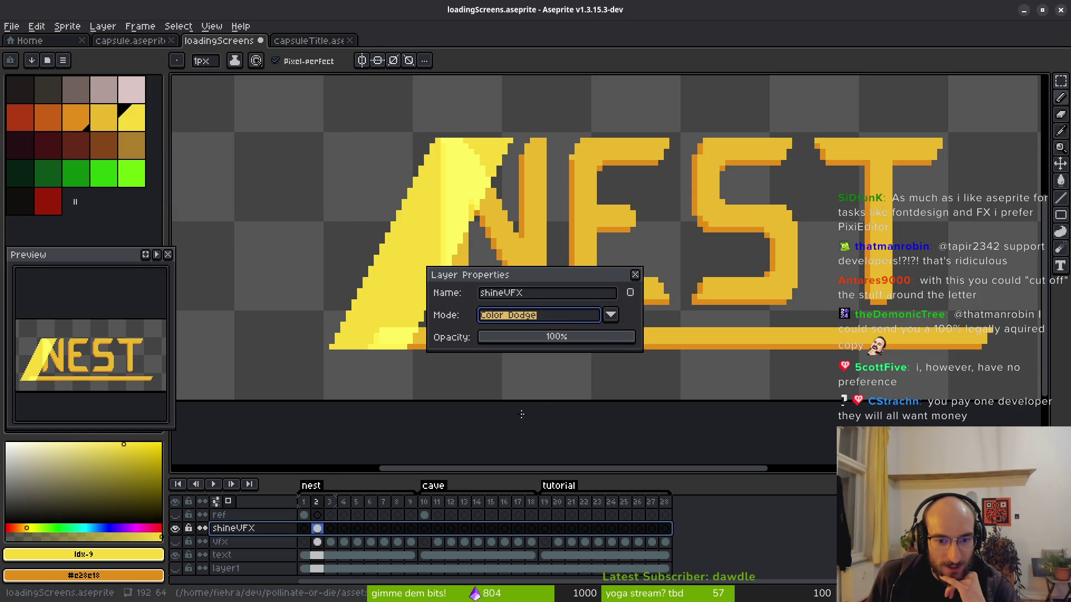
left_click(636, 275)
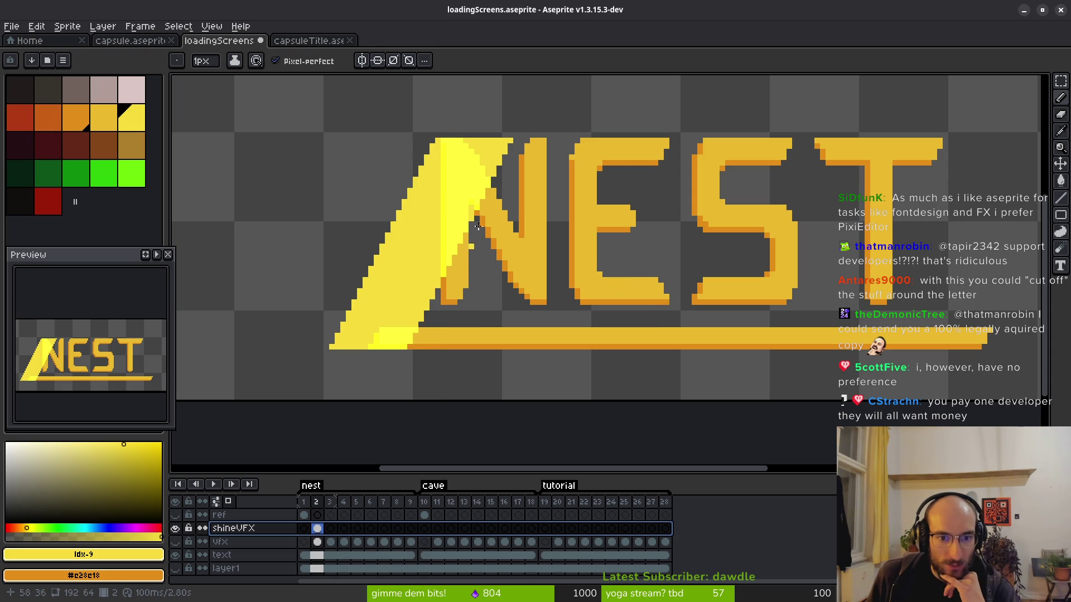
Compare Screen and Color Dodge on the sheen, ending on Screen, with the dialog moved aside.
scroll(465, 257, "up", 2)
scroll(455, 257, "down", 3)
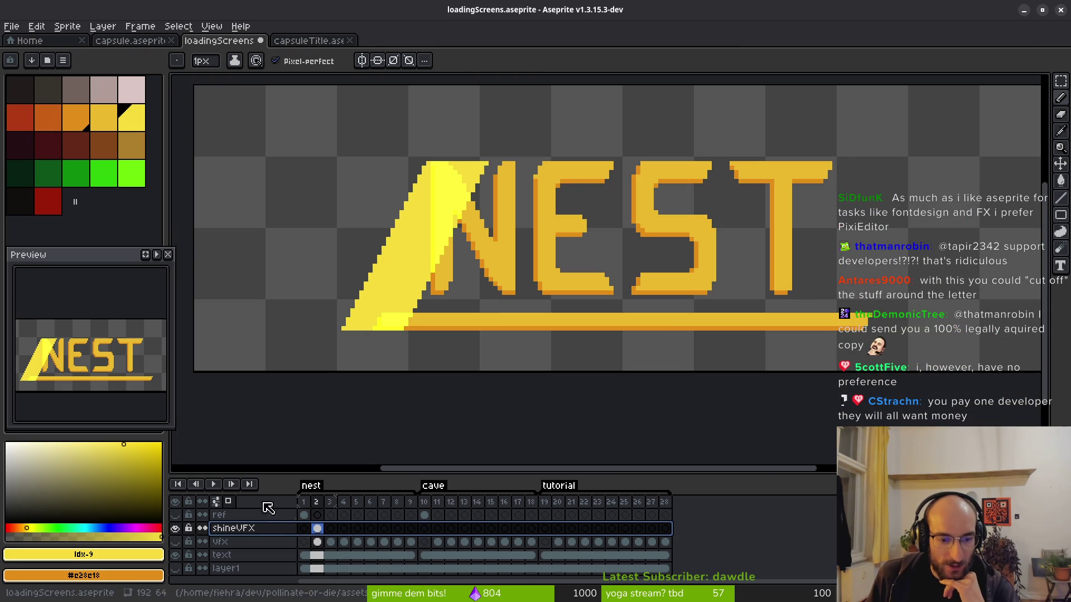
right_click(253, 528)
left_click(300, 498)
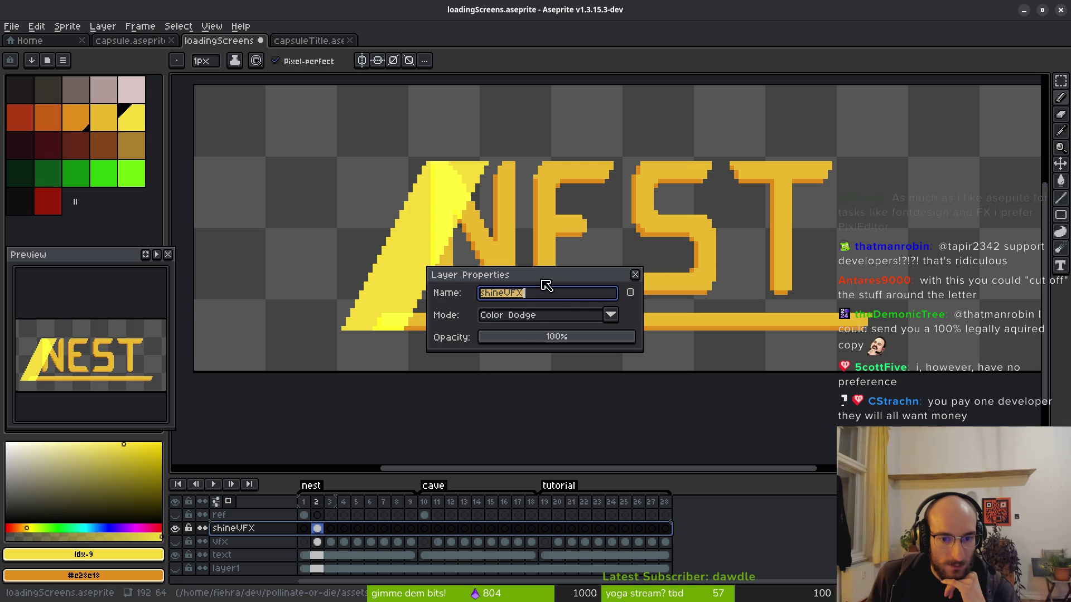
left_click(552, 315)
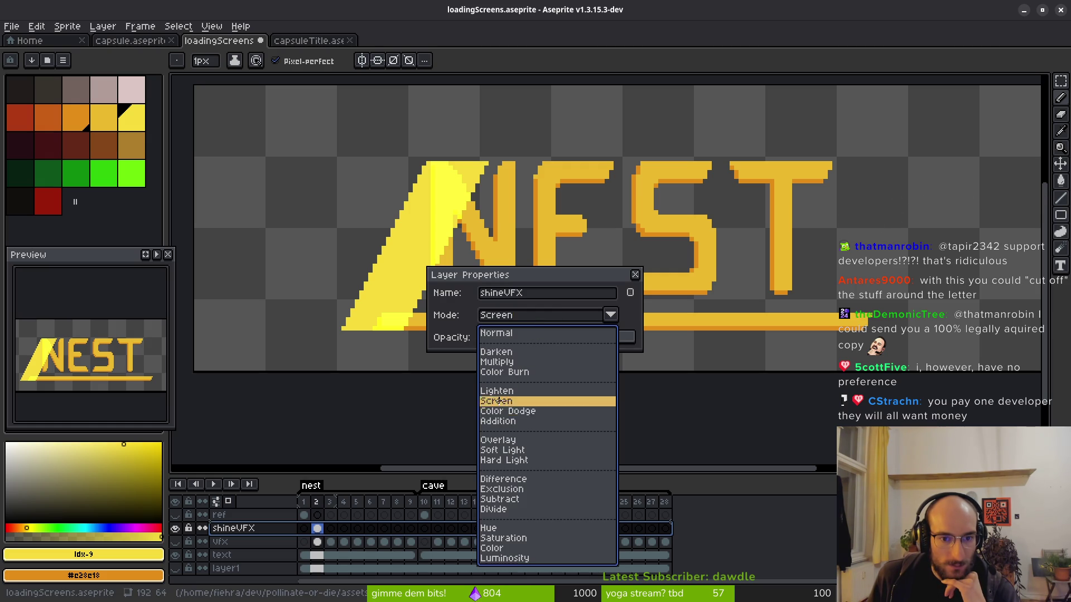
left_click(499, 401)
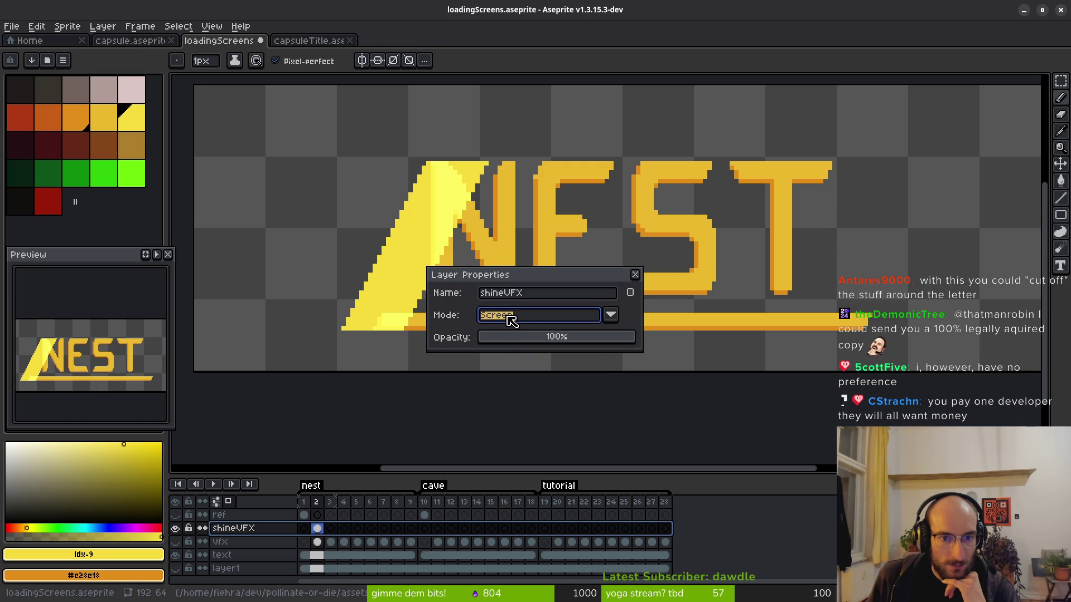
left_click_drag(510, 274, 584, 280)
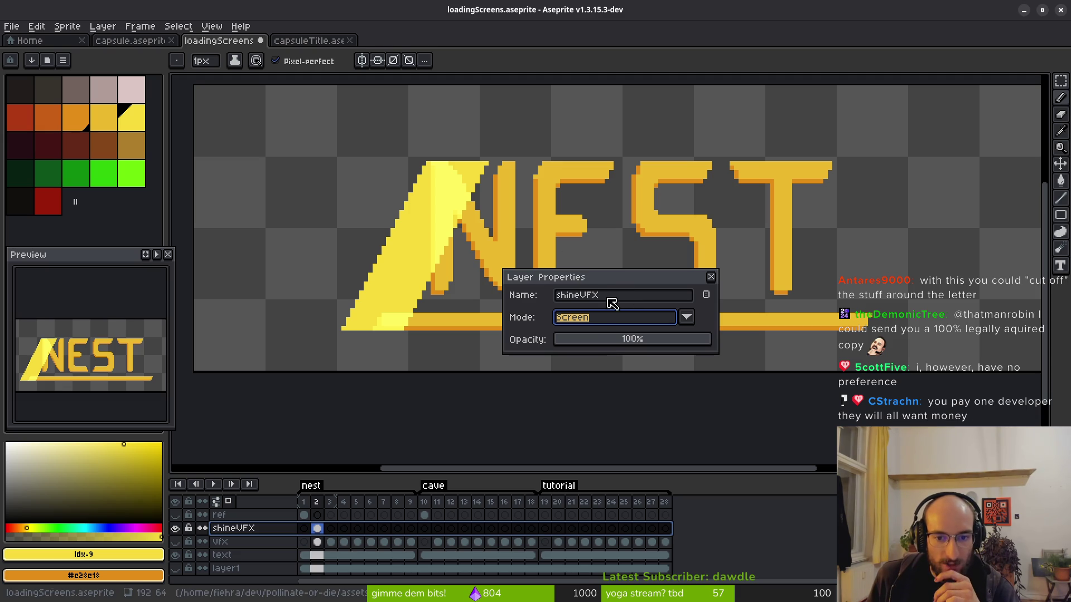
scroll(452, 225, "up", 2)
left_click(619, 318)
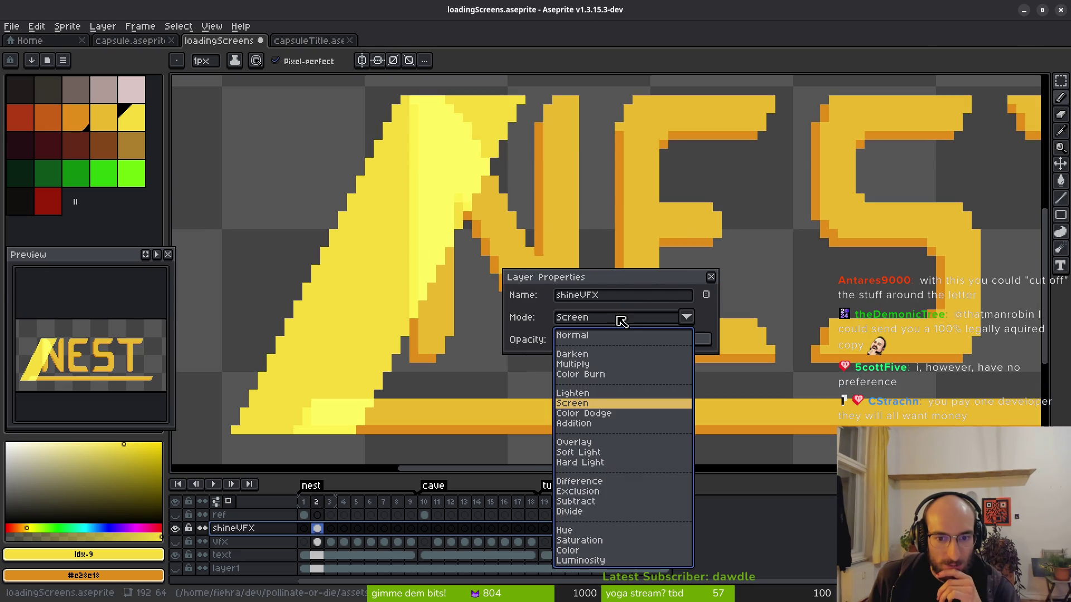
left_click(595, 418)
left_click(609, 318)
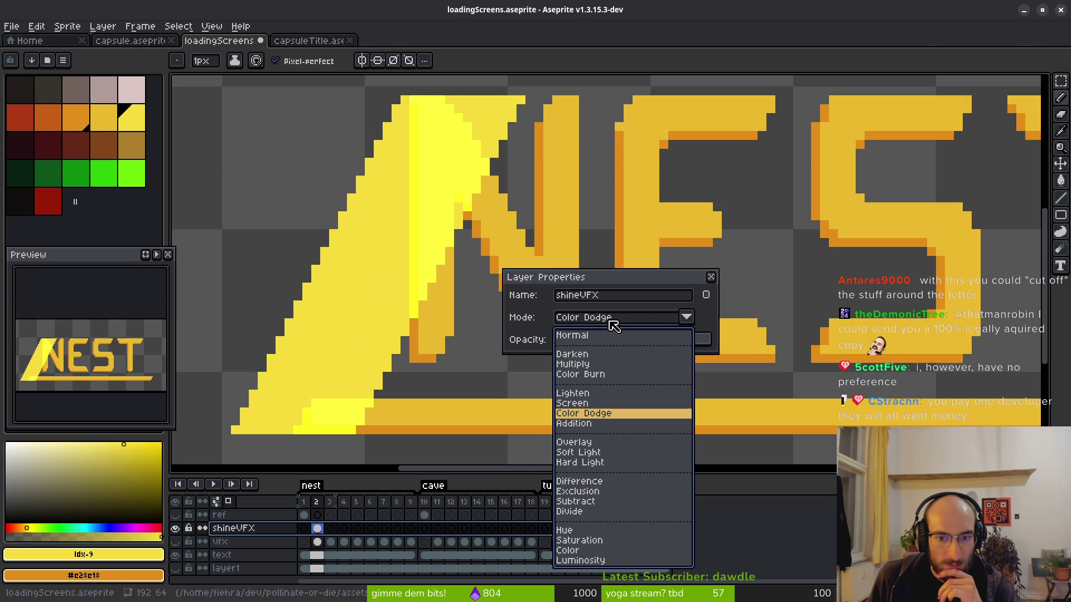
left_click(587, 403)
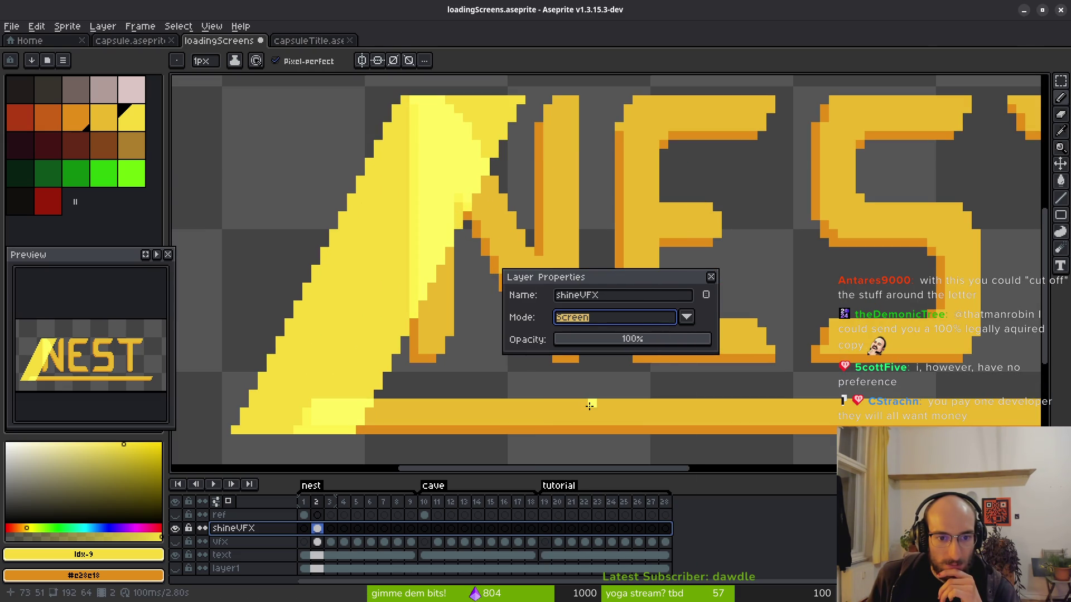
Try Addition, then Overlay, as the sheen's blend mode.
left_click(595, 324)
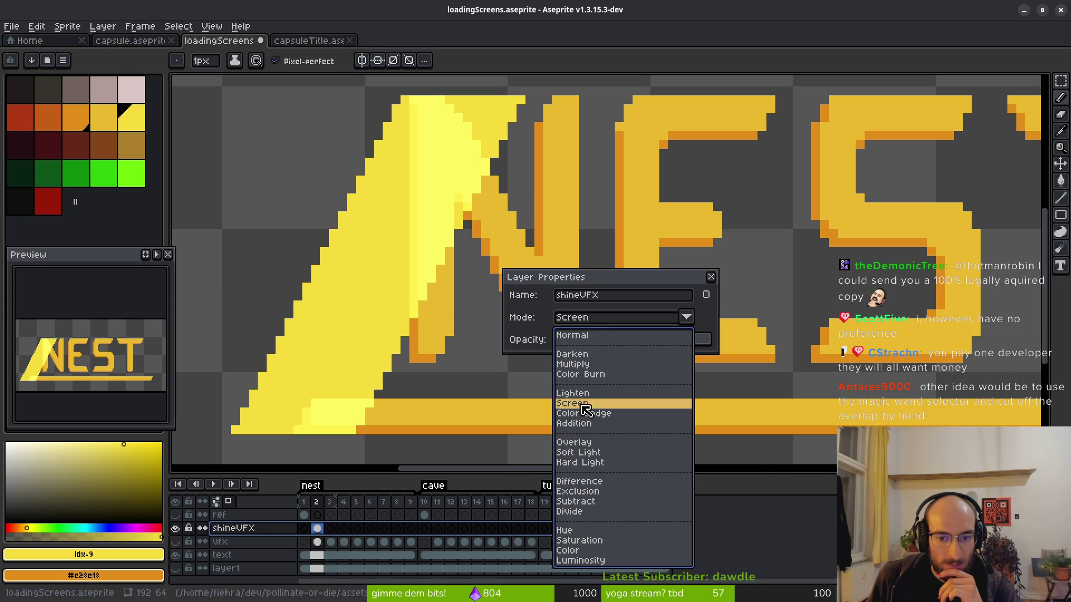
left_click(593, 429)
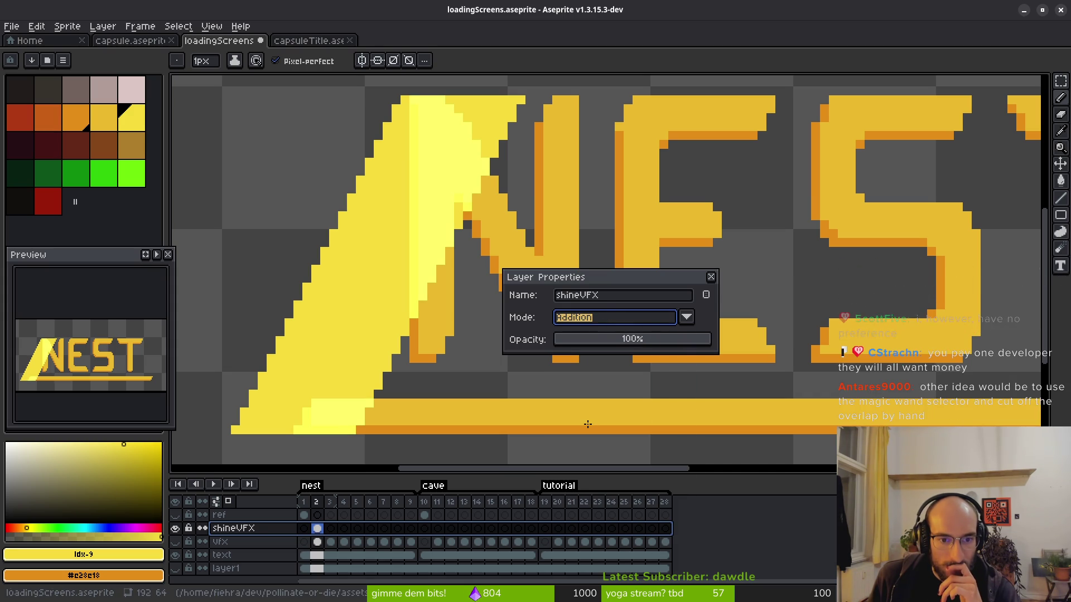
left_click(594, 322)
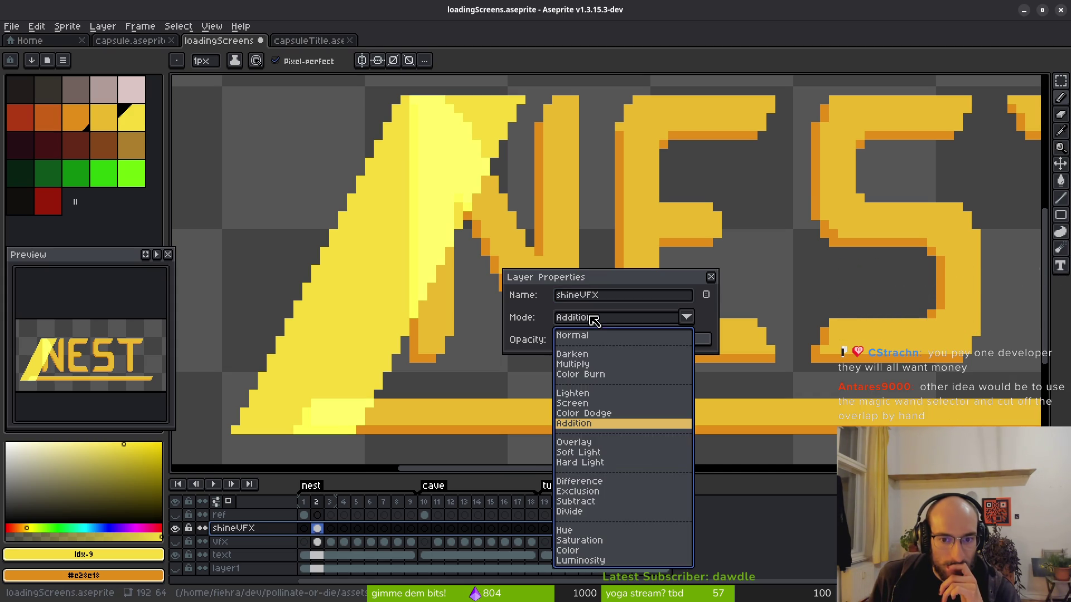
left_click(585, 443)
scroll(445, 276, "down", 2)
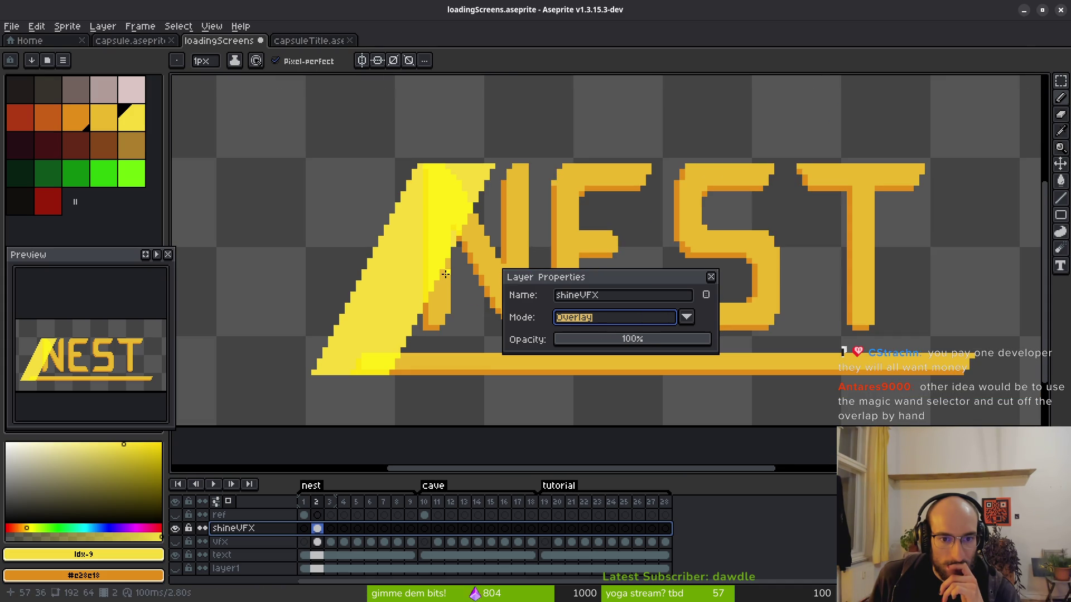
scroll(476, 215, "up", 2)
Try Soft Light and Hard Light, then settle on Difference for the sheen.
left_click(593, 316)
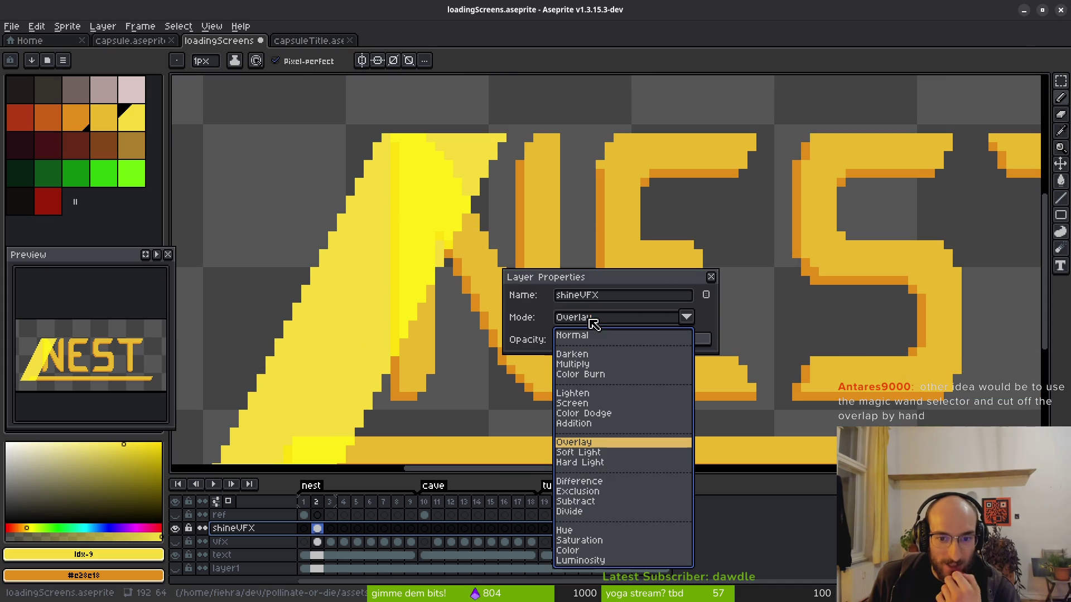
left_click(591, 453)
left_click(603, 317)
left_click(594, 463)
left_click(594, 463)
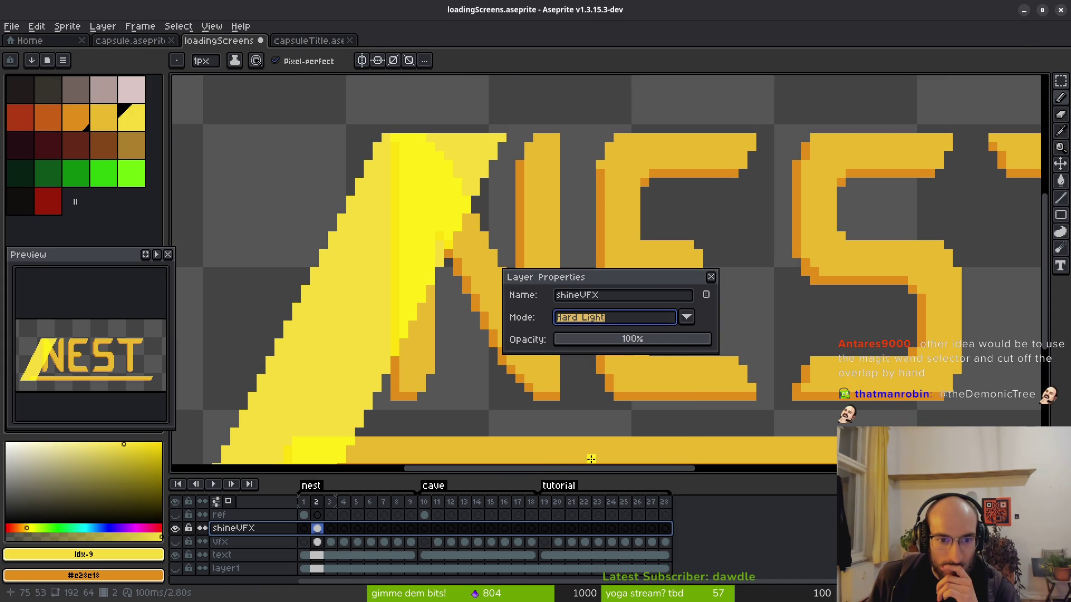
left_click(597, 319)
left_click(591, 483)
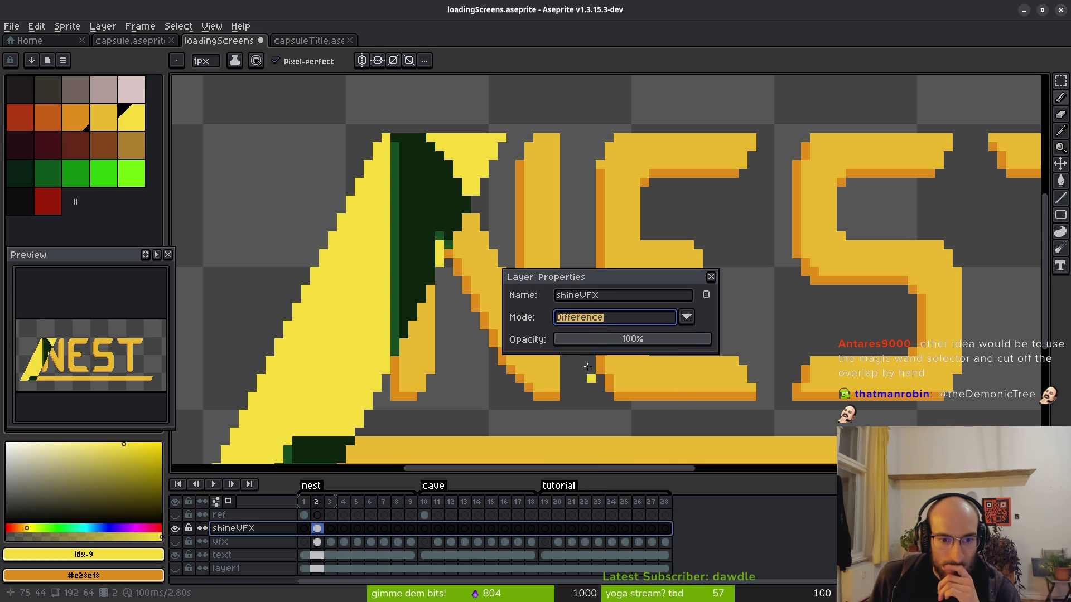
scroll(449, 287, "down", 2)
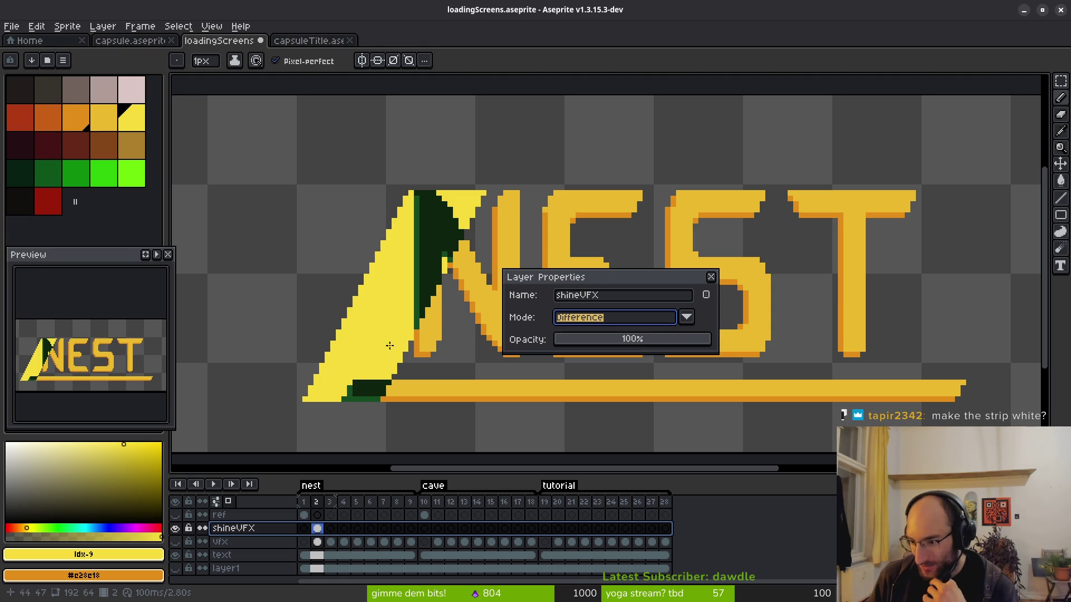
Close the Layer Properties dialog, keeping Difference blending on shineVFX.
left_click(711, 277)
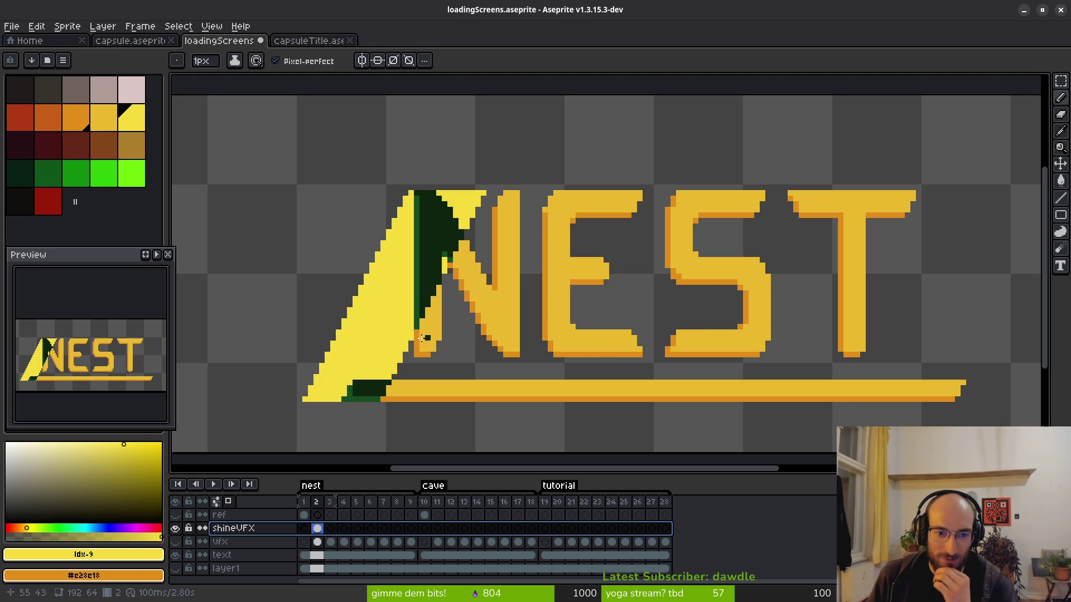
In shineVFX layer properties, compare Color Dodge, Screen and Color Burn blending and try lower opacity.
right_click(285, 528)
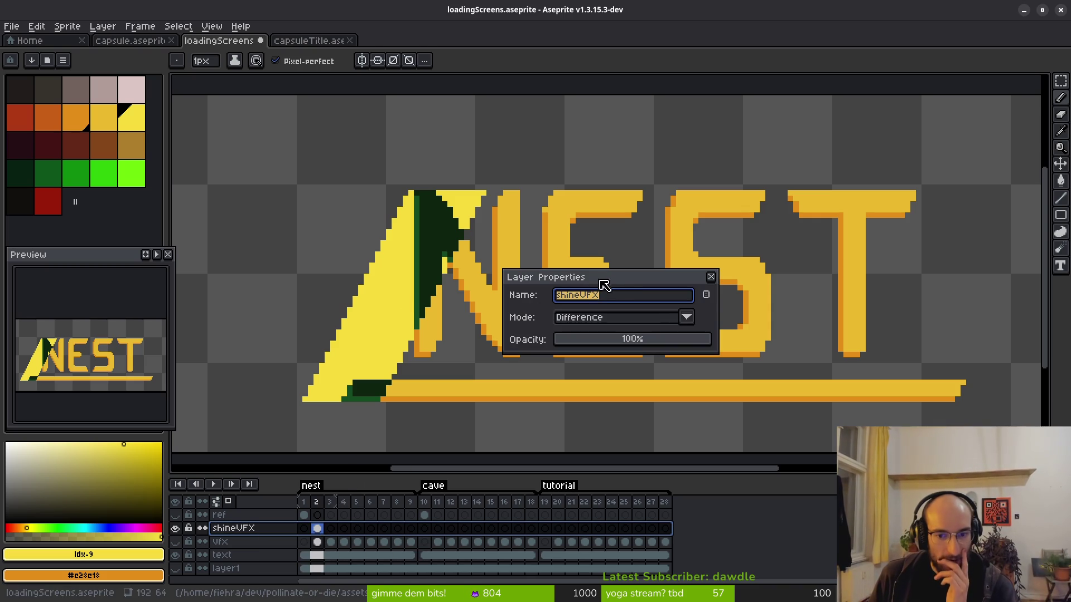
left_click(685, 317)
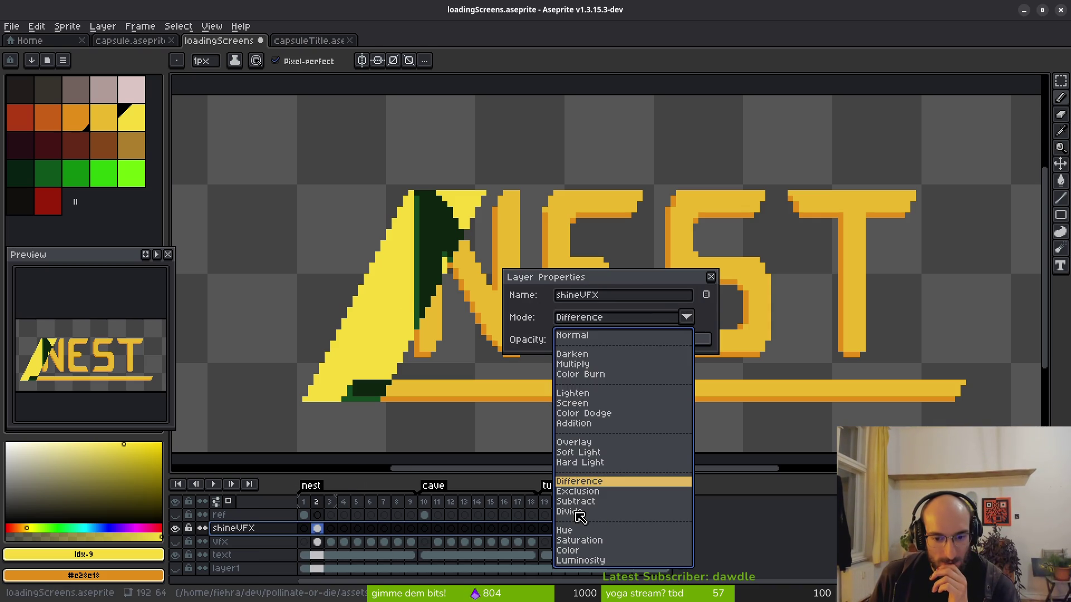
left_click(584, 413)
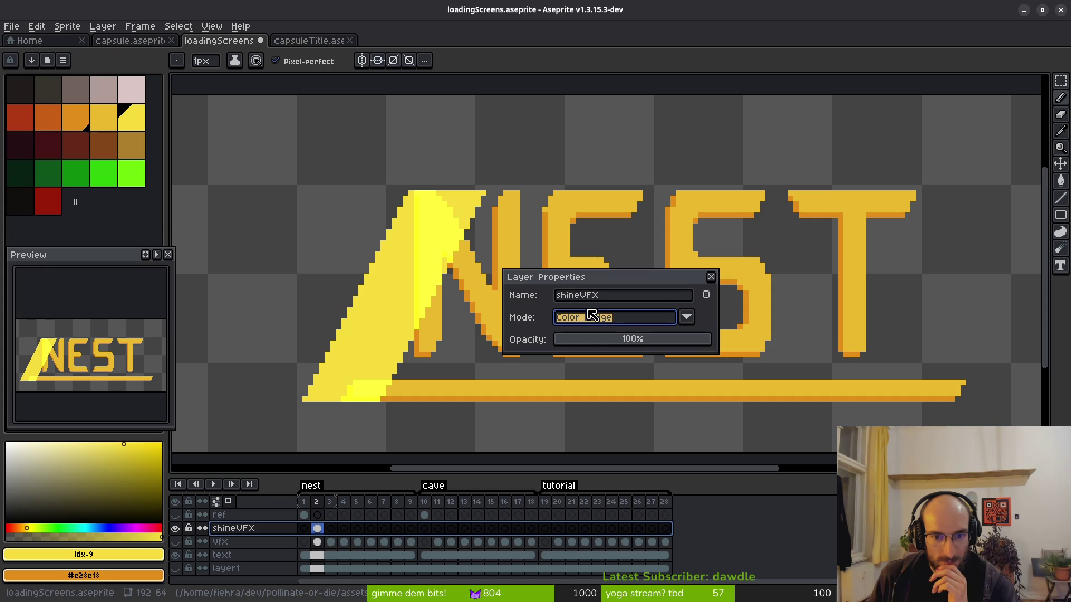
left_click(626, 321)
left_click(586, 403)
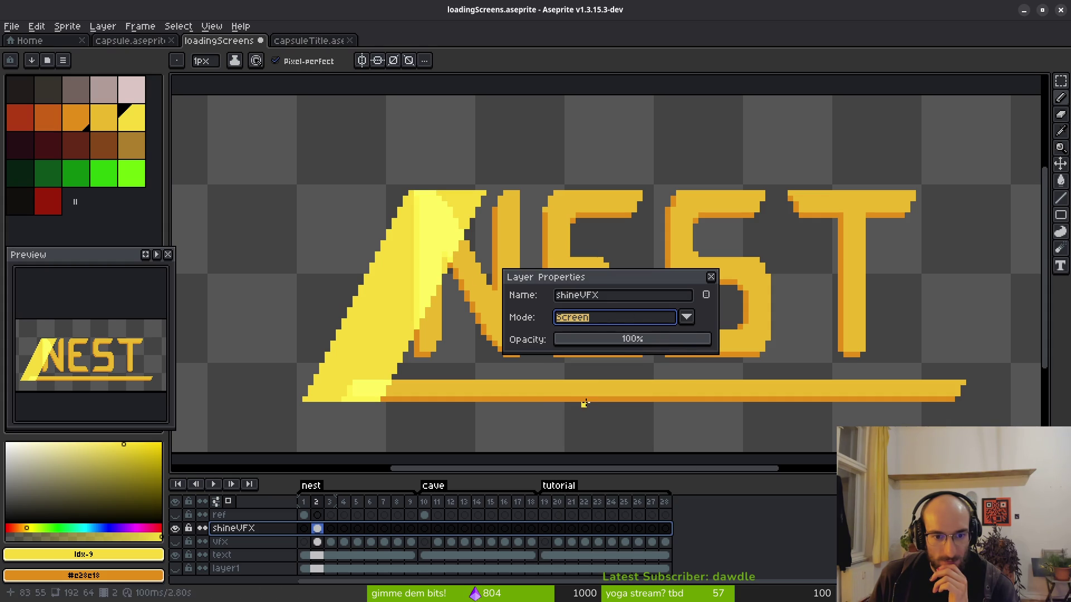
left_click(613, 324)
left_click(594, 374)
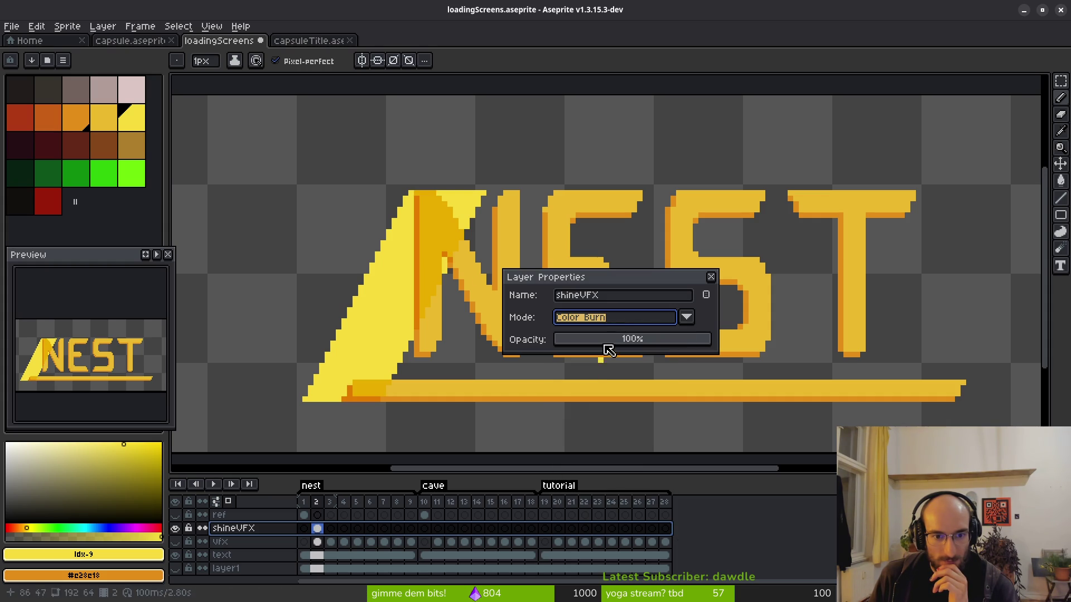
left_click(616, 323)
left_click(595, 406)
mouse_move(636, 340)
left_mouse_down()
mouse_move(614, 346)
mouse_move(686, 342)
left_mouse_up()
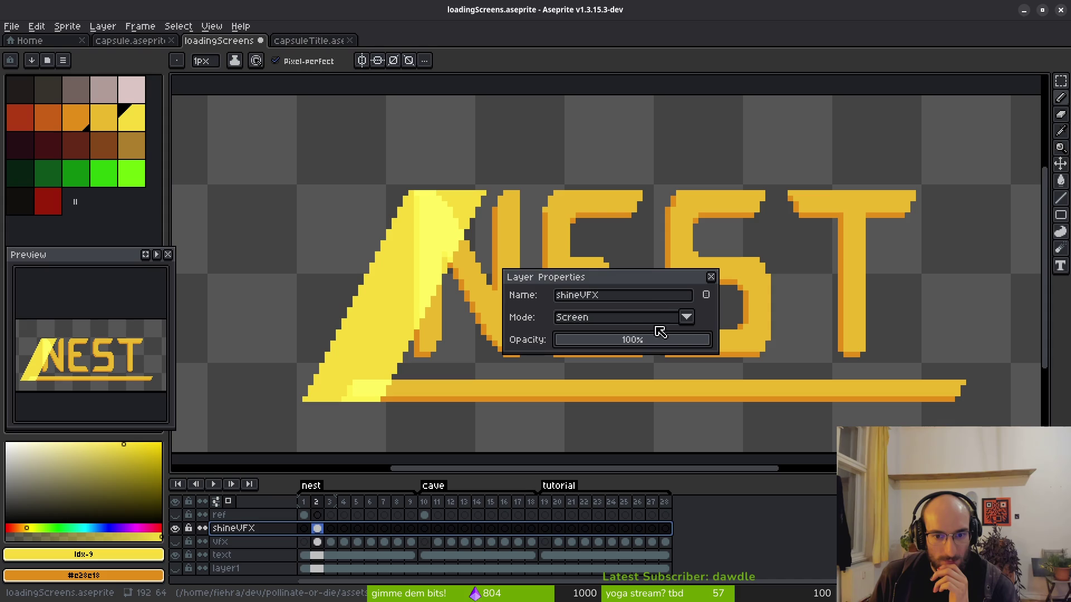
Try Addition, Screen and Color Dodge blending on the sheen layer.
left_click(686, 317)
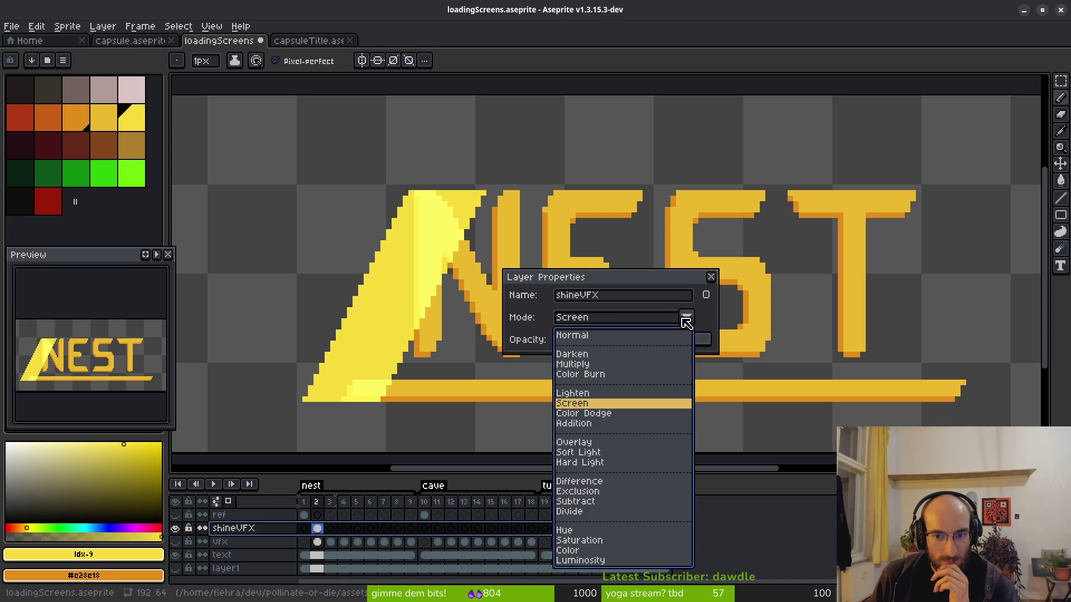
left_click(581, 424)
scroll(372, 271, "up", 3)
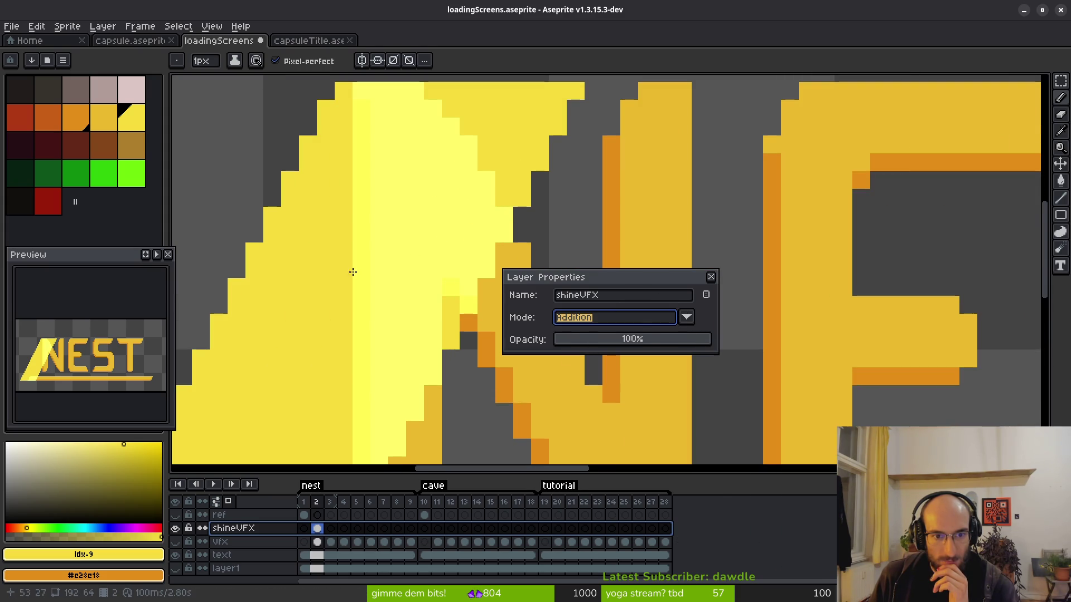
scroll(358, 265, "down", 3)
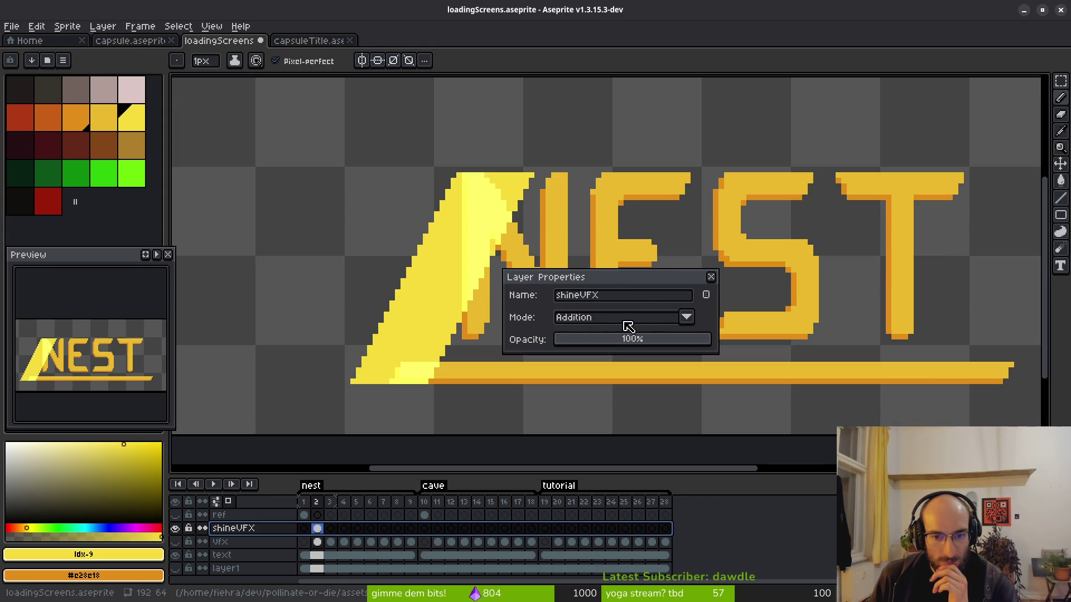
scroll(453, 363, "up", 3)
scroll(466, 377, "down", 3)
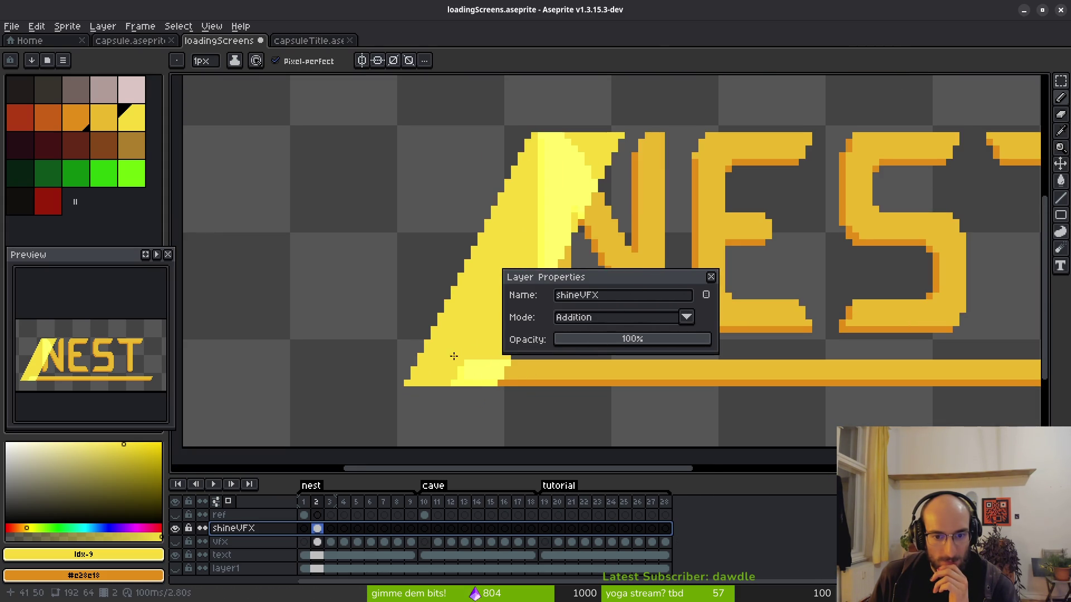
left_click(591, 317)
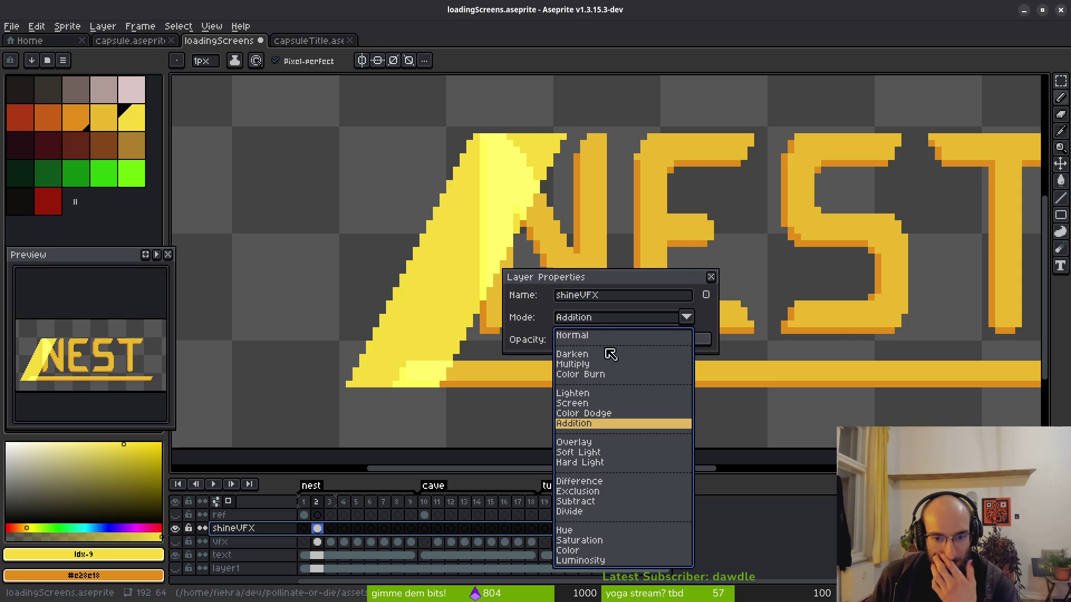
left_click(580, 403)
left_click(614, 323)
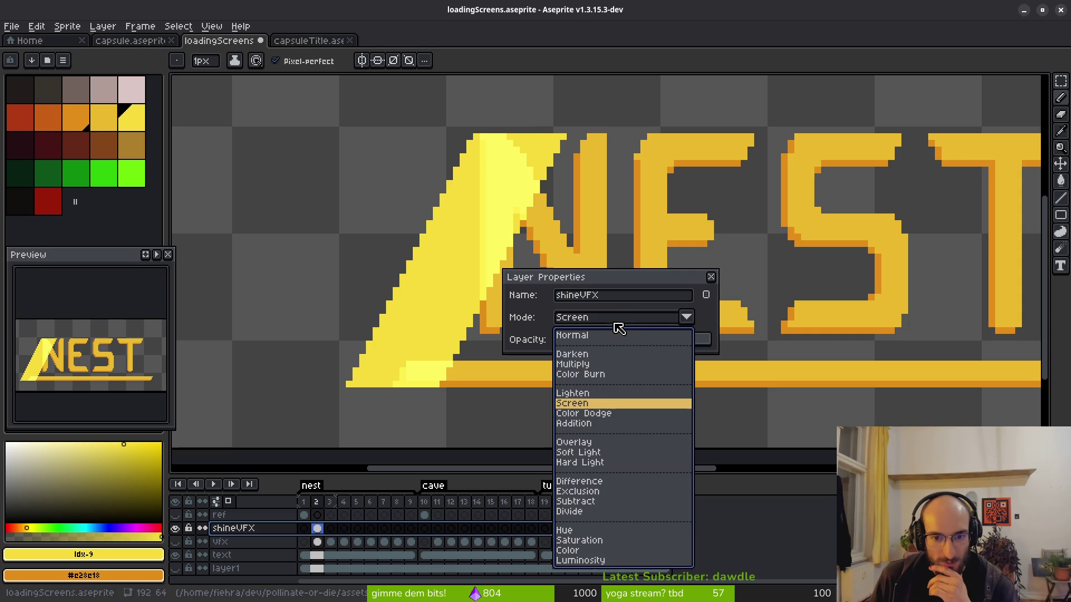
left_click(595, 414)
scroll(469, 263, "down", 1)
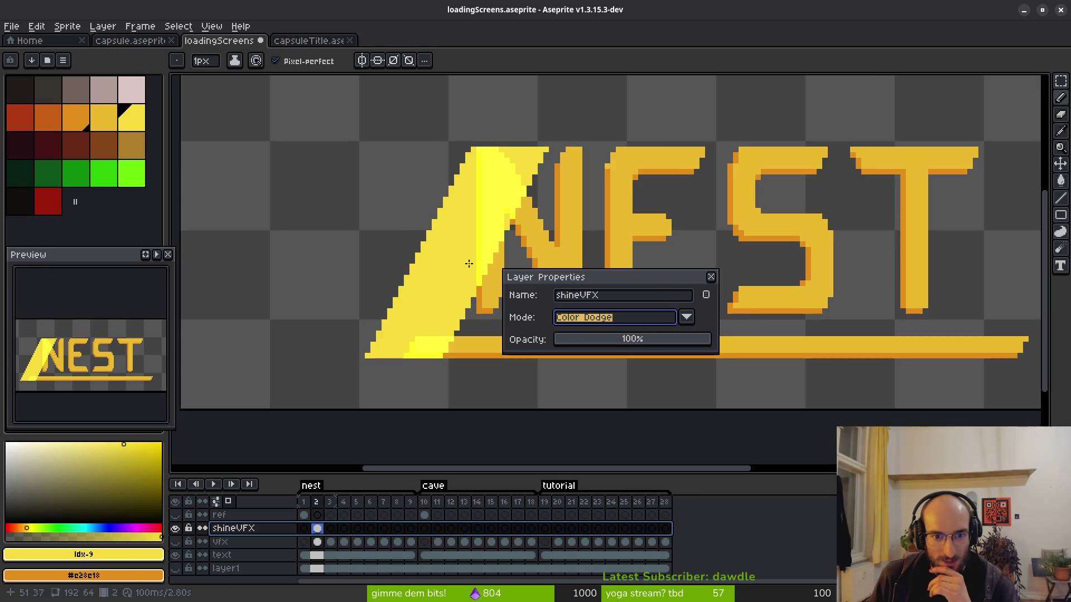
scroll(469, 263, "up", 2)
Settle the sheen layer on Screen blending after a final Color Dodge comparison, then close properties.
left_click(614, 318)
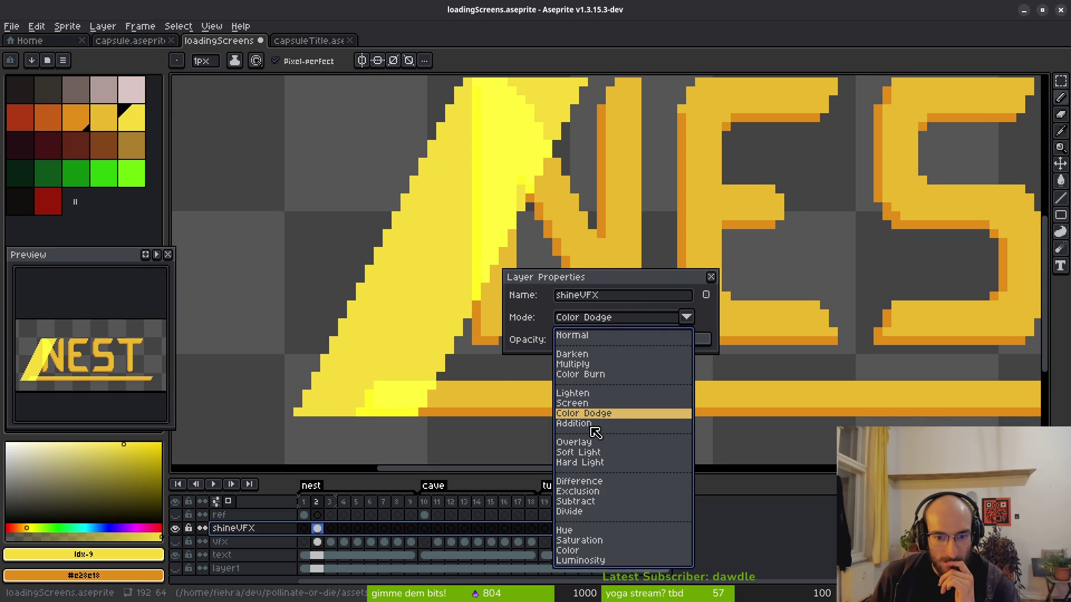
left_click(584, 402)
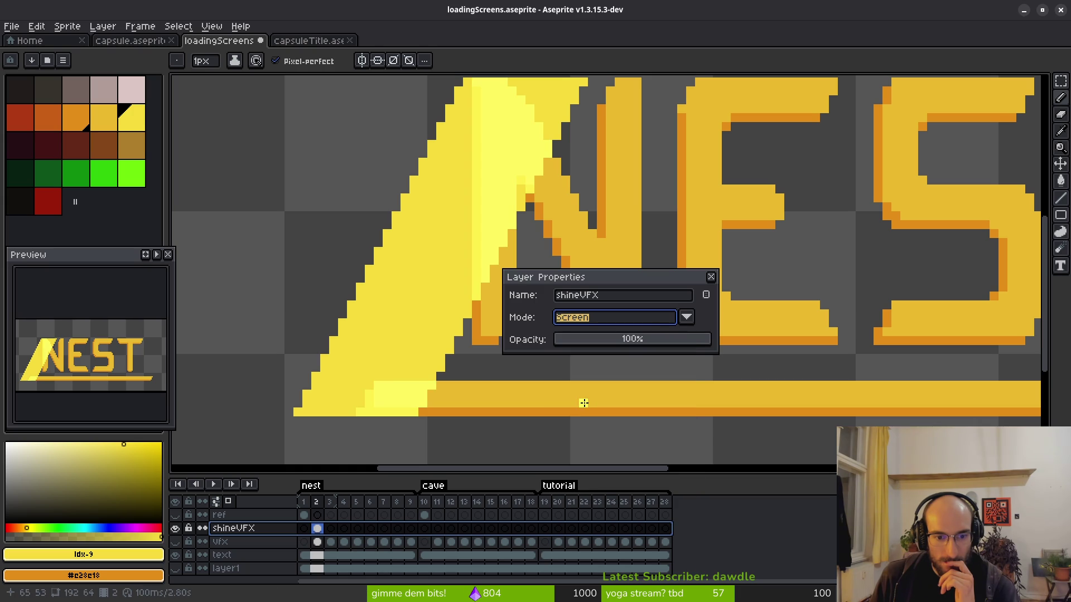
scroll(447, 320, "down", 2)
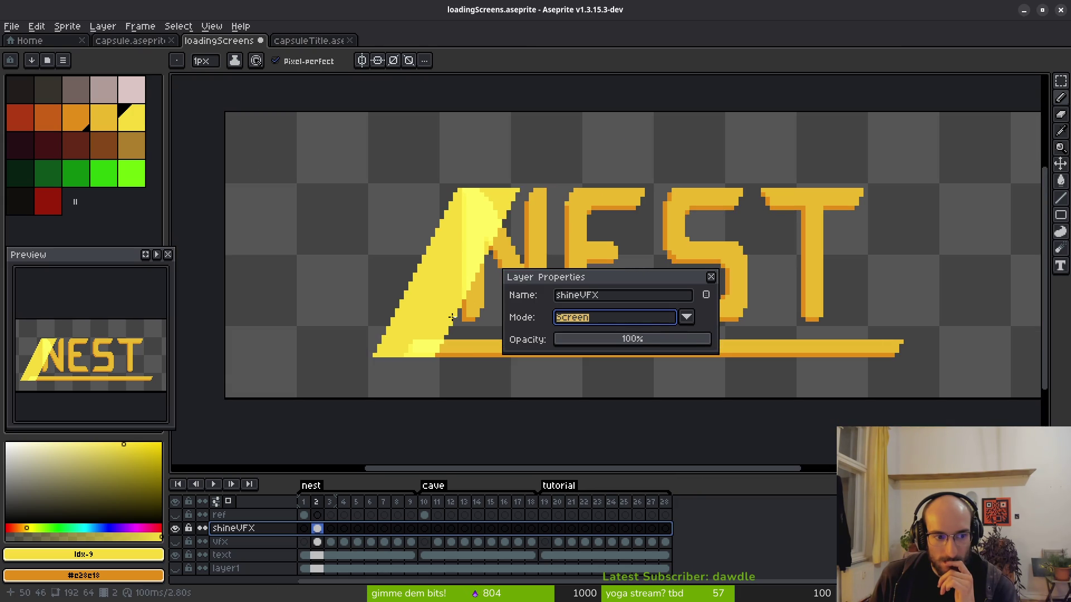
left_click(601, 318)
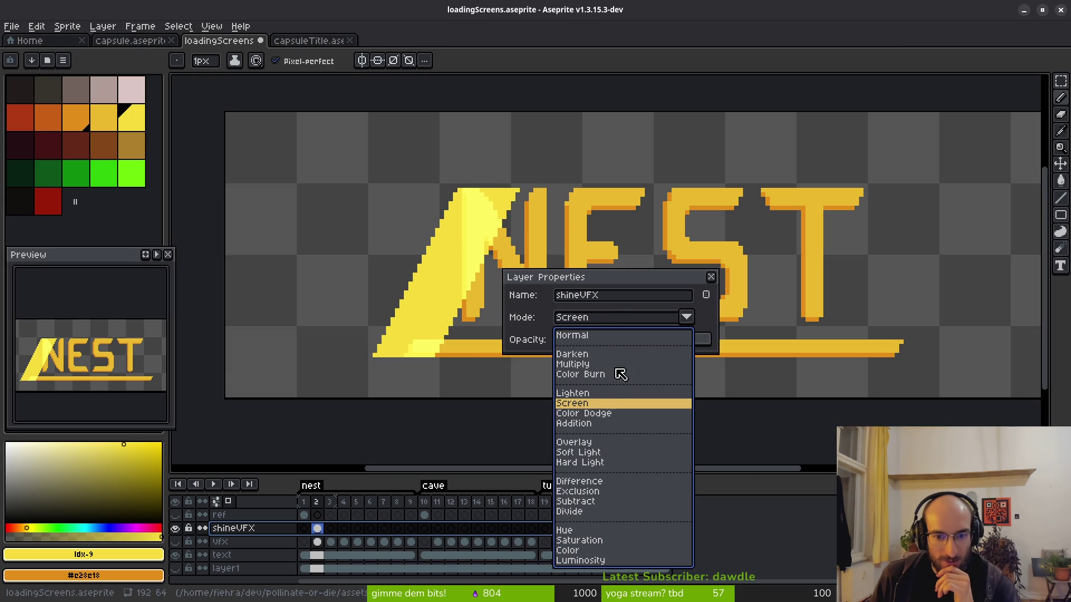
left_click(585, 415)
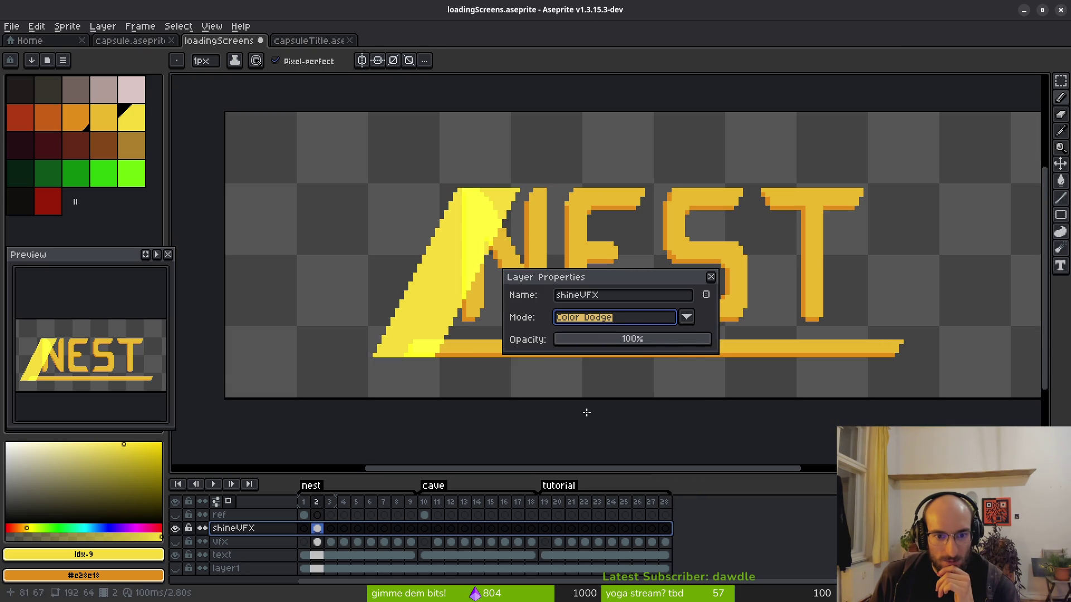
scroll(482, 270, "up", 2)
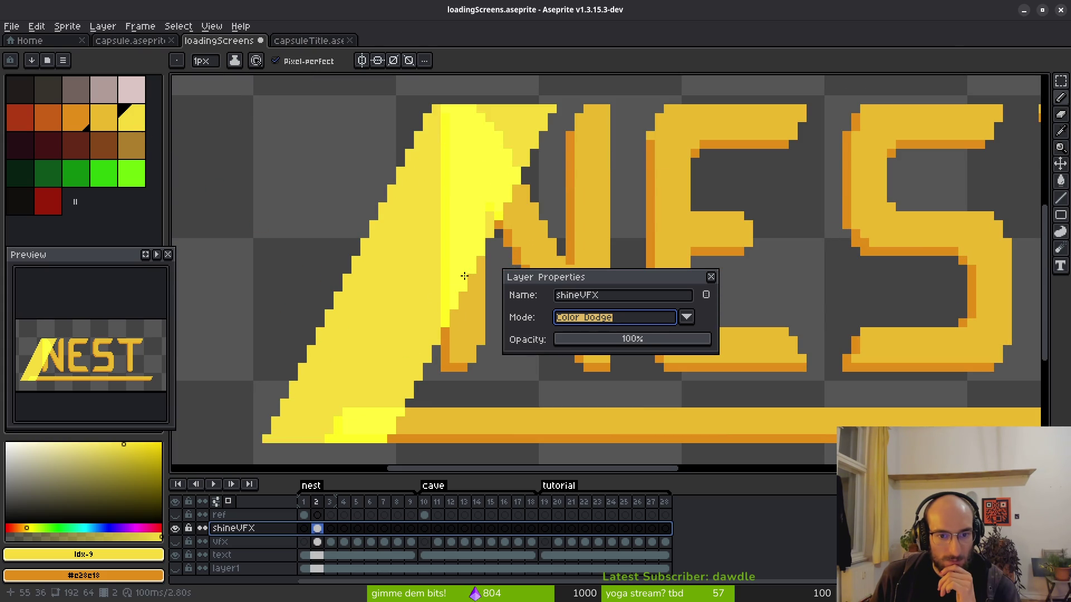
scroll(464, 267, "down", 2)
left_click(606, 322)
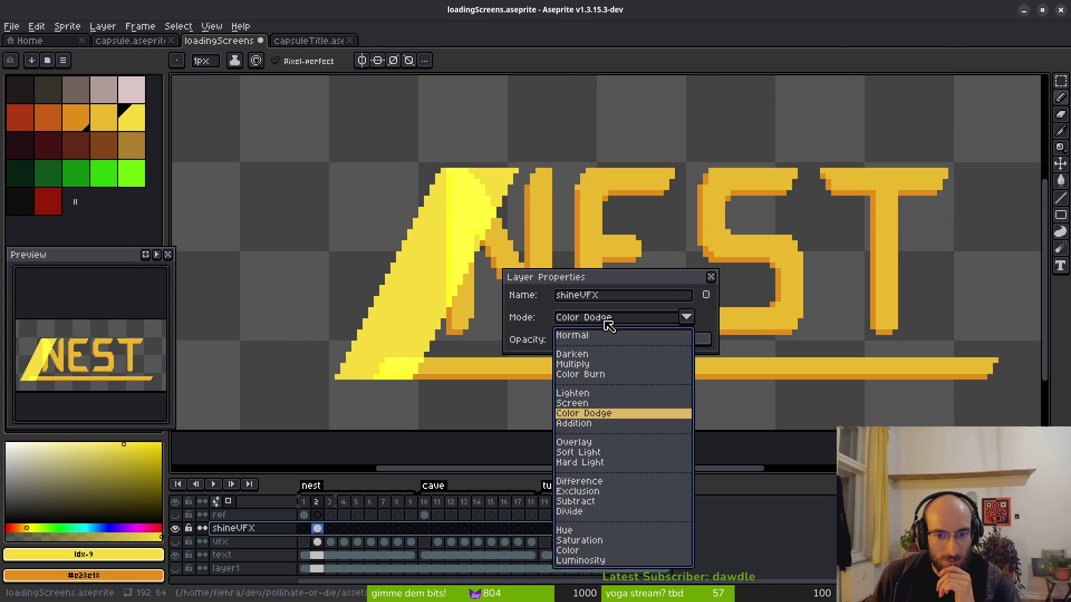
left_click(582, 402)
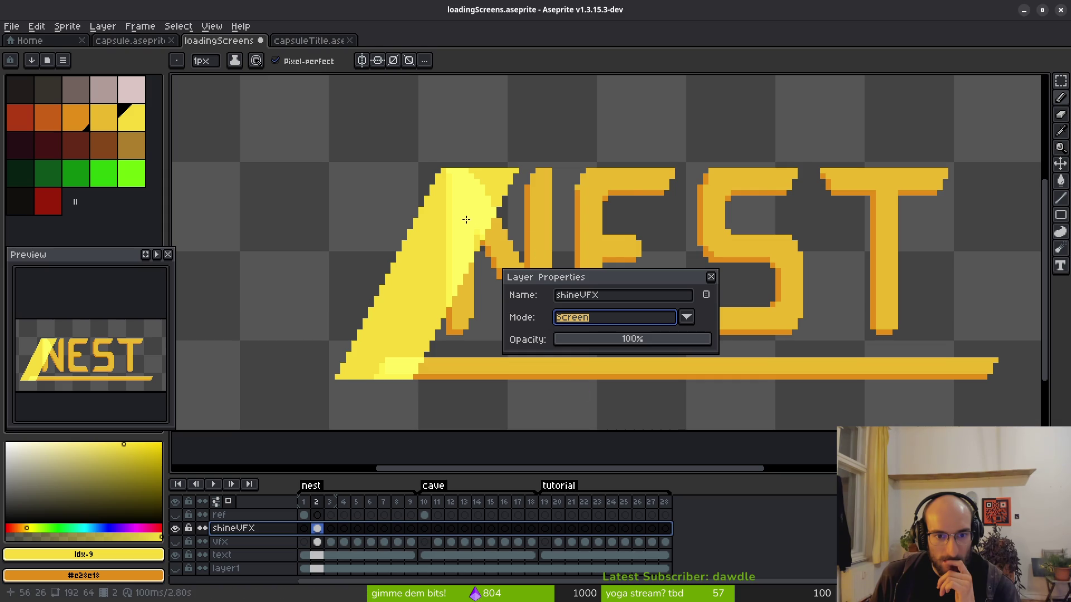
scroll(457, 219, "up", 3)
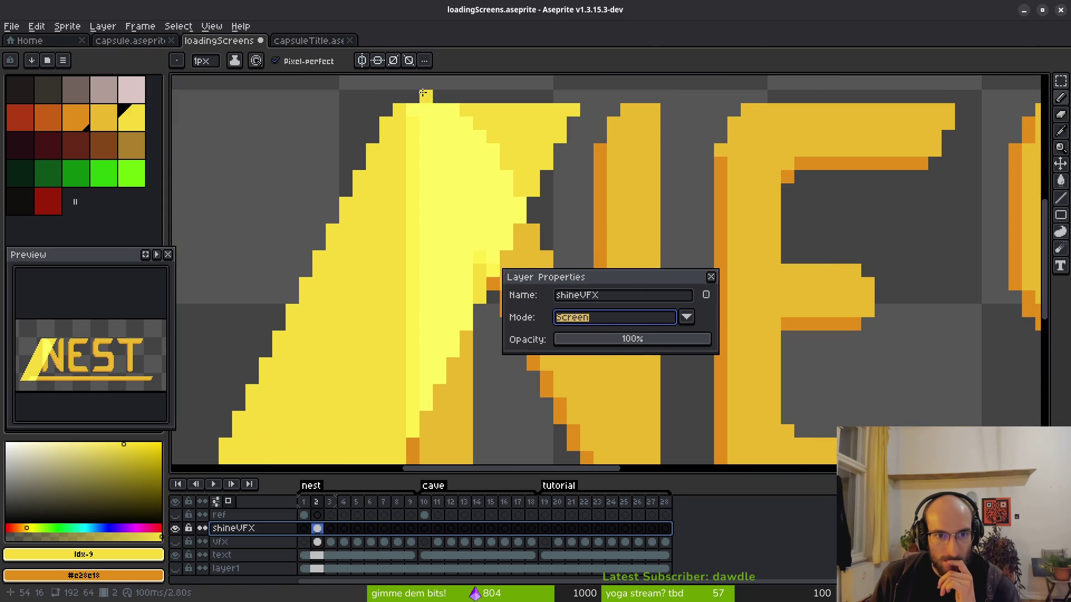
left_click(711, 278)
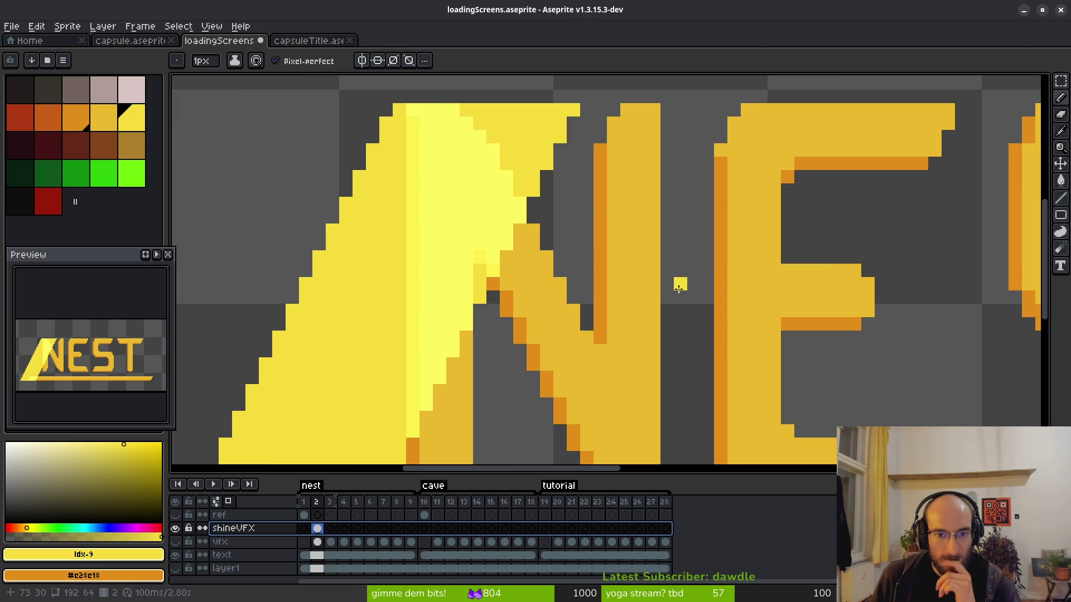
scroll(556, 271, "down", 3)
left_click_drag(587, 257, 649, 231)
scroll(667, 277, "up", 1)
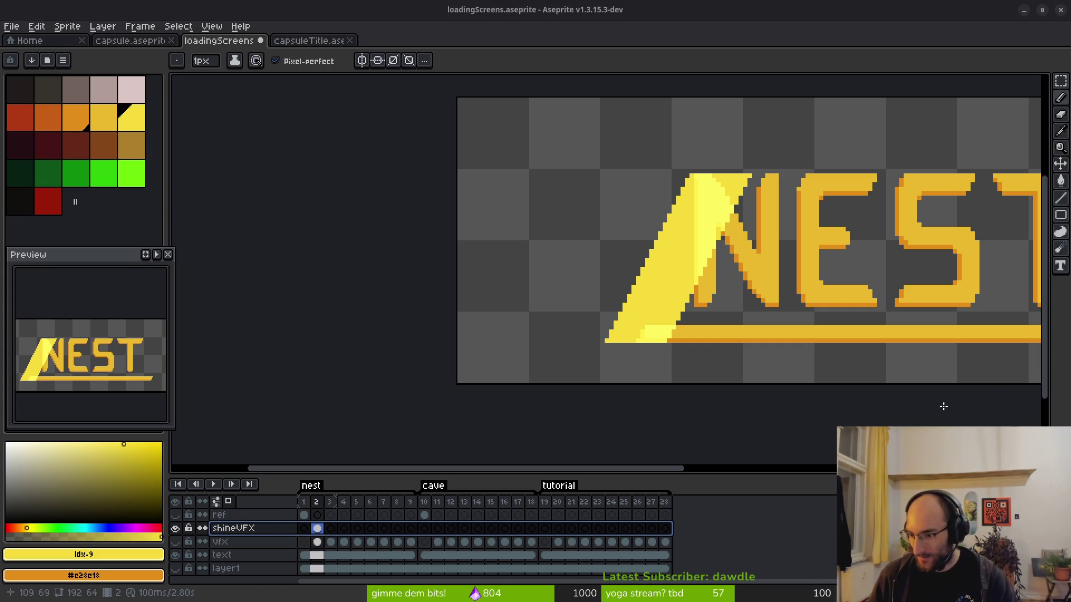
mouse_move(719, 395)
left_mouse_down()
mouse_move(636, 333)
mouse_move(602, 281)
left_mouse_up()
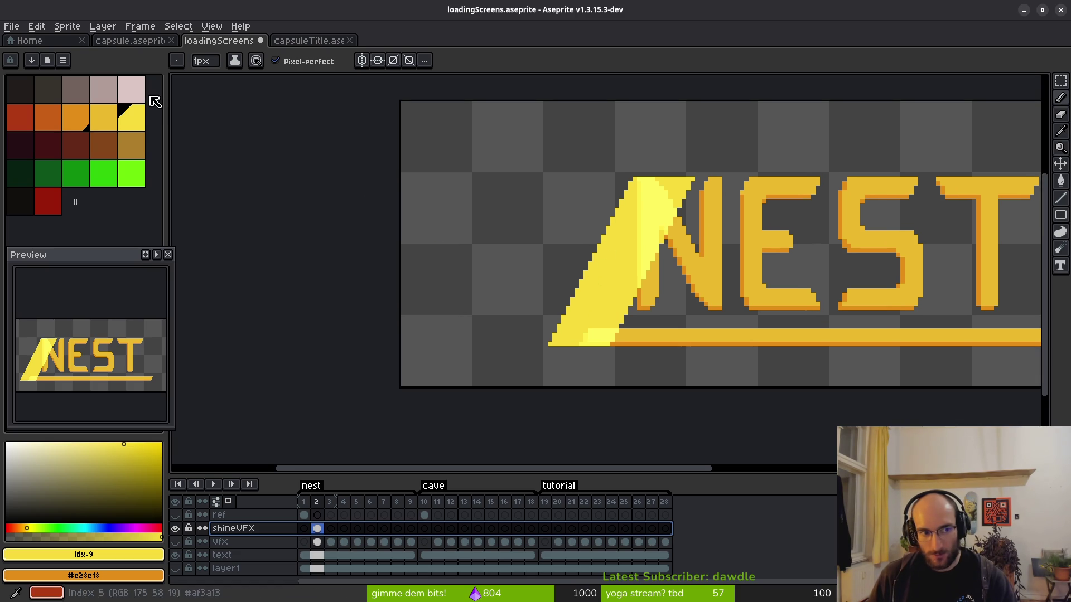
left_click(8, 444)
key("g")
left_click(607, 330)
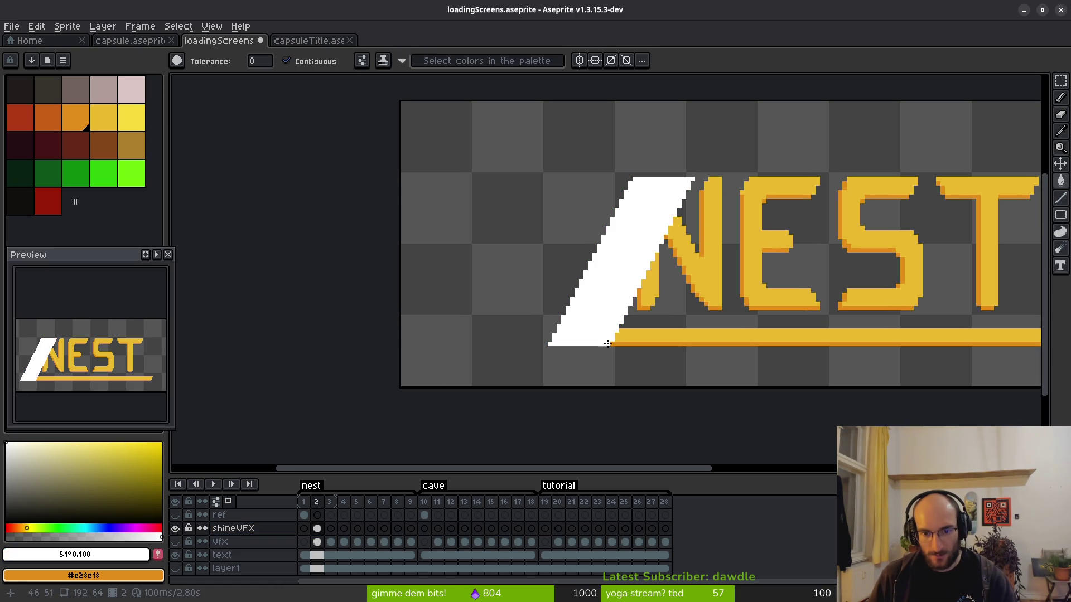
scroll(625, 299, "down", 2)
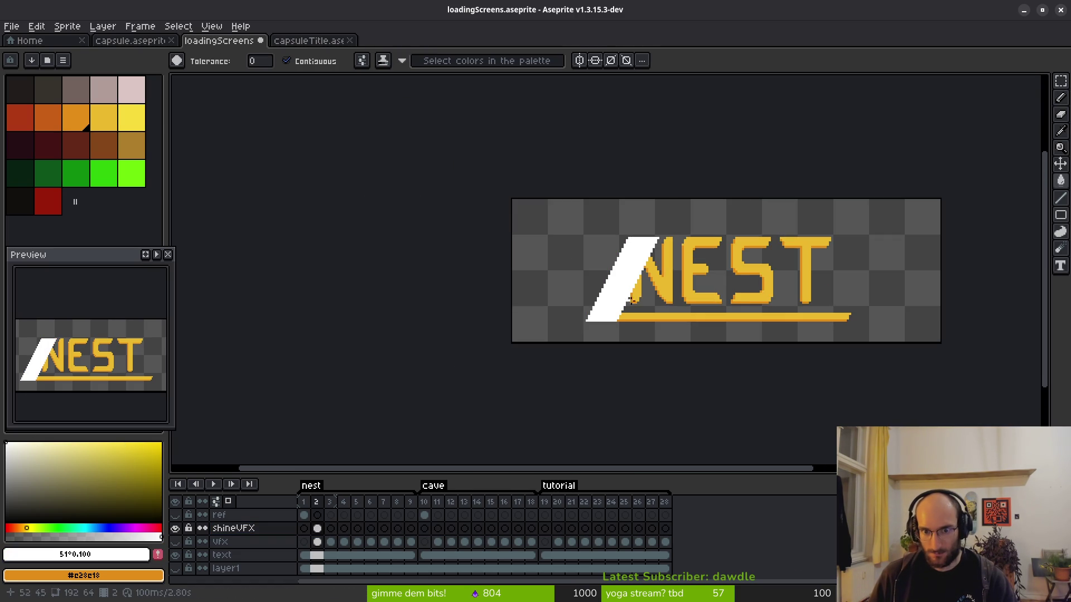
key("ctrl+z")
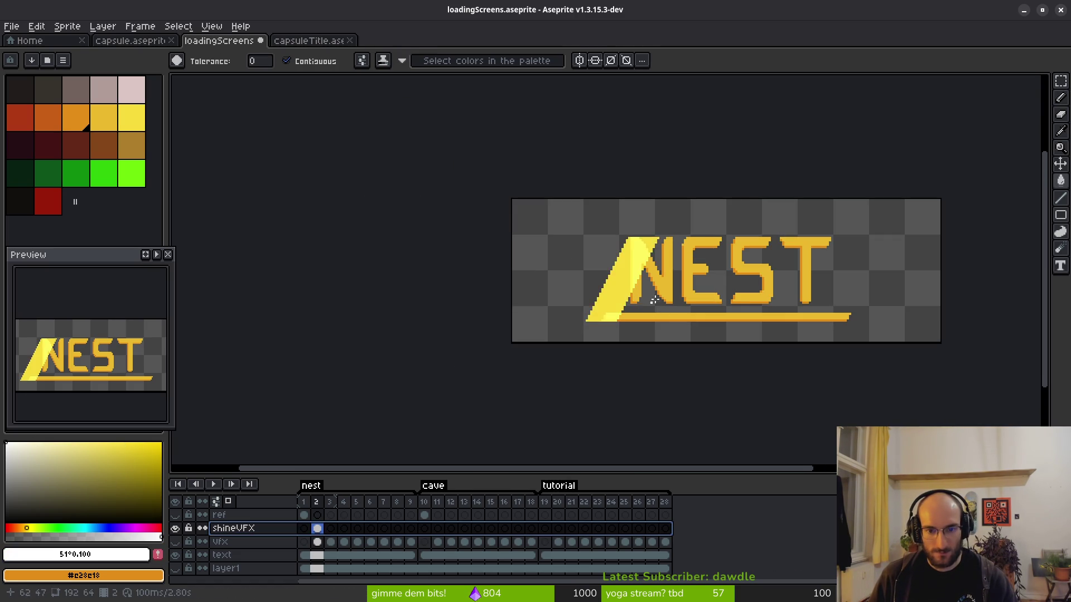
scroll(640, 301, "up", 2)
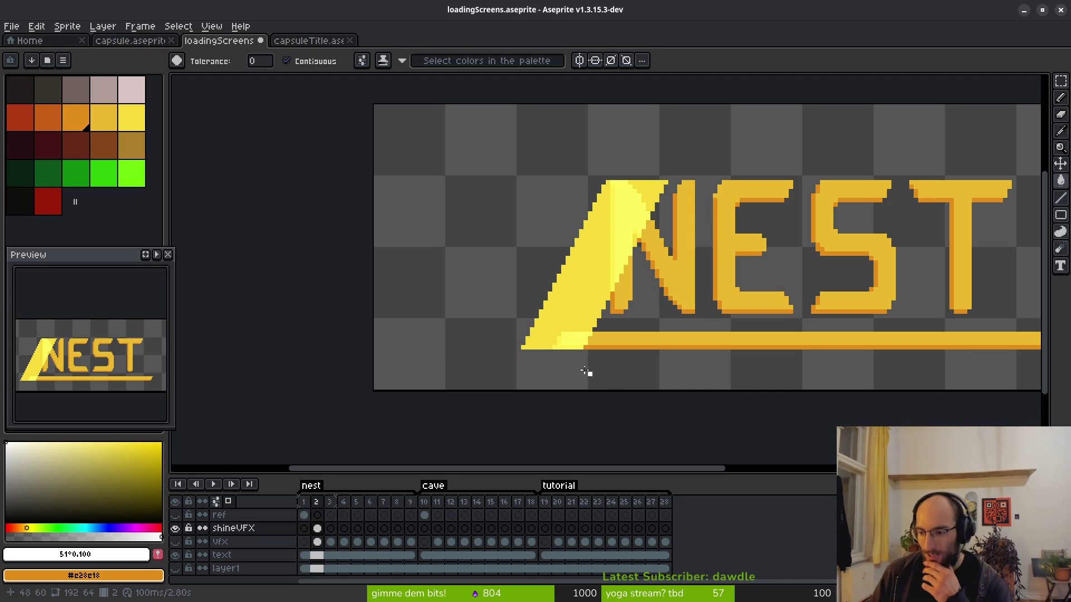
mouse_move(273, 528)
left_mouse_down()
mouse_move(263, 542)
mouse_move(262, 529)
mouse_move(277, 551)
mouse_move(268, 562)
left_mouse_up()
Try the shineVFX layer below, then above, the text layer, checking the sheen triangle each time.
left_click_drag(591, 311, 582, 333)
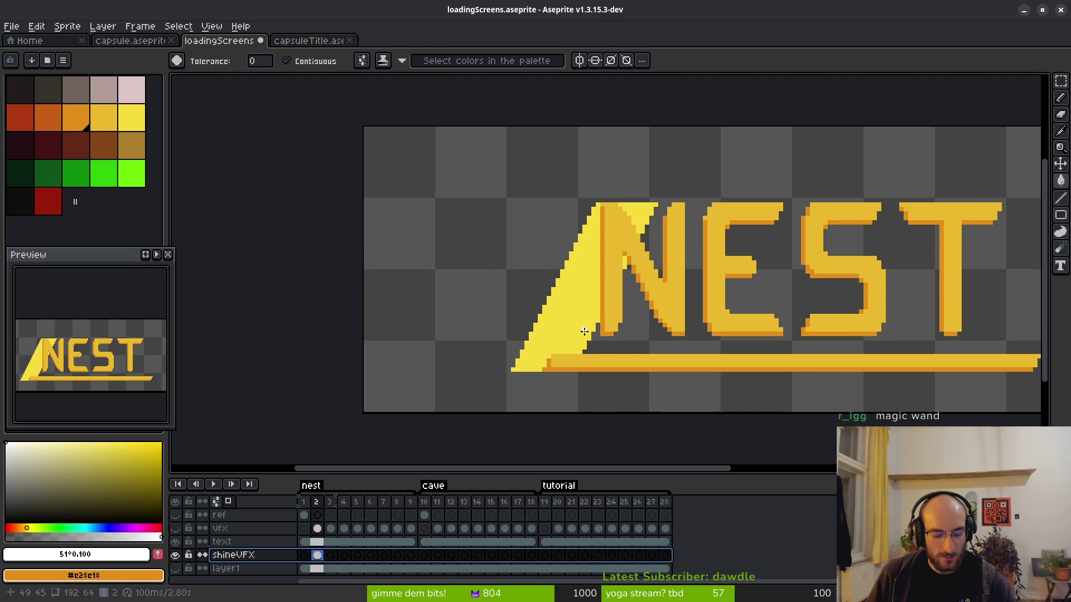
left_click(603, 341)
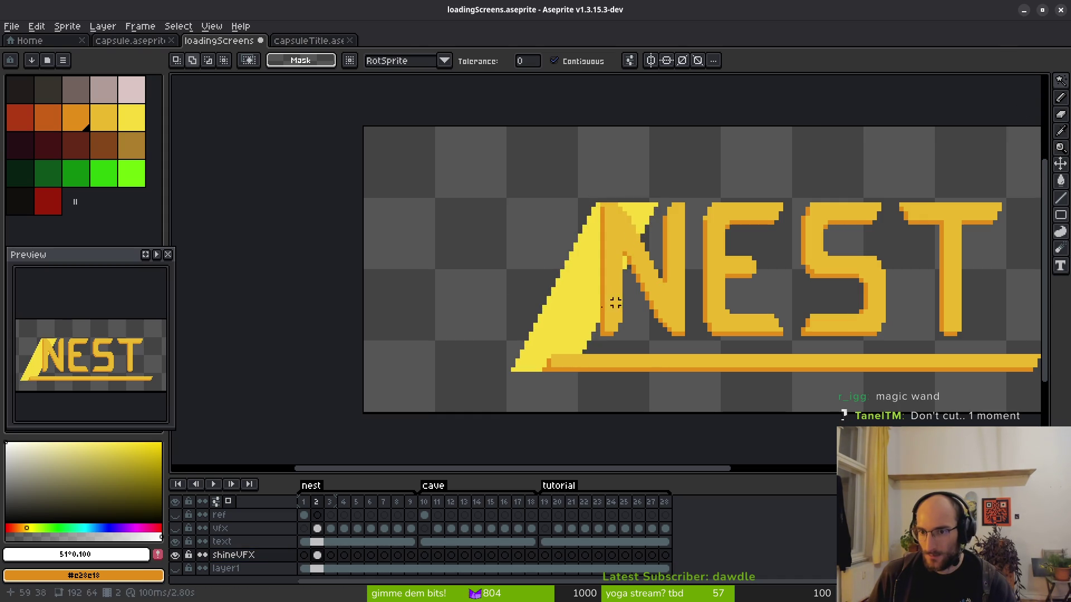
key("ctrl+d")
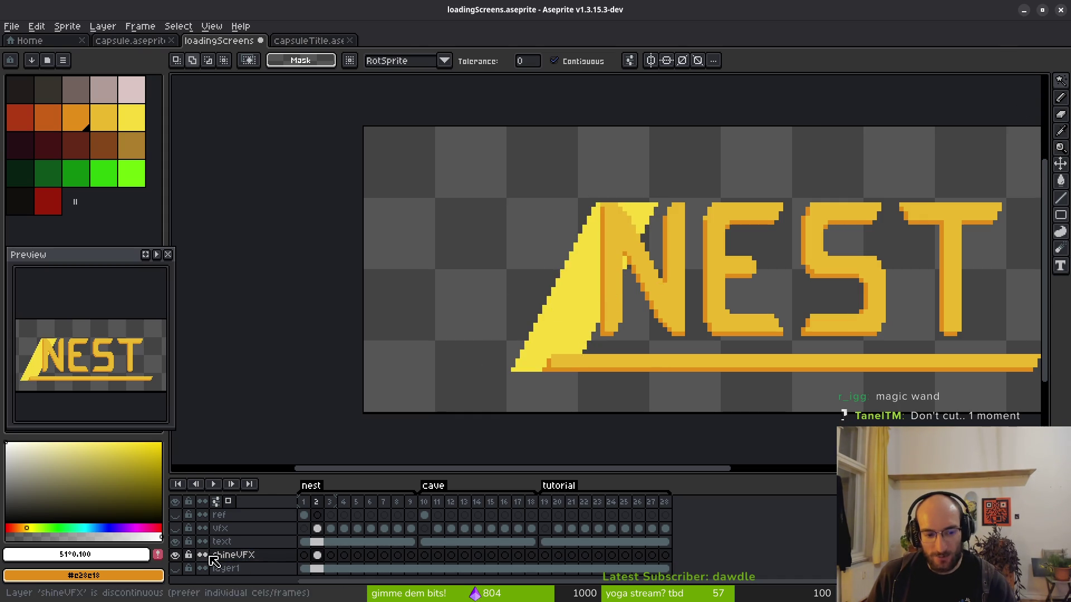
left_click(256, 557)
left_click_drag(258, 562, 270, 538)
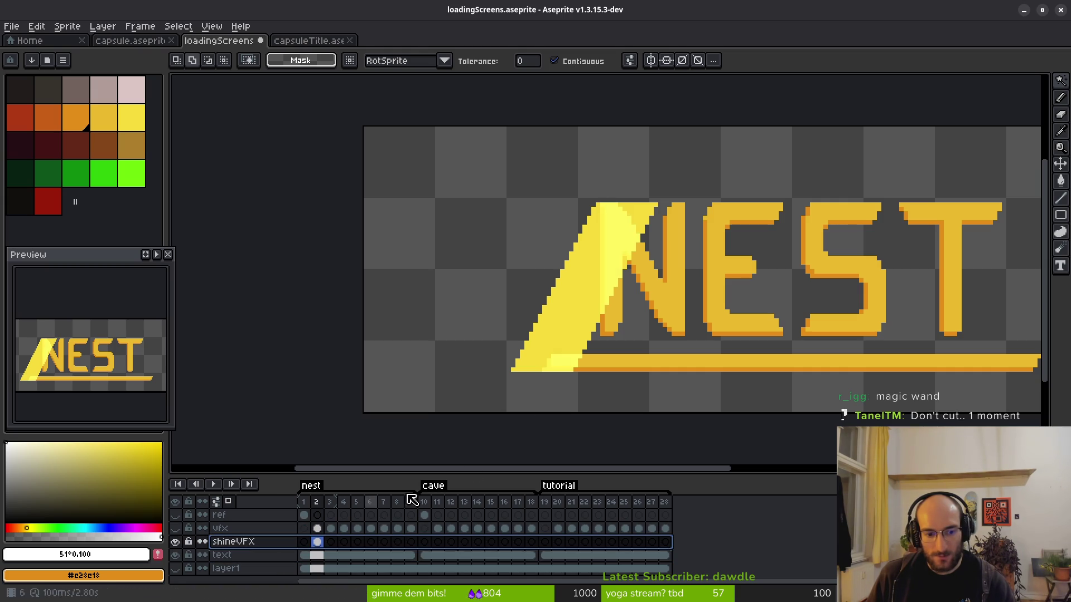
left_click(584, 299)
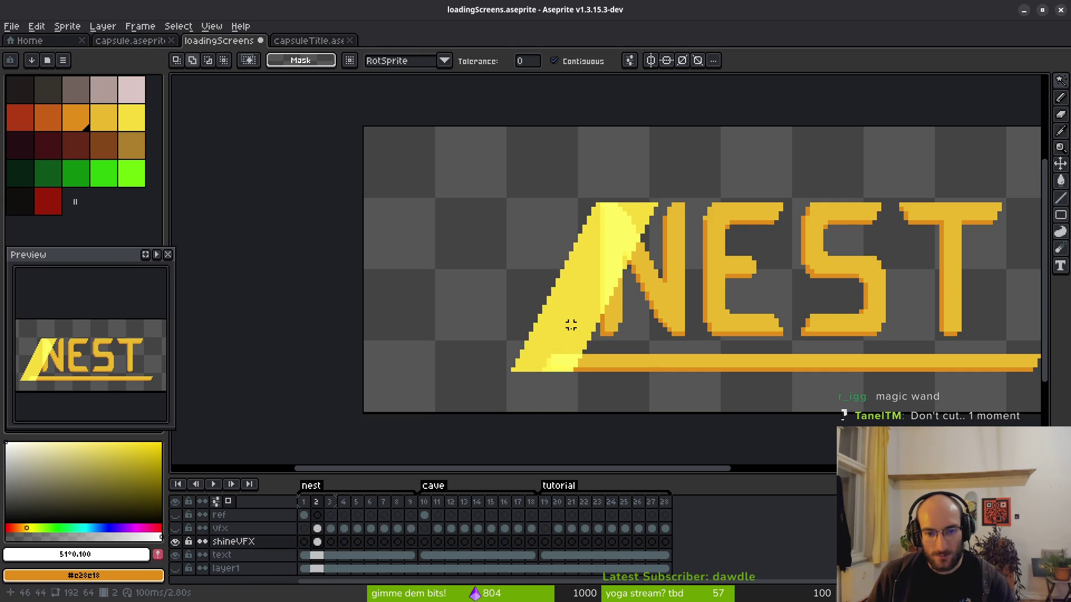
left_click(566, 298)
key("ctrl+d")
Move shineVFX back below the text layer and pick the Magic Wand selection tool.
left_click(251, 542)
left_click_drag(263, 556, 267, 561)
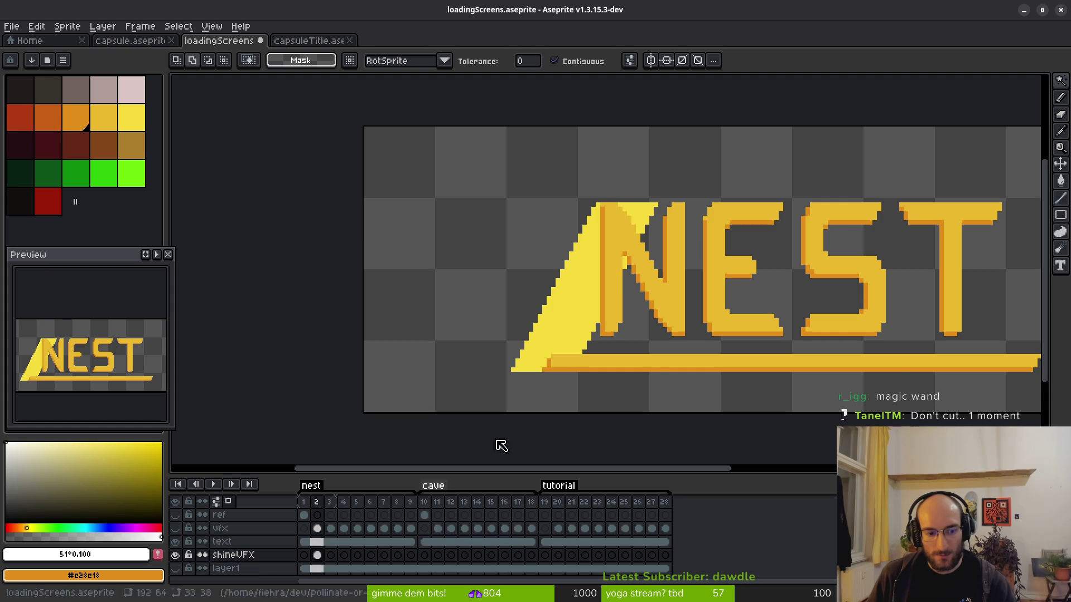
left_click(562, 294)
key("ctrl+d")
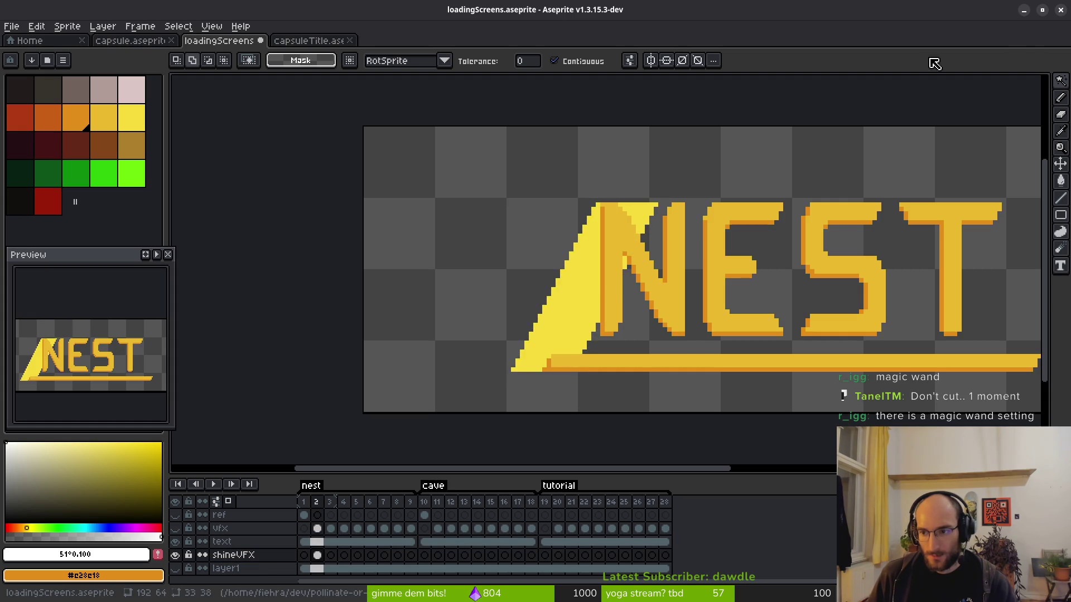
left_click(1060, 84)
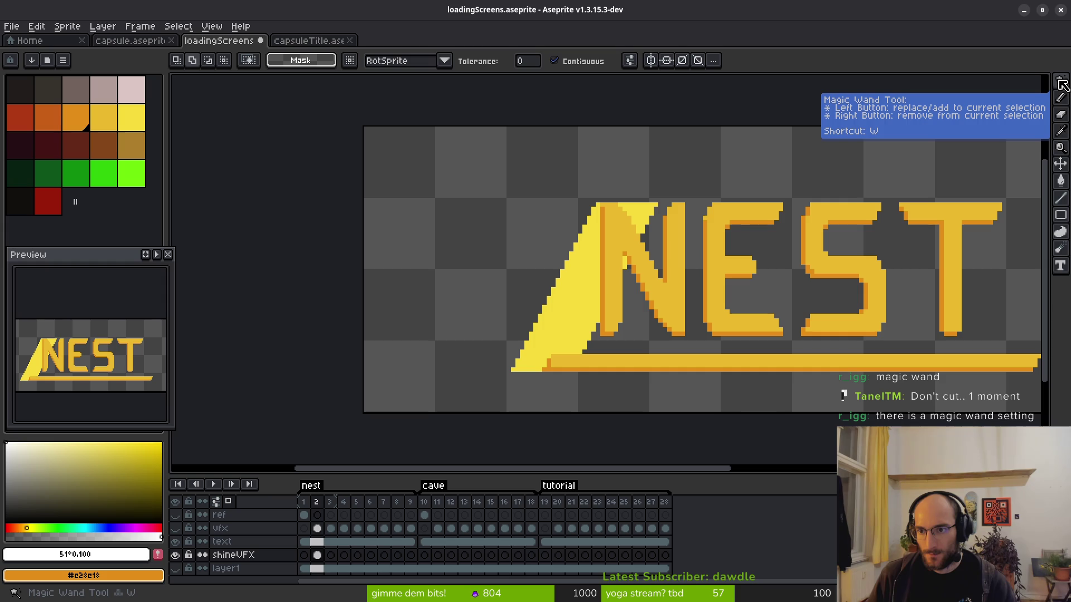
left_click(585, 305)
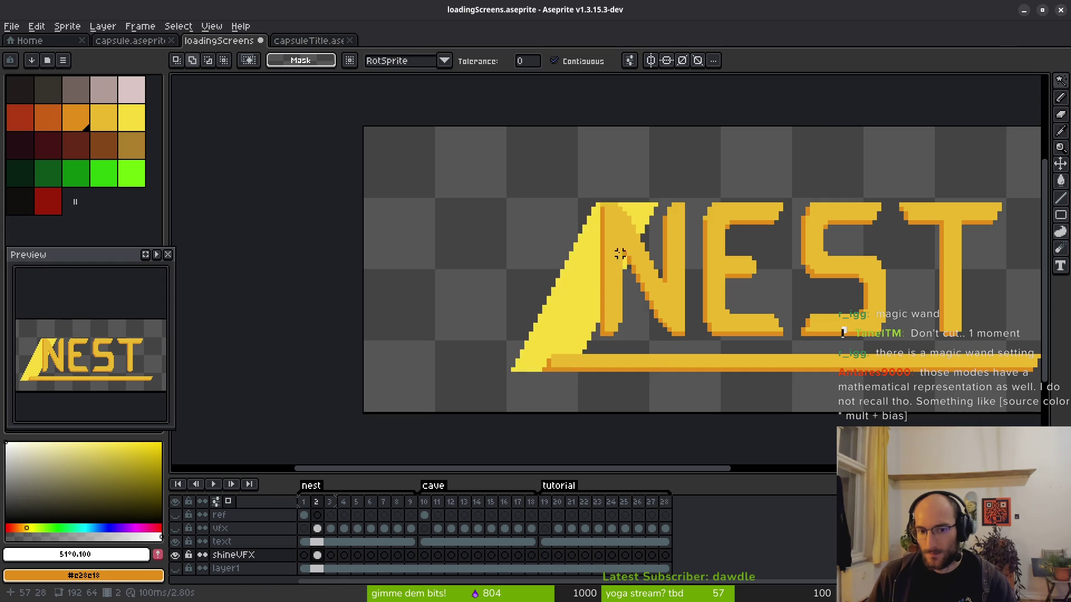
key("ctrl+d")
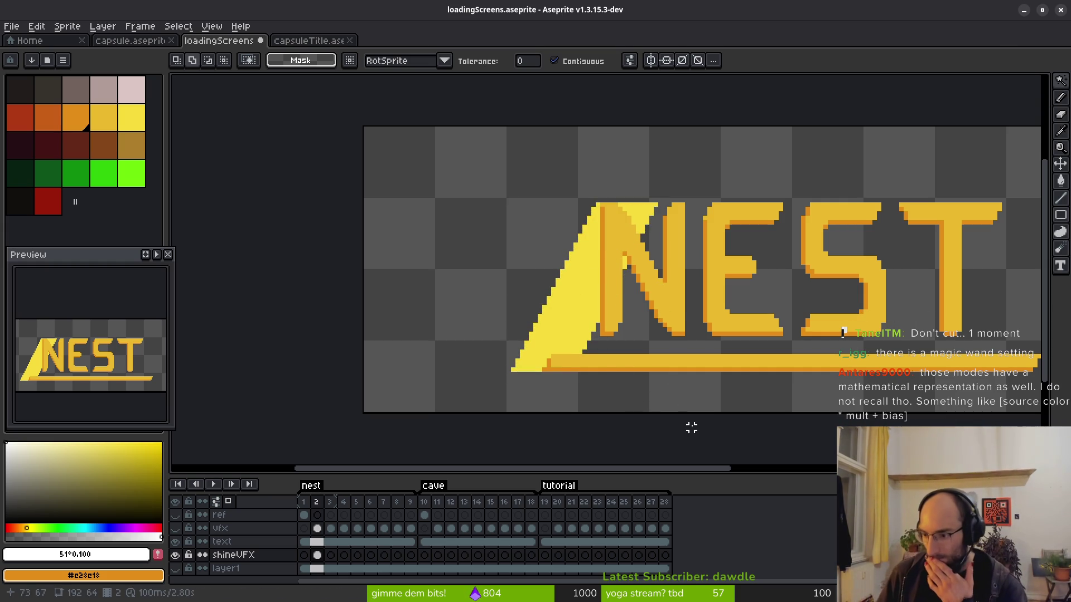
mouse_move(742, 381)
left_mouse_down()
mouse_move(693, 354)
mouse_move(705, 365)
left_mouse_up()
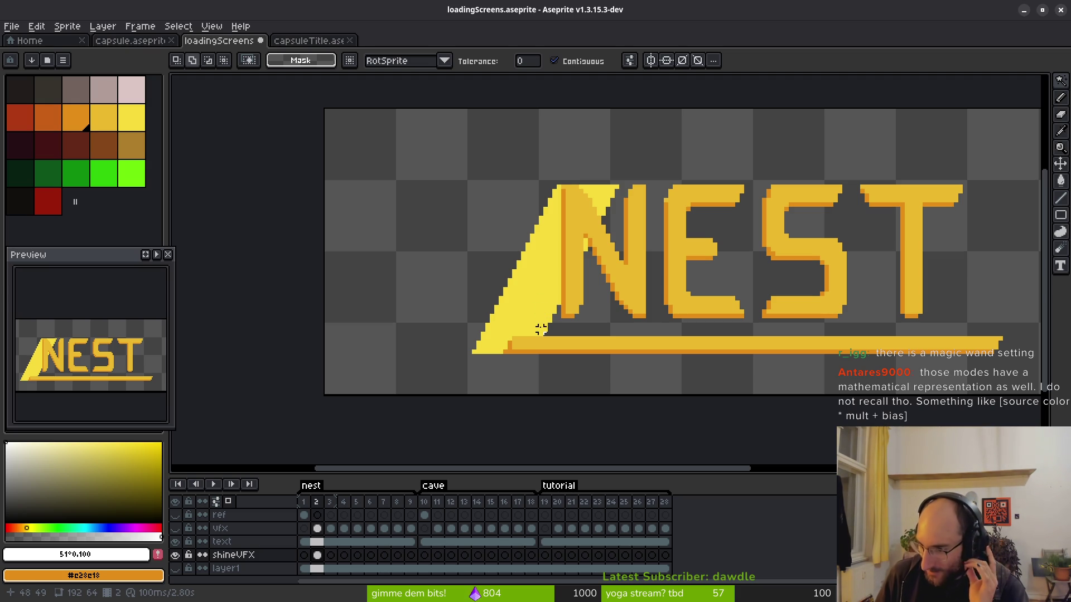
left_click(245, 557)
right_click(247, 558)
Keep shineVFX on Screen blending, then Magic Wand-select the empty transparent canvas area.
left_click(297, 502)
left_click(686, 316)
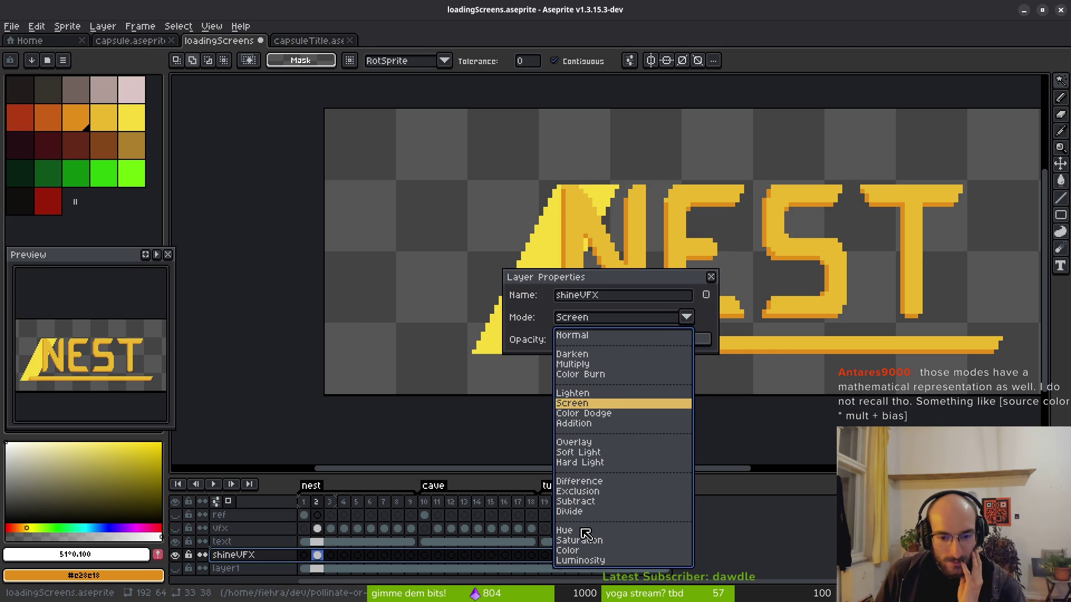
left_click(473, 426)
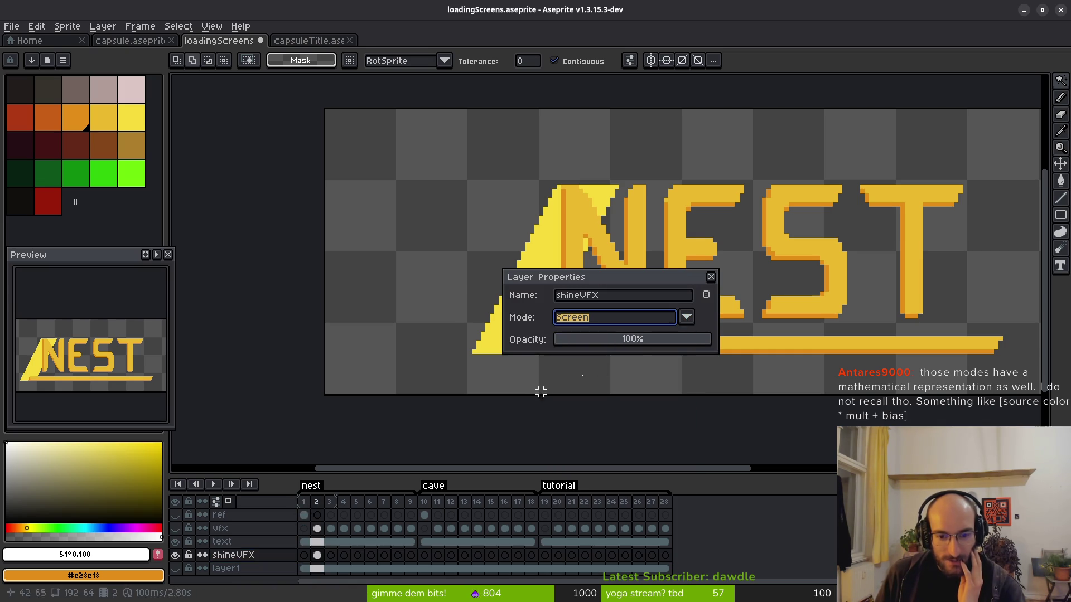
left_click(712, 277)
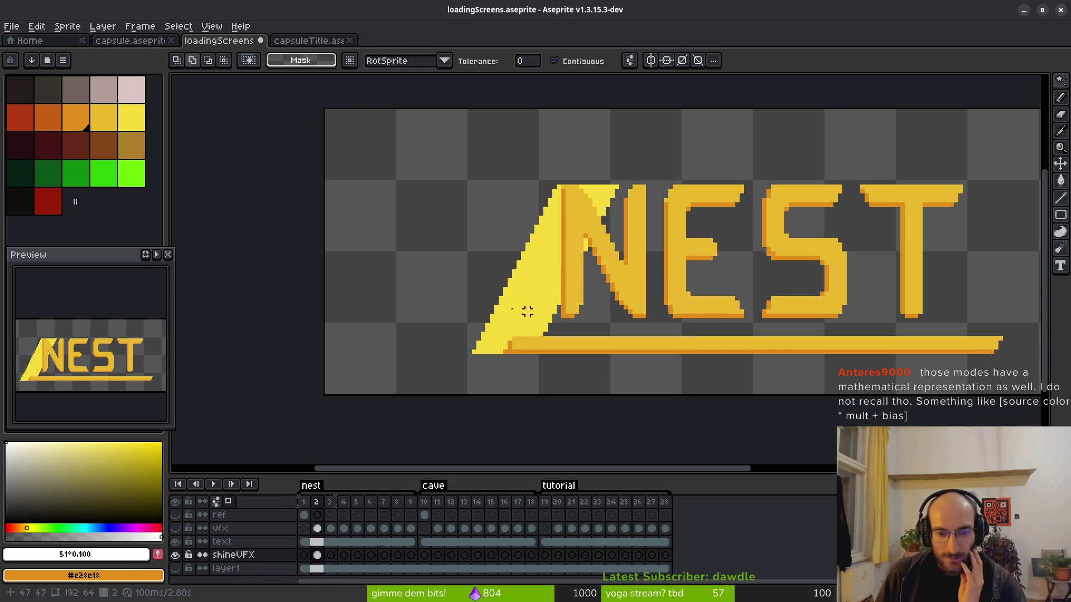
left_click(555, 279)
left_click(443, 309)
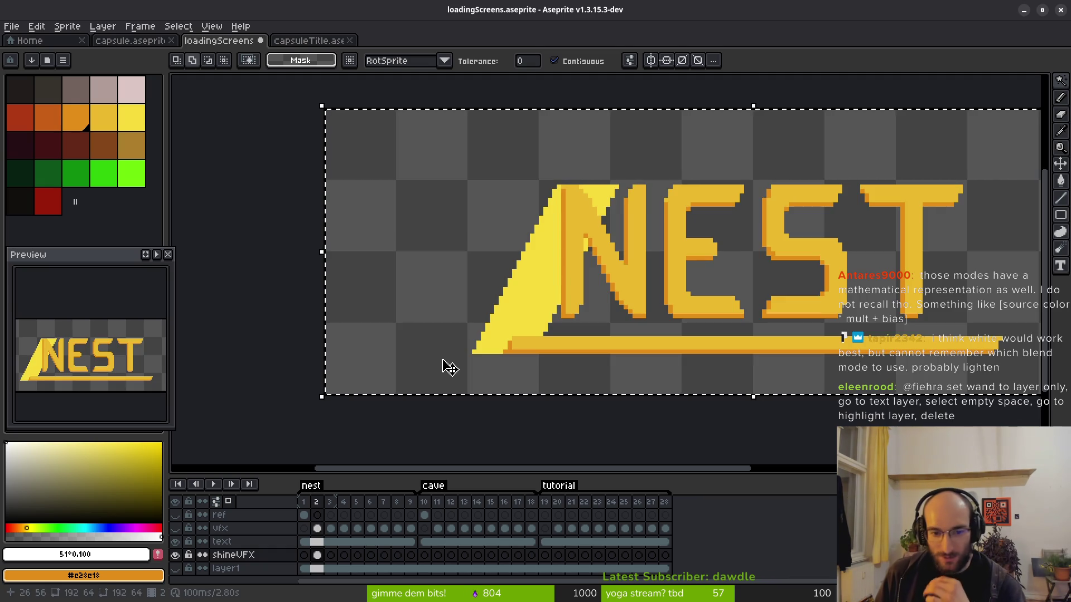
key("ctrl+d")
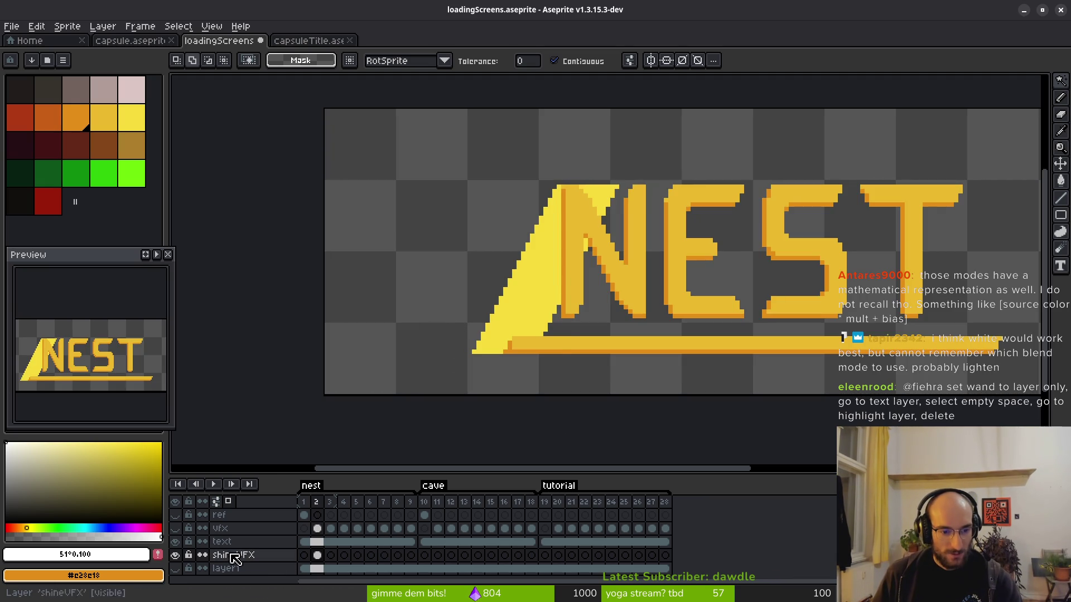
left_click(281, 543)
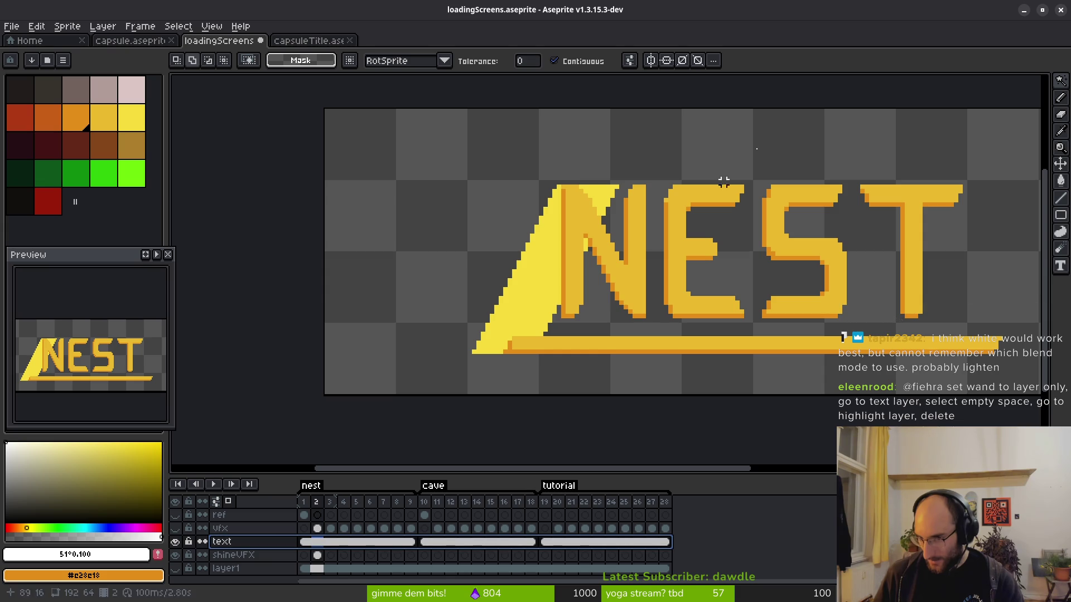
mouse_move(1061, 86)
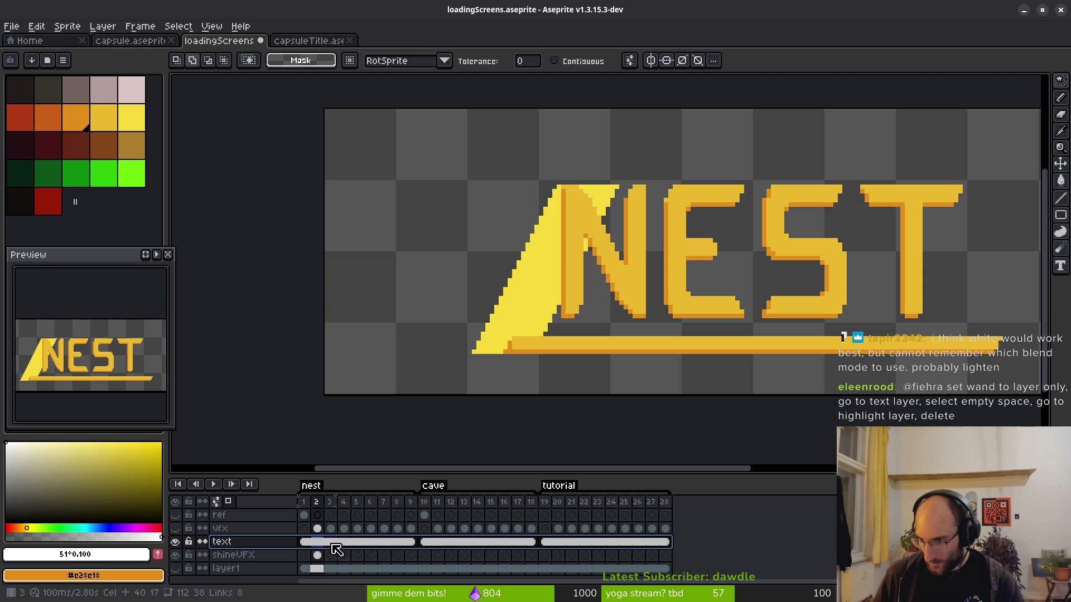
left_click(437, 172)
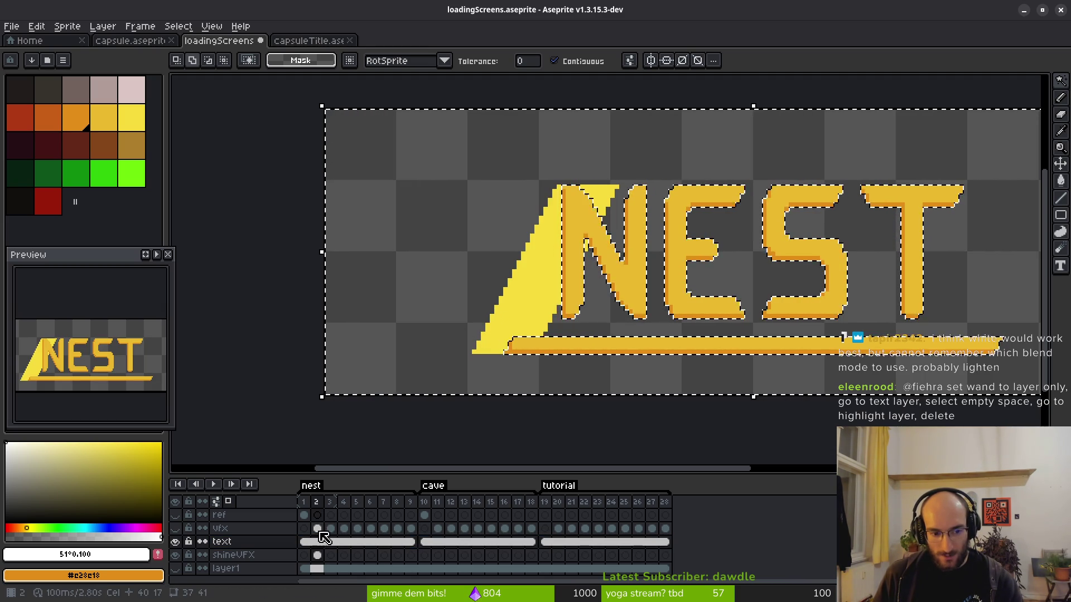
left_click(317, 555)
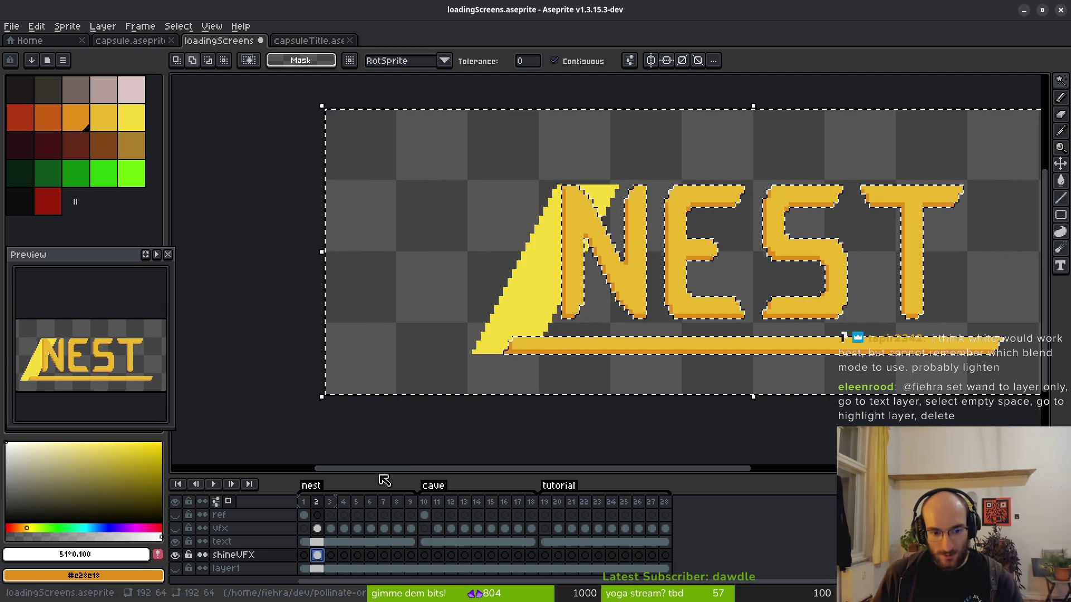
key("Delete")
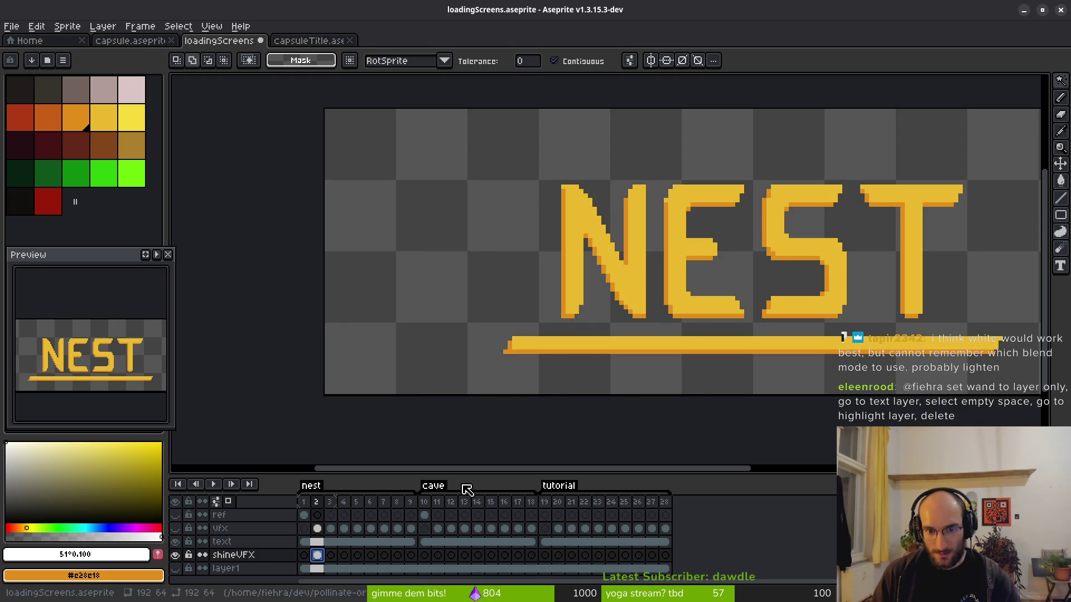
left_click(175, 542)
left_click(176, 543)
left_click(175, 542)
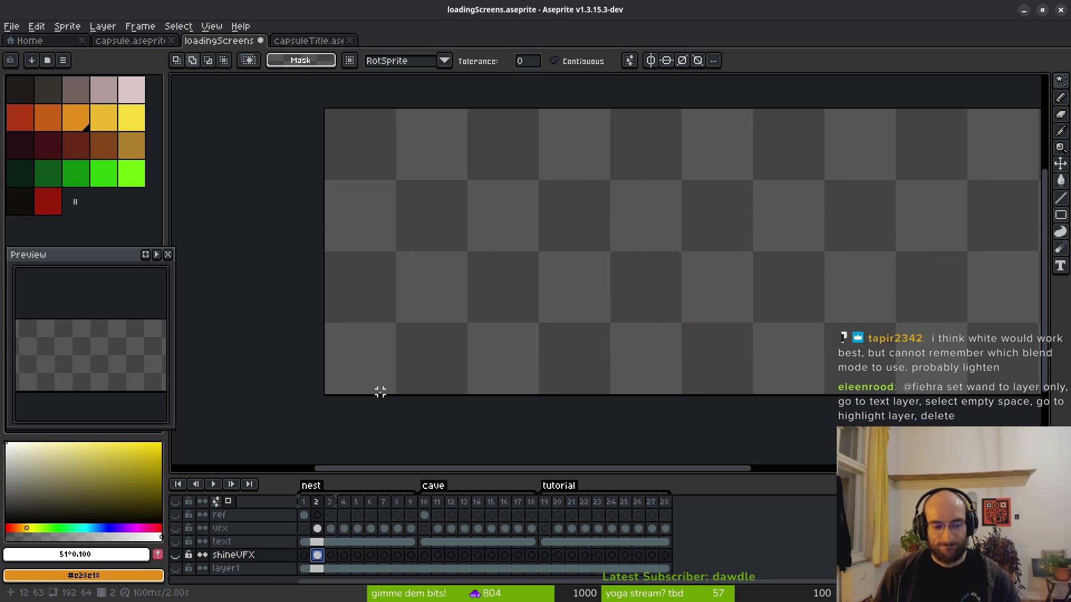
left_click(176, 555)
left_click_drag(177, 555, 176, 541)
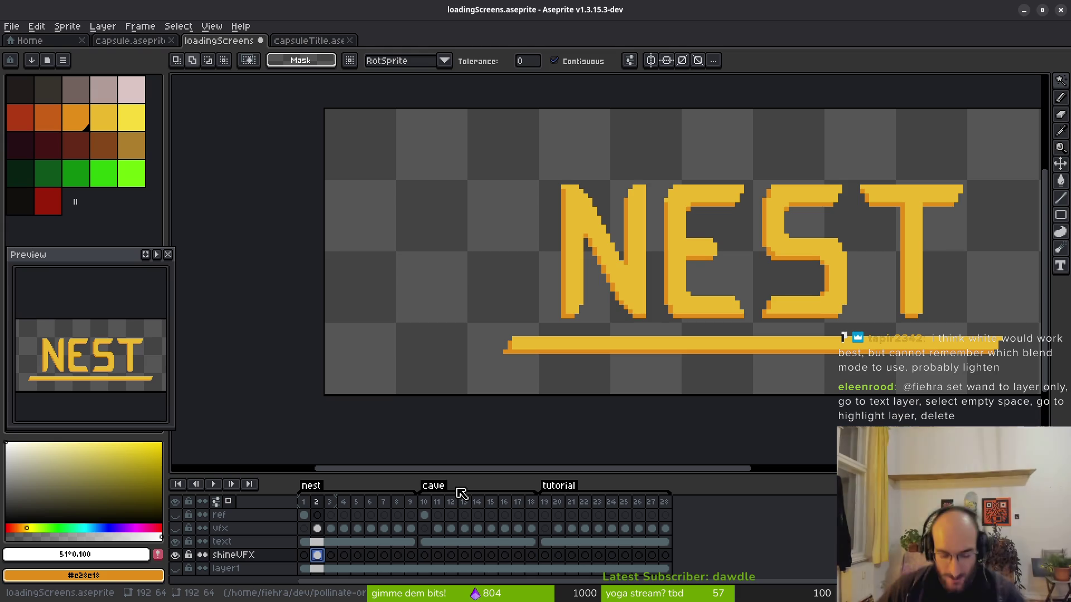
key("ctrl+z")
key("ctrl+z")
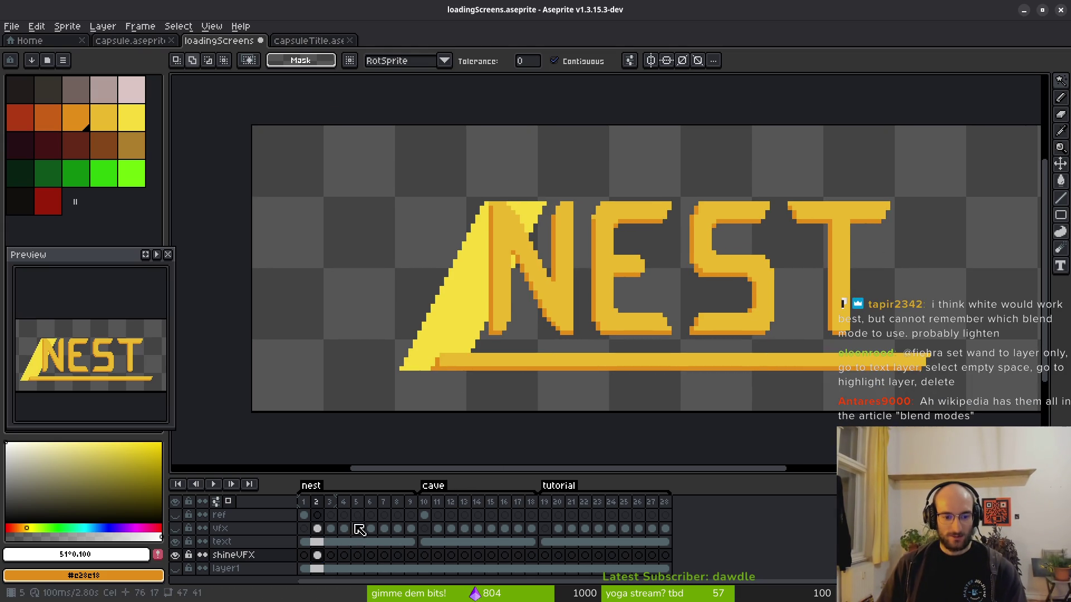
left_click(316, 529)
Hide shineVFX, show the vfx layer, and compare its highlights on frames 2 and 3.
left_click(332, 529)
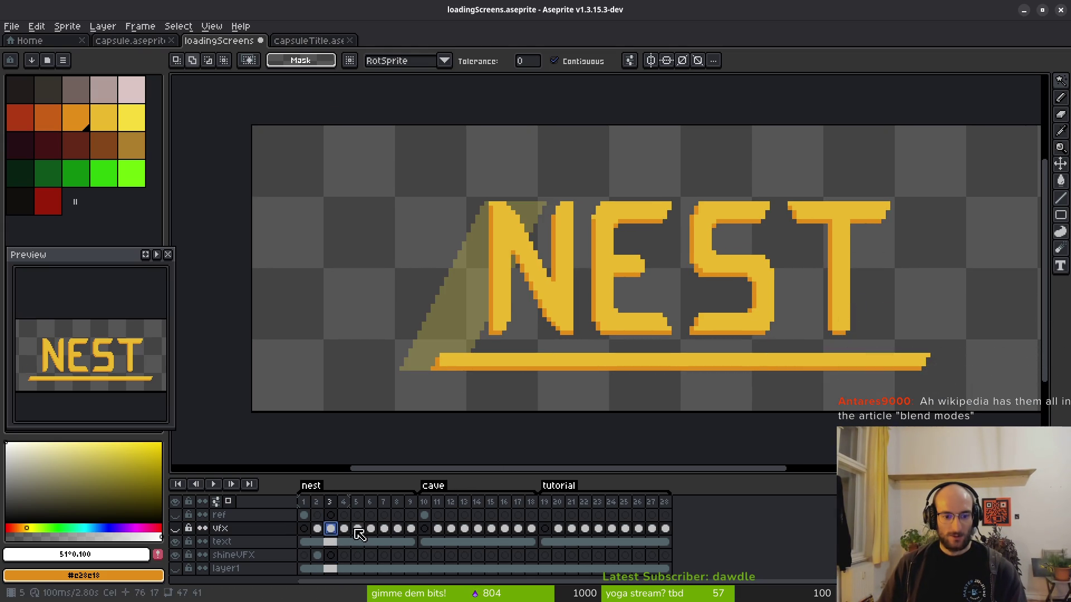
left_click(176, 555)
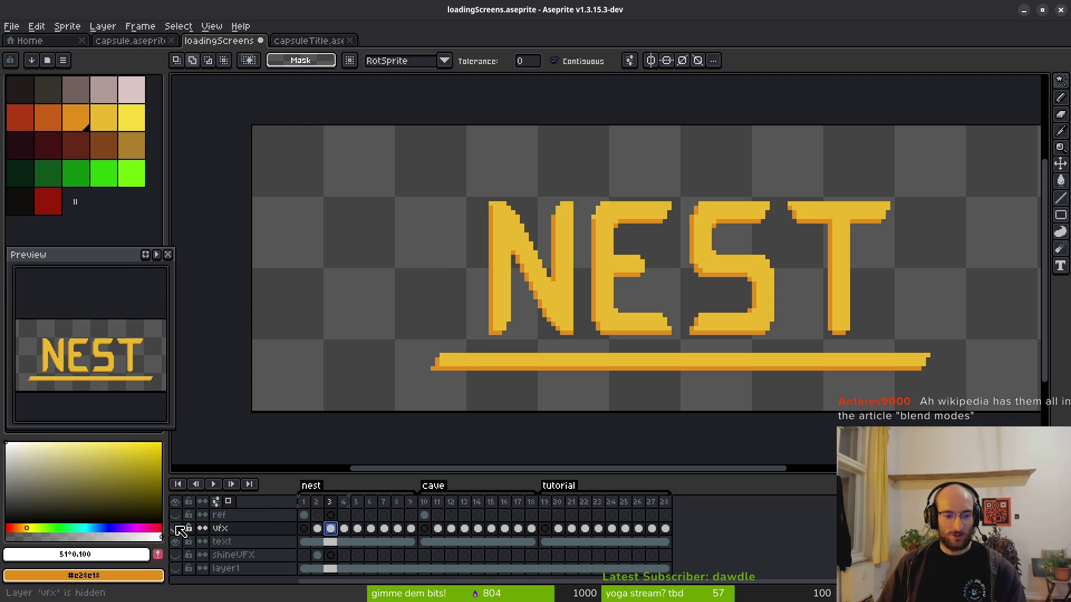
left_click(175, 529)
left_click(317, 529)
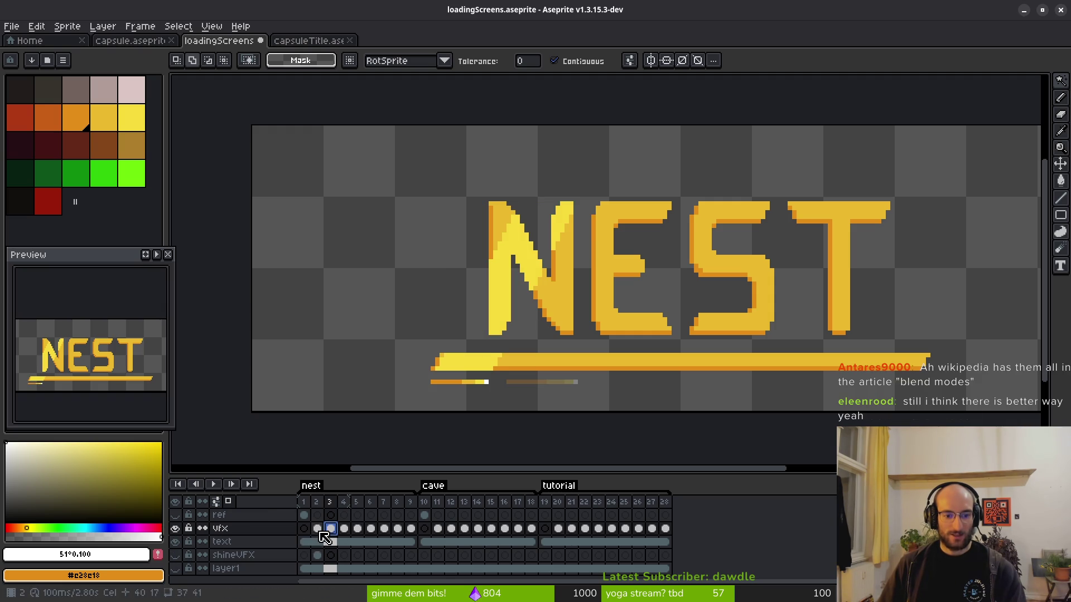
scroll(489, 276, "up", 1)
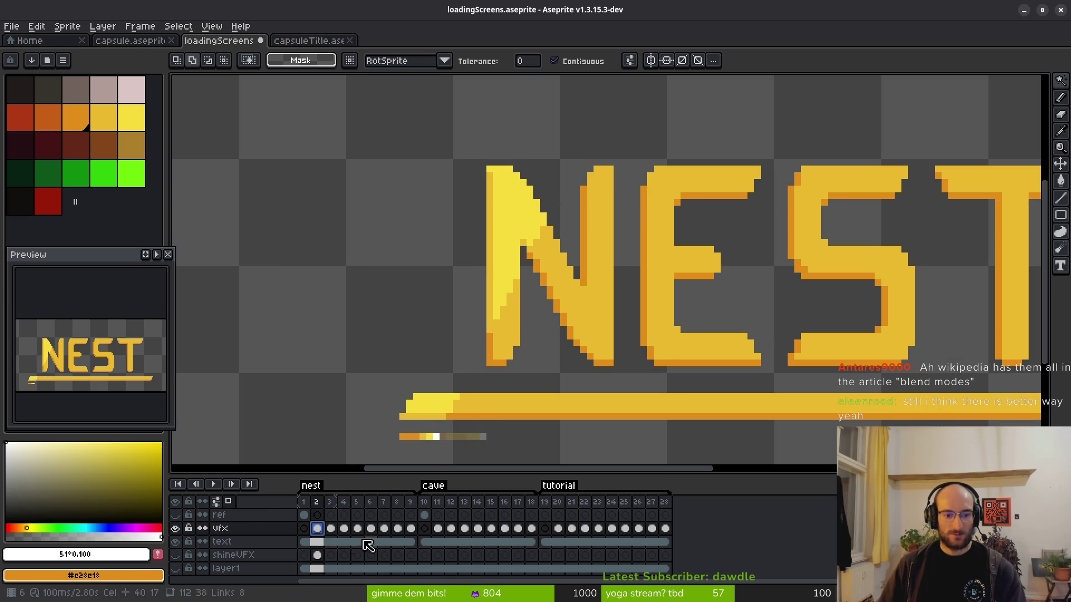
left_click(330, 529)
left_click(318, 529)
left_click(330, 528)
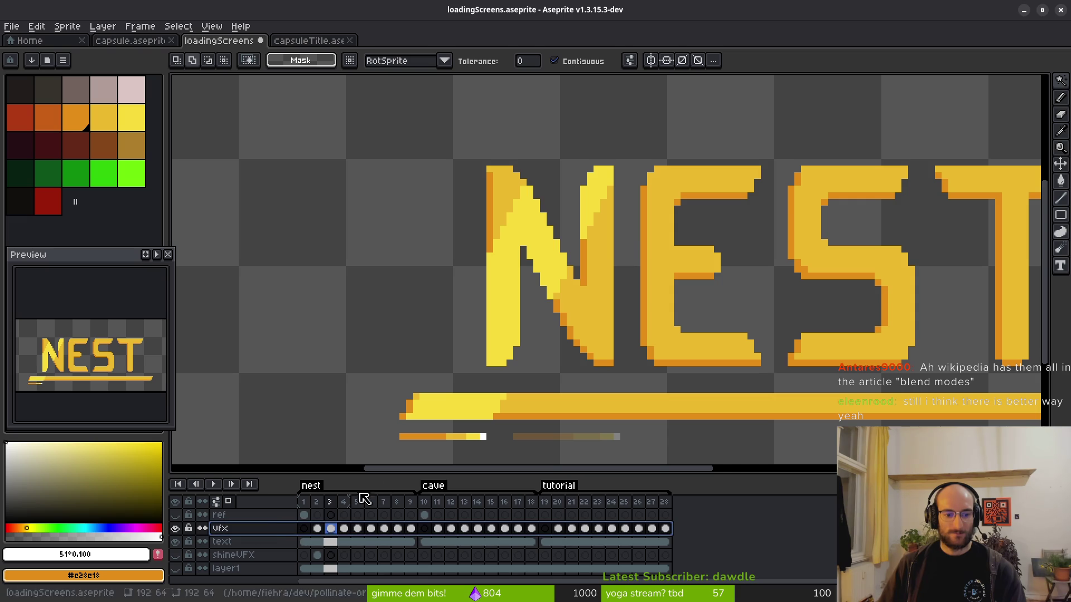
Set the vfx layer's blend mode to Screen, after briefly trying Color Dodge.
right_click(249, 530)
left_click(277, 497)
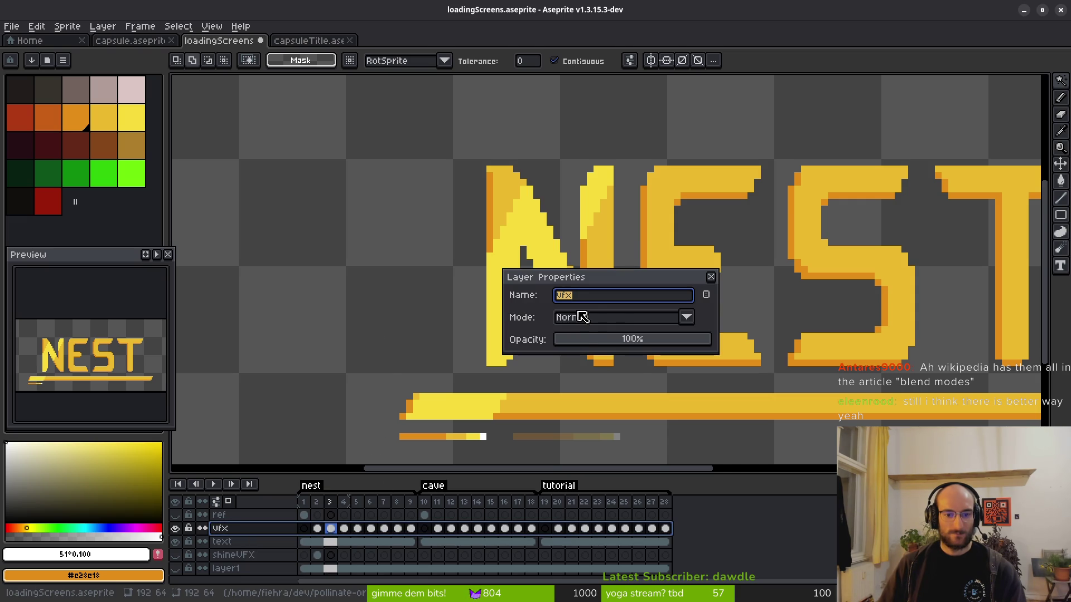
left_click(621, 318)
left_click(578, 404)
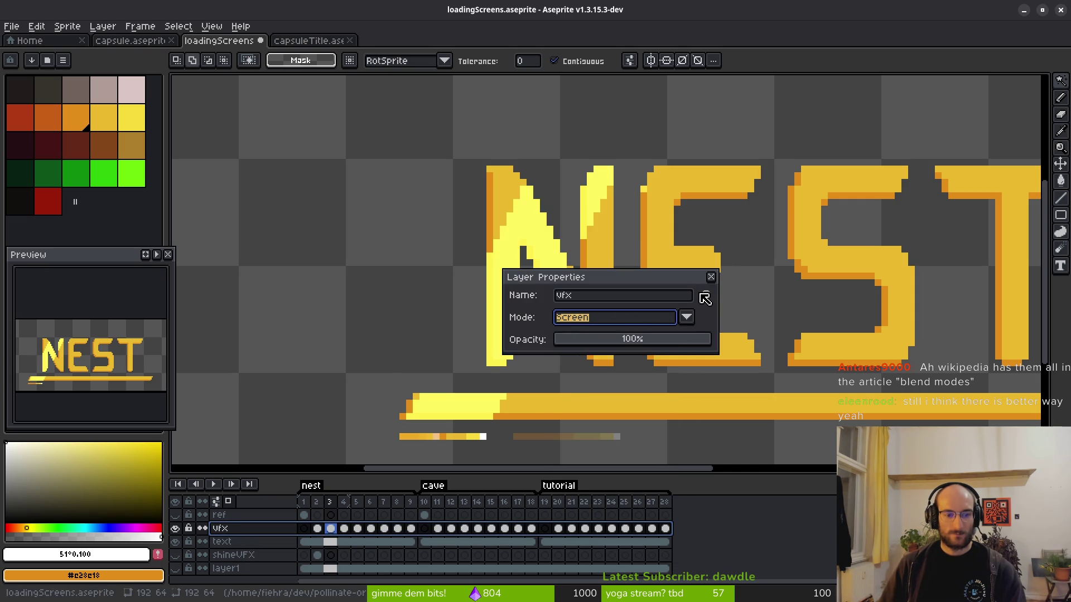
left_click(627, 315)
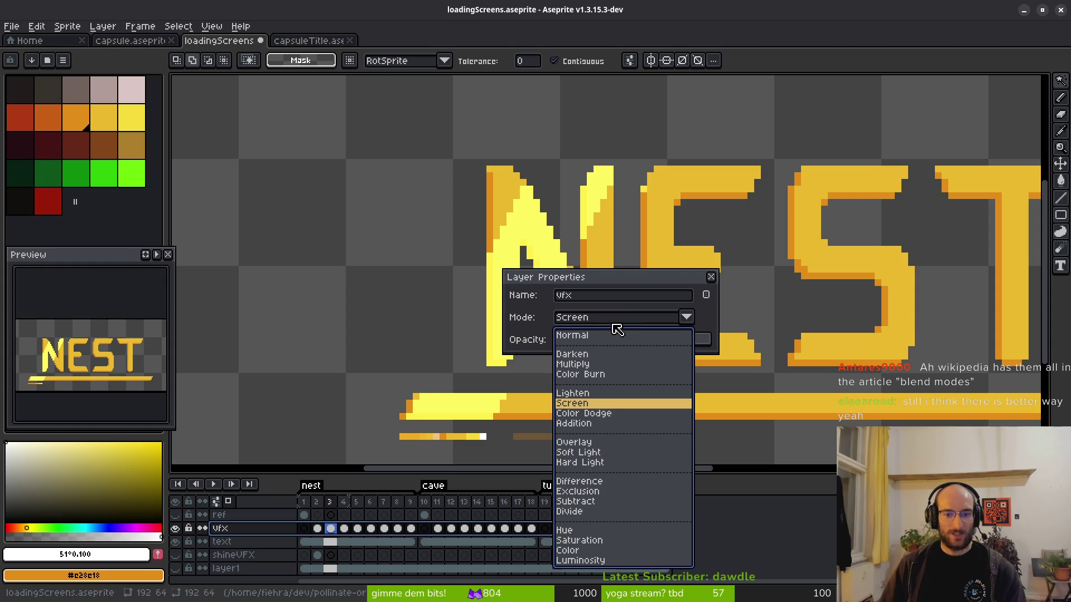
left_click(583, 413)
left_click(607, 322)
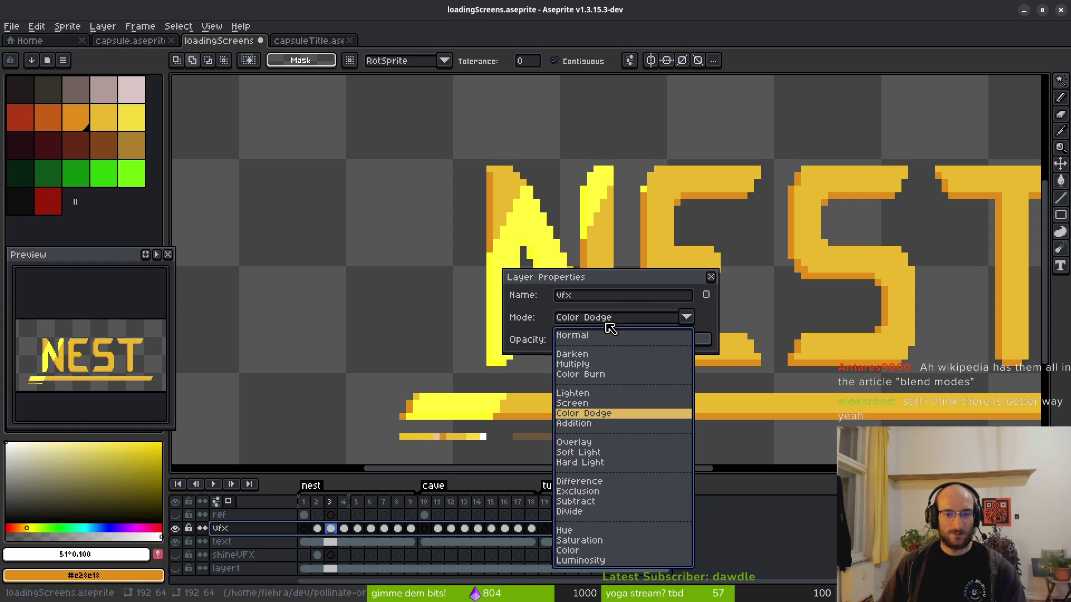
left_click(596, 403)
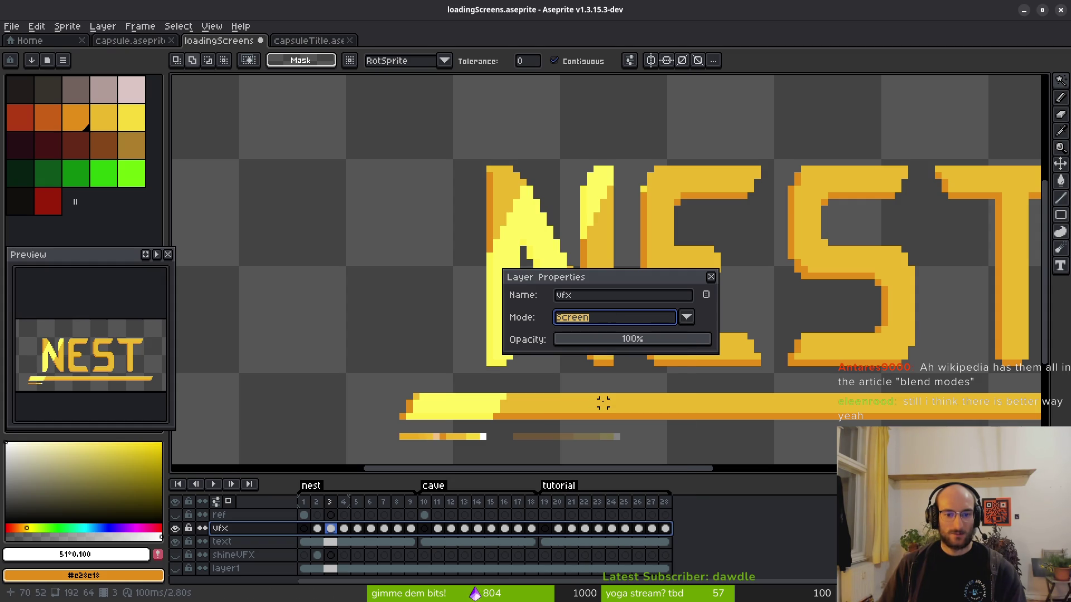
left_click(712, 278)
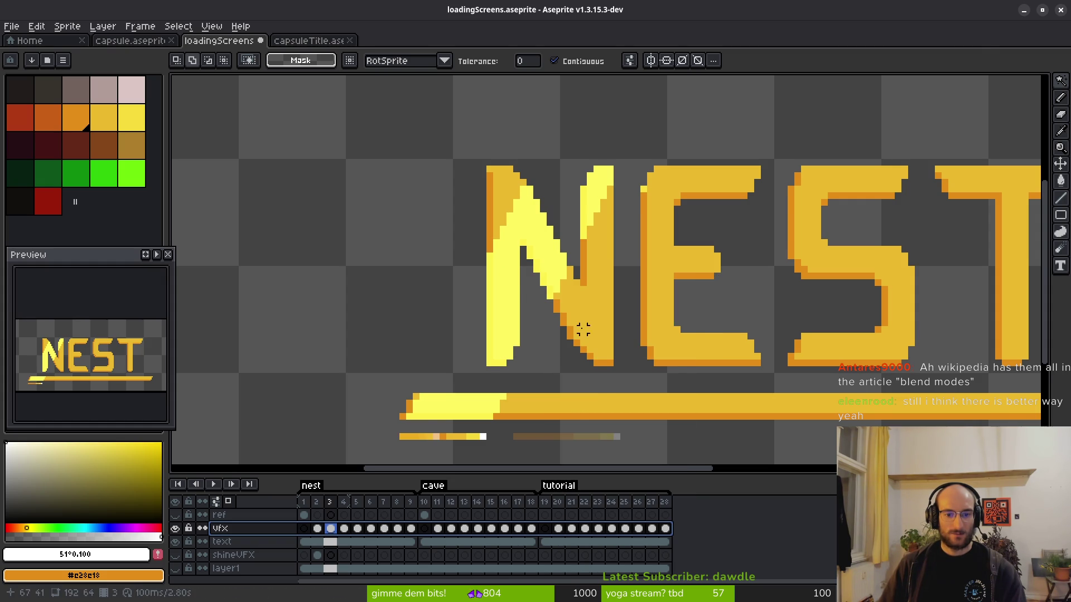
Show shineVFX, hide vfx, and drag shineVFX above the text layer on frame 2.
scroll(581, 329, "down", 1)
scroll(549, 311, "up", 1)
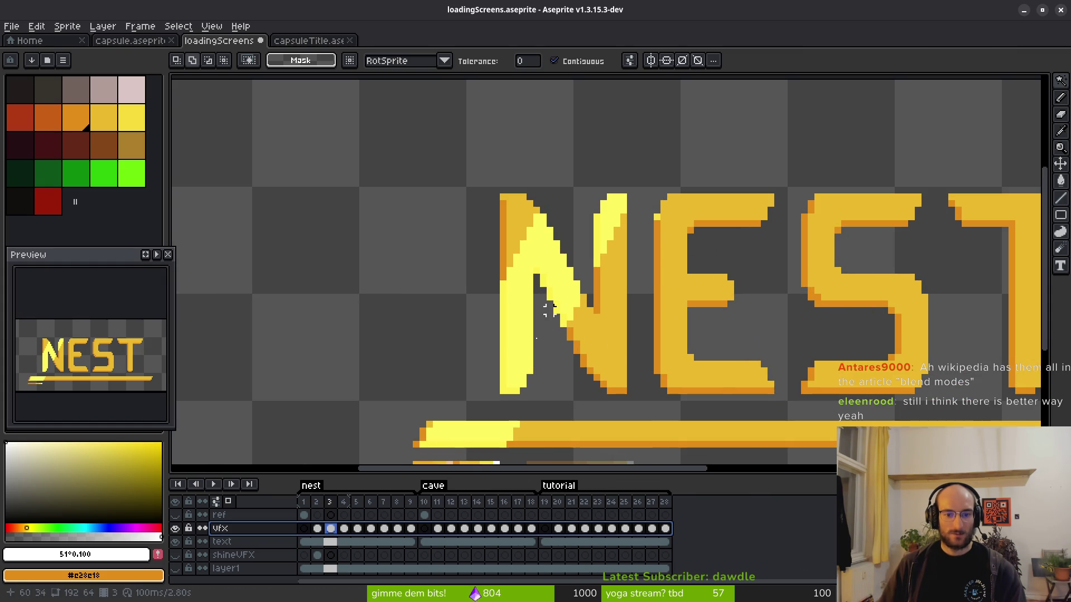
left_click(175, 555)
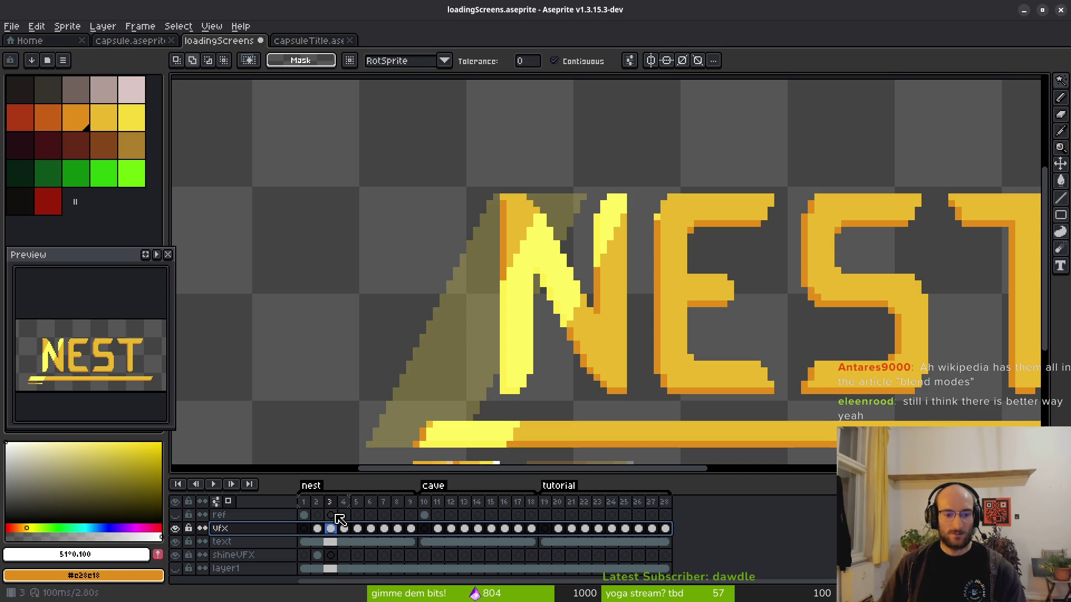
left_click(175, 528)
left_click(317, 544)
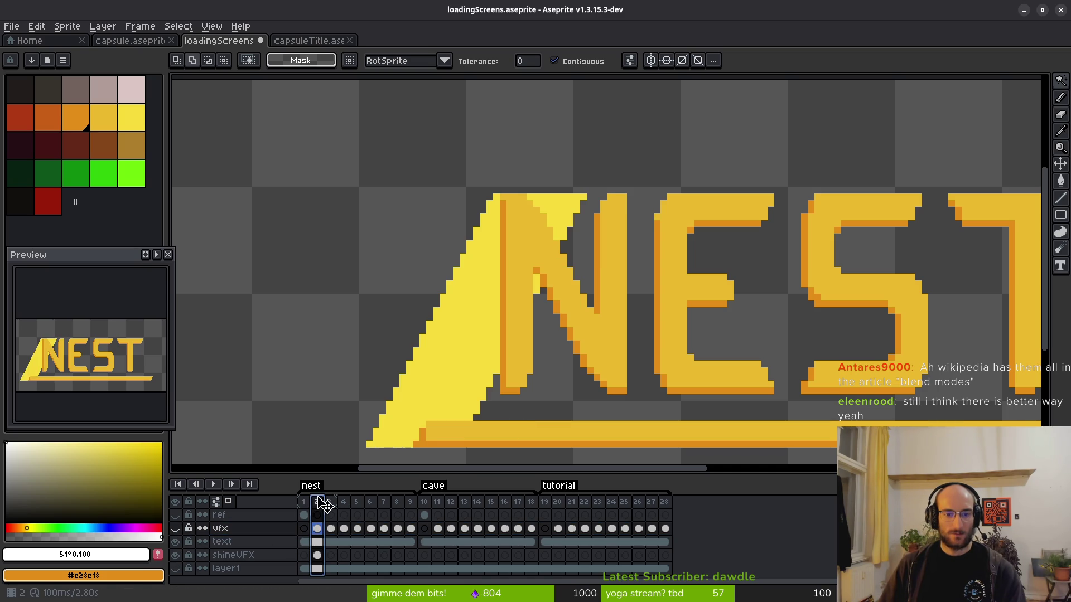
left_click(245, 555)
mouse_move(245, 555)
left_mouse_down()
mouse_move(239, 563)
mouse_move(246, 541)
mouse_move(291, 538)
left_mouse_up()
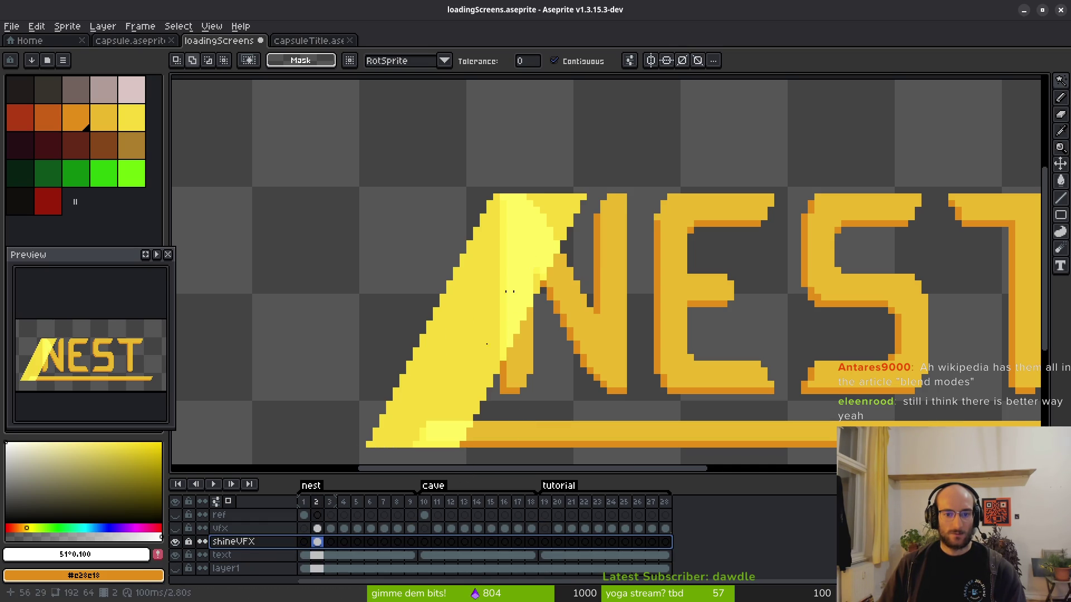
Show the vfx layer again, compare frames 2 and 3, and zoom out on frame 2's title.
left_click(330, 528)
left_click(175, 529)
left_click(177, 528)
left_click(317, 541)
left_click(331, 530)
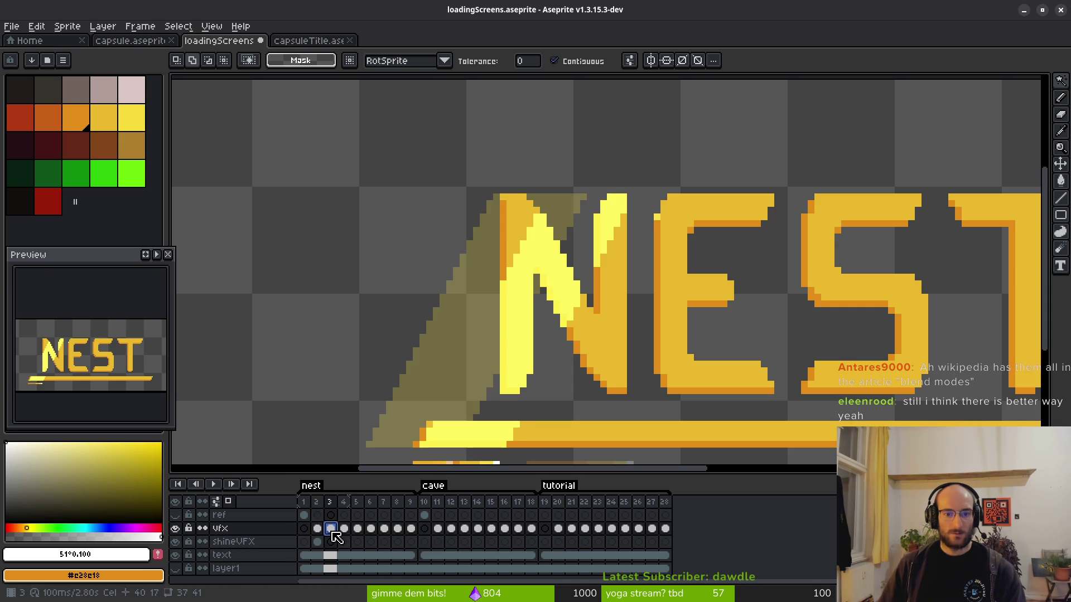
left_click(317, 529)
left_click(330, 529)
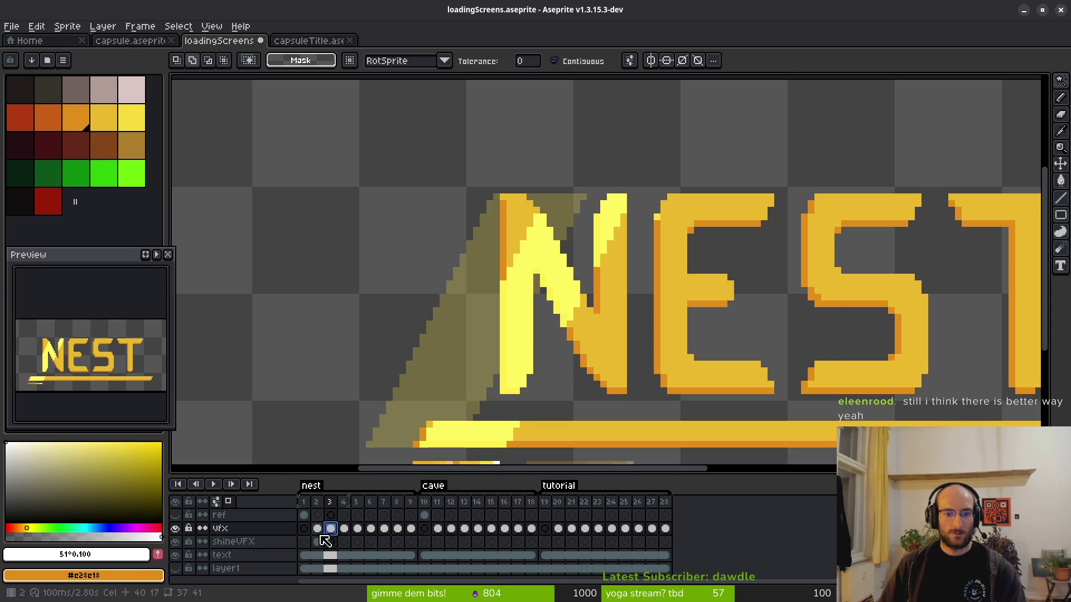
left_click(317, 528)
scroll(507, 358, "down", 5)
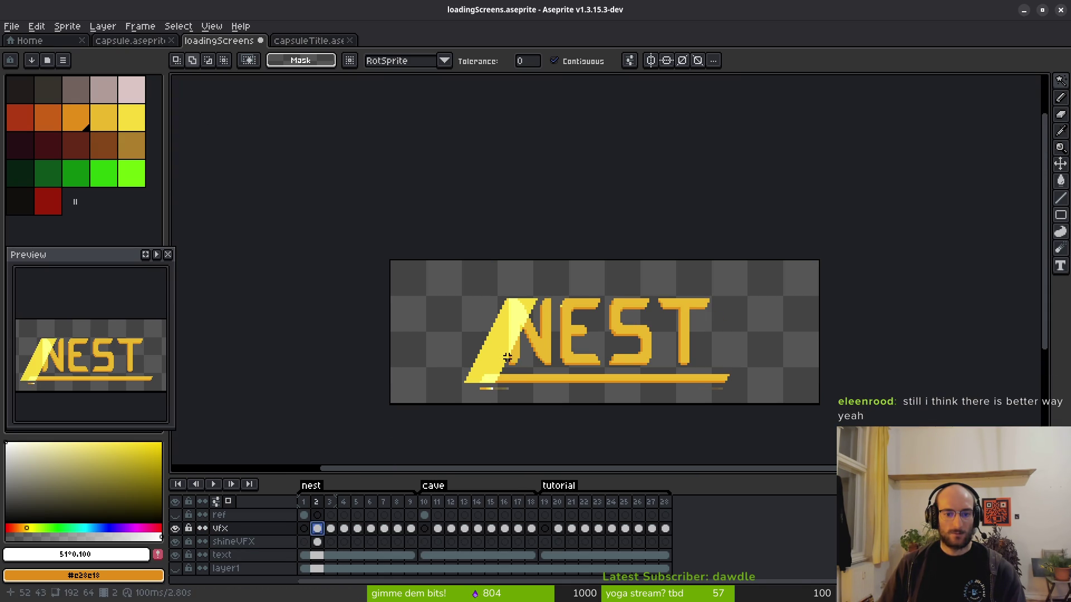
left_click_drag(507, 359, 504, 360)
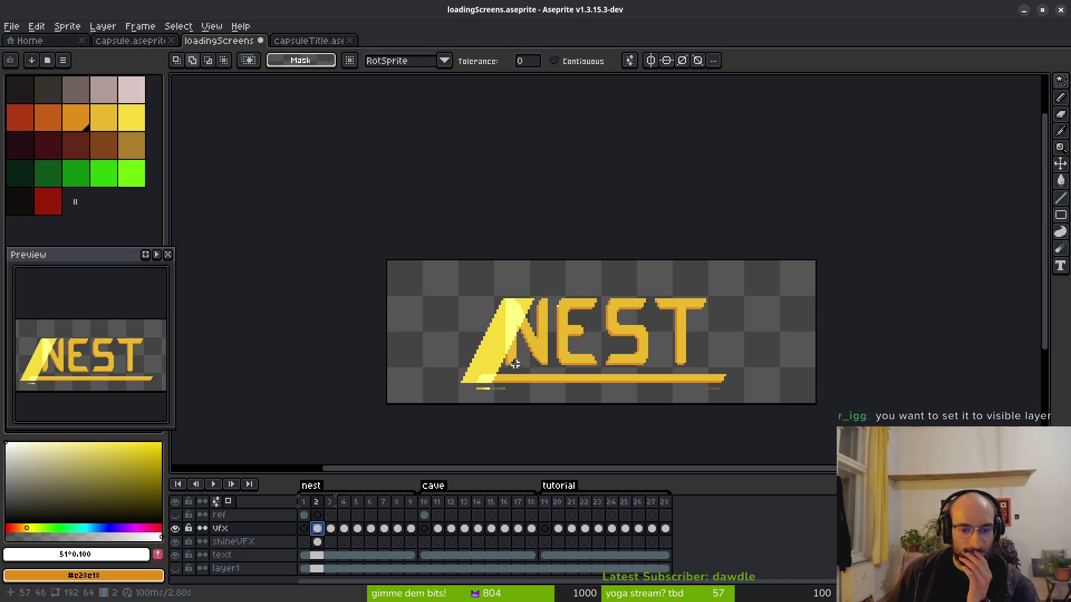
left_click_drag(511, 366, 508, 366)
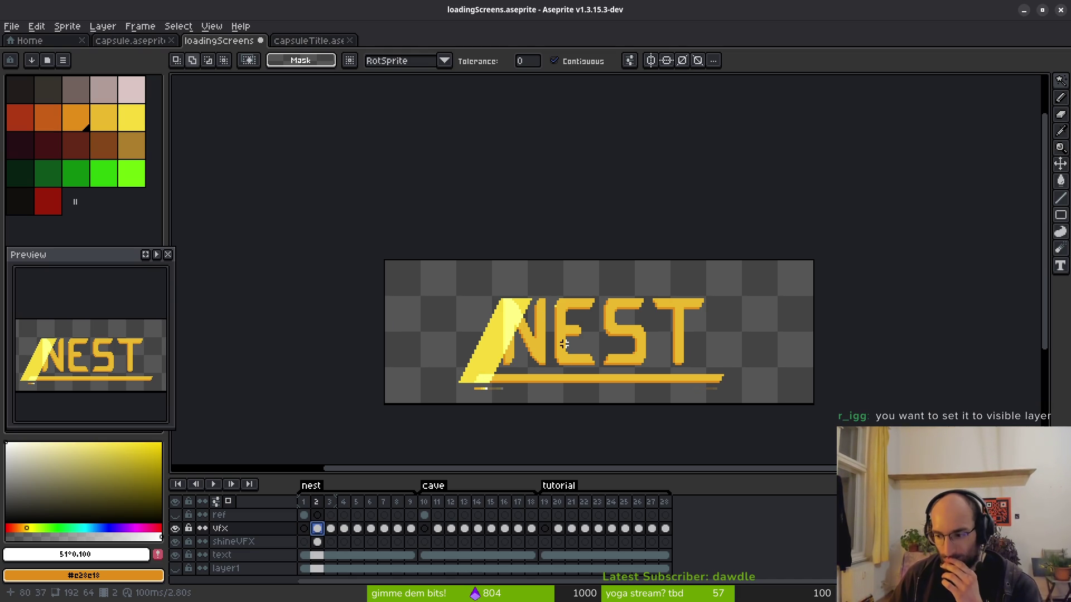
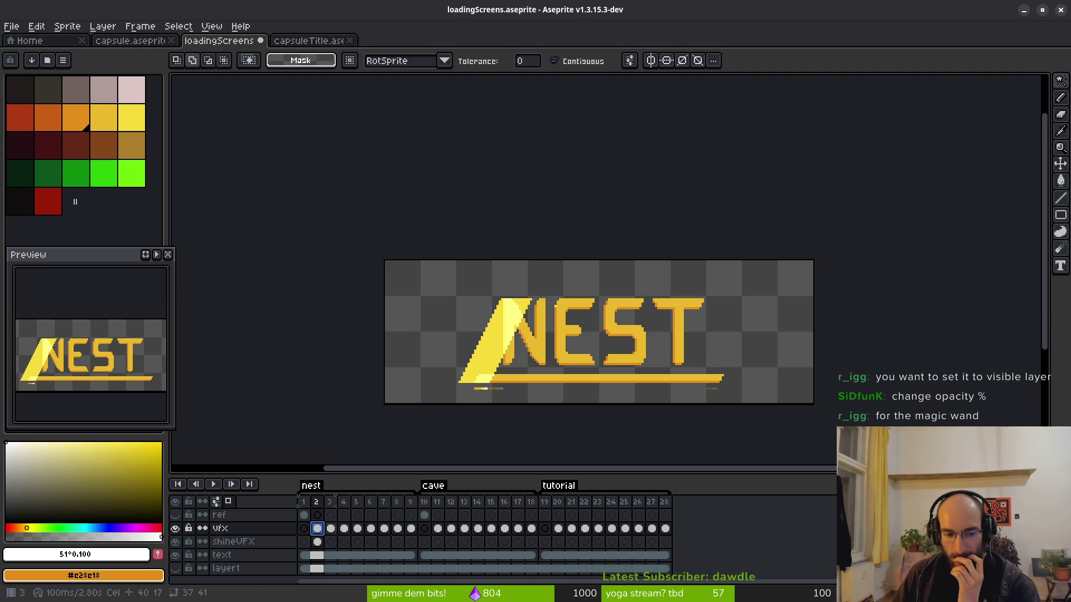
As a trial, lower the vfx layer's opacity to 70% in Layer Properties, viewing frame 3.
left_click(249, 530)
right_click(255, 529)
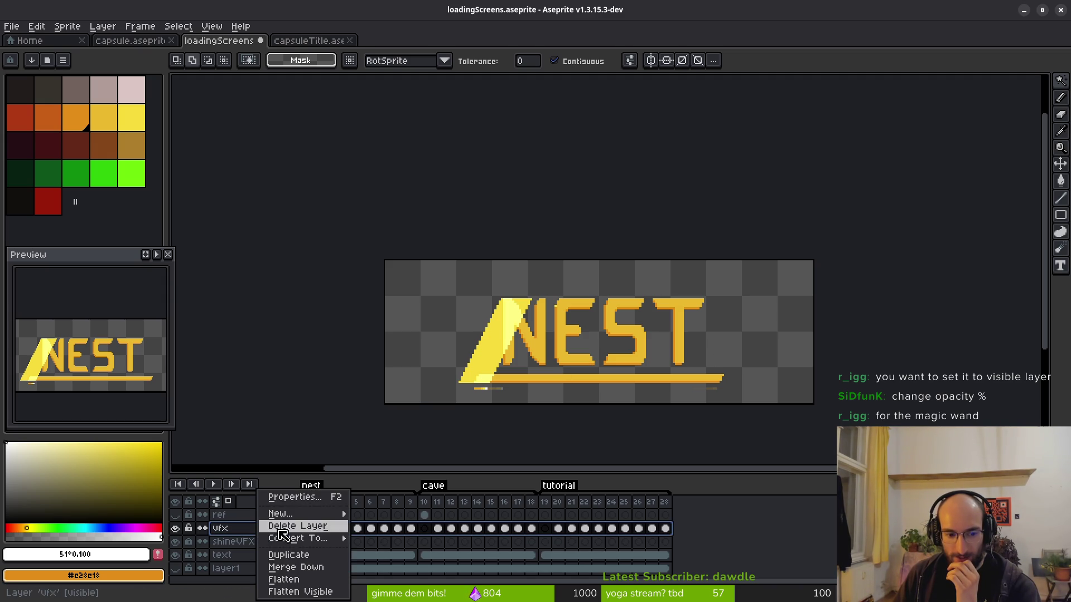
left_click(296, 495)
left_click(683, 346)
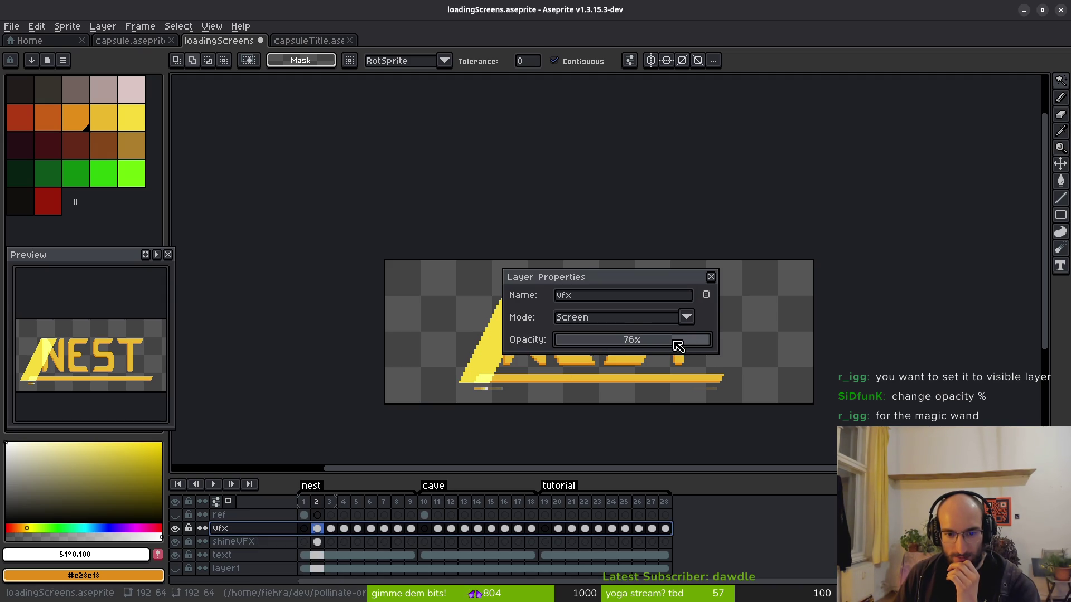
left_click_drag(586, 278, 700, 269)
scroll(496, 335, "up", 4)
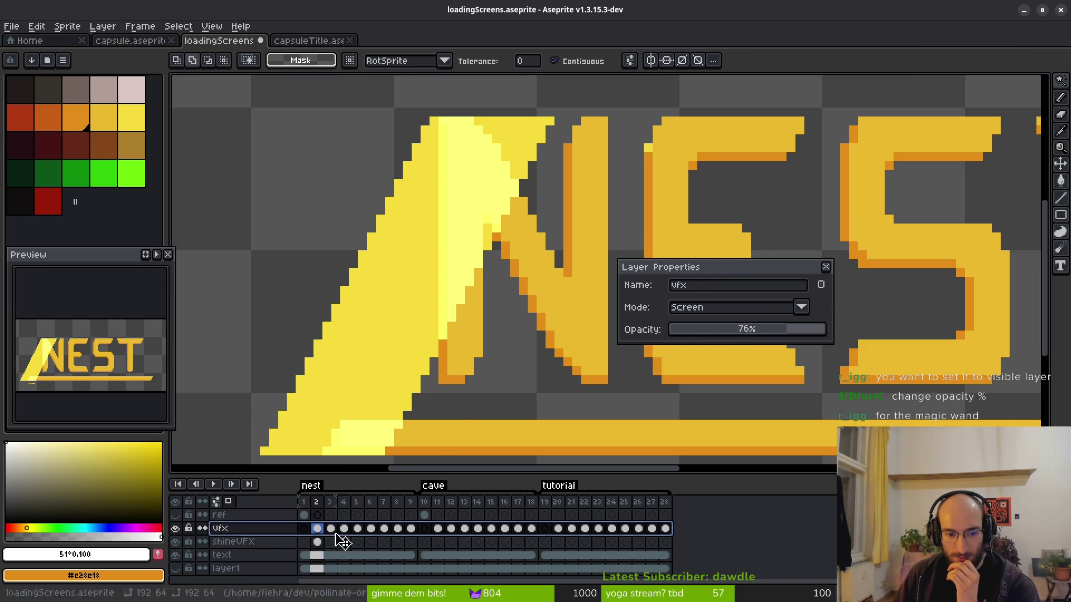
left_click(333, 503)
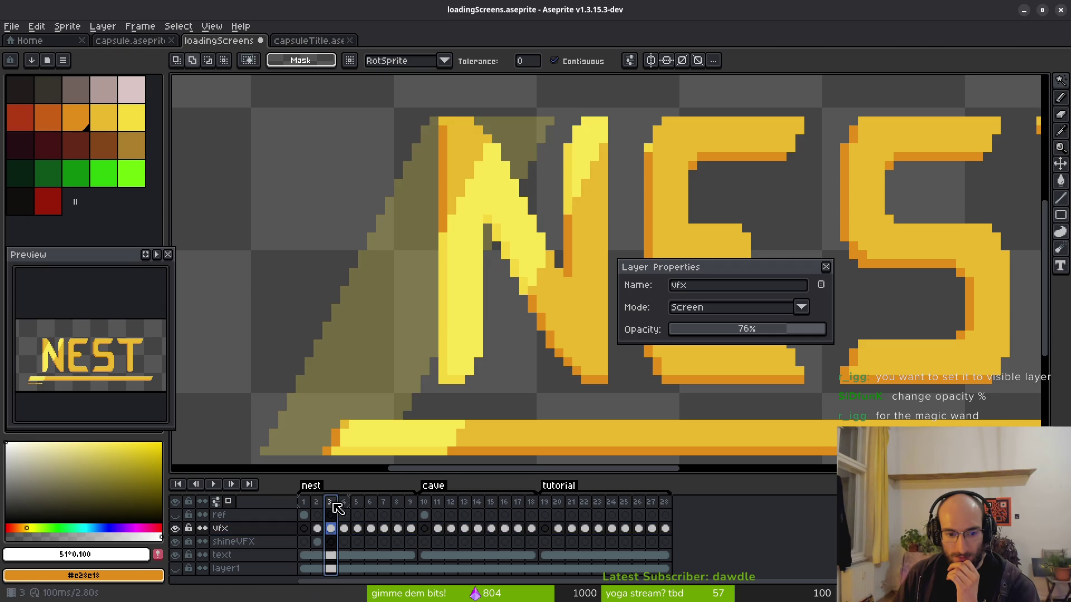
scroll(504, 253, "down", 2)
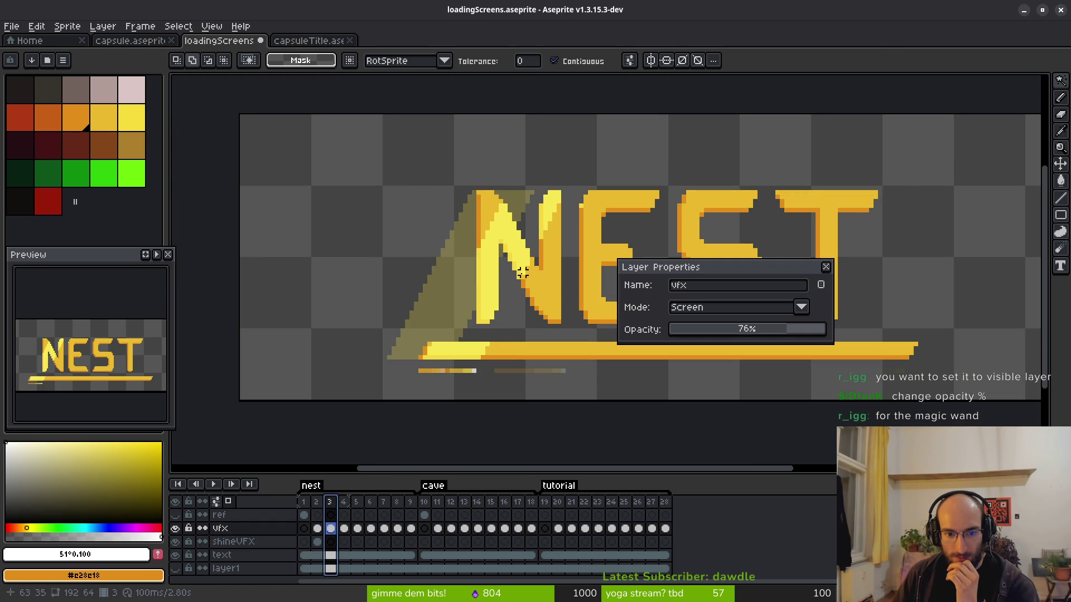
mouse_move(764, 334)
left_mouse_down()
mouse_move(724, 335)
mouse_move(831, 325)
mouse_move(789, 333)
left_mouse_up()
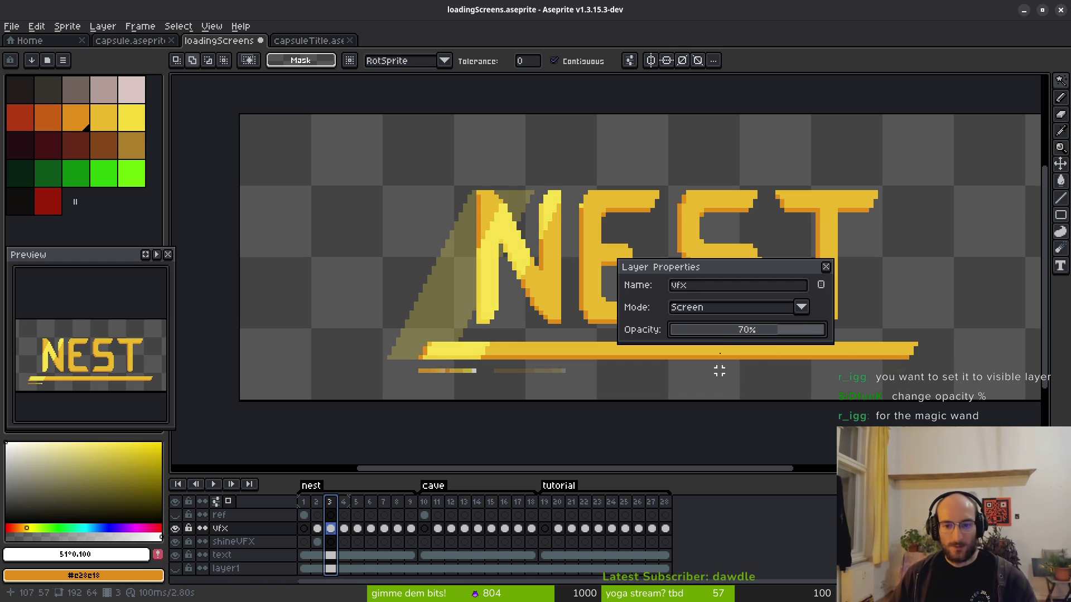
left_click(825, 267)
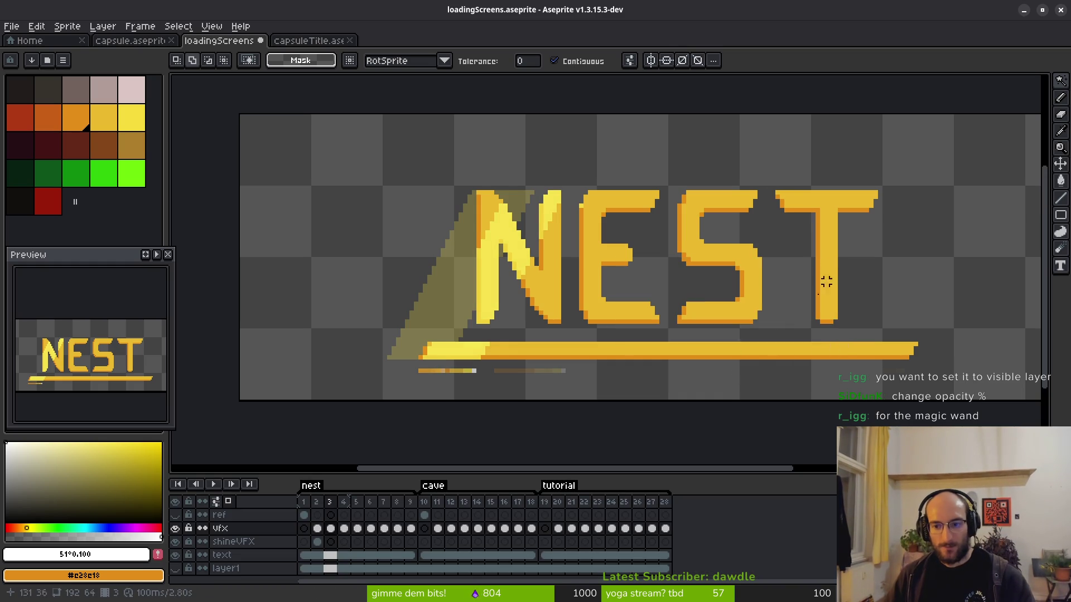
Undo the 70% opacity change, then open and close frame 3's cel properties unchanged.
key("ctrl+z")
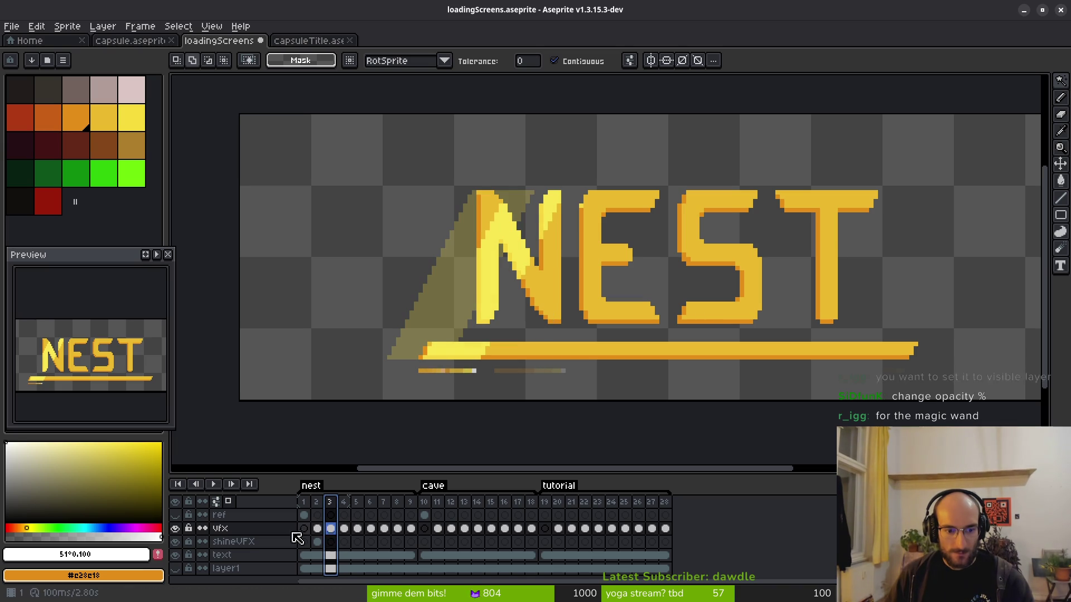
right_click(332, 530)
left_click(357, 527)
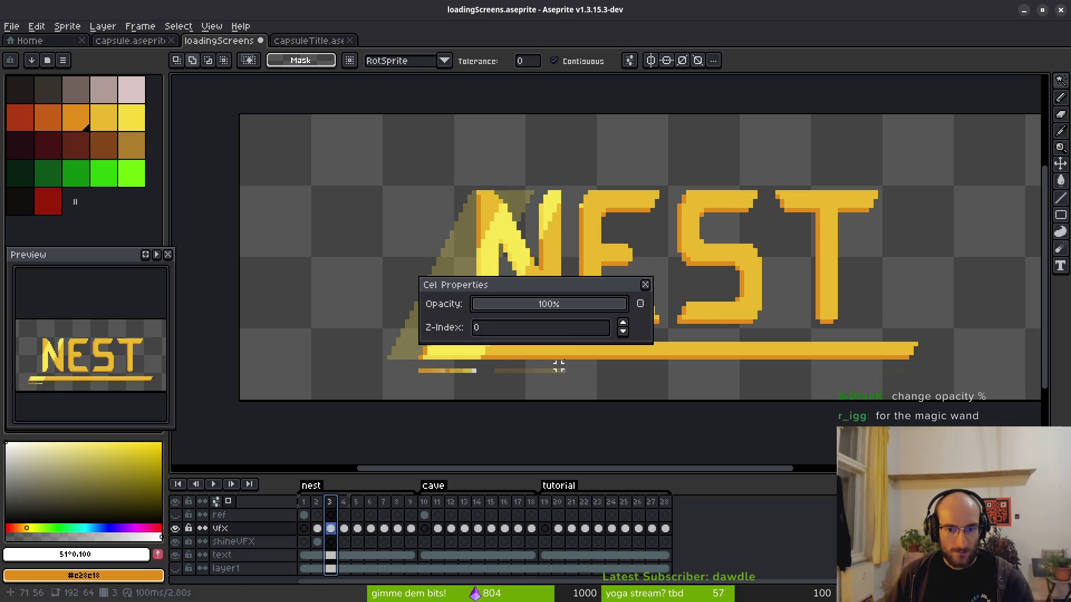
left_click(644, 285)
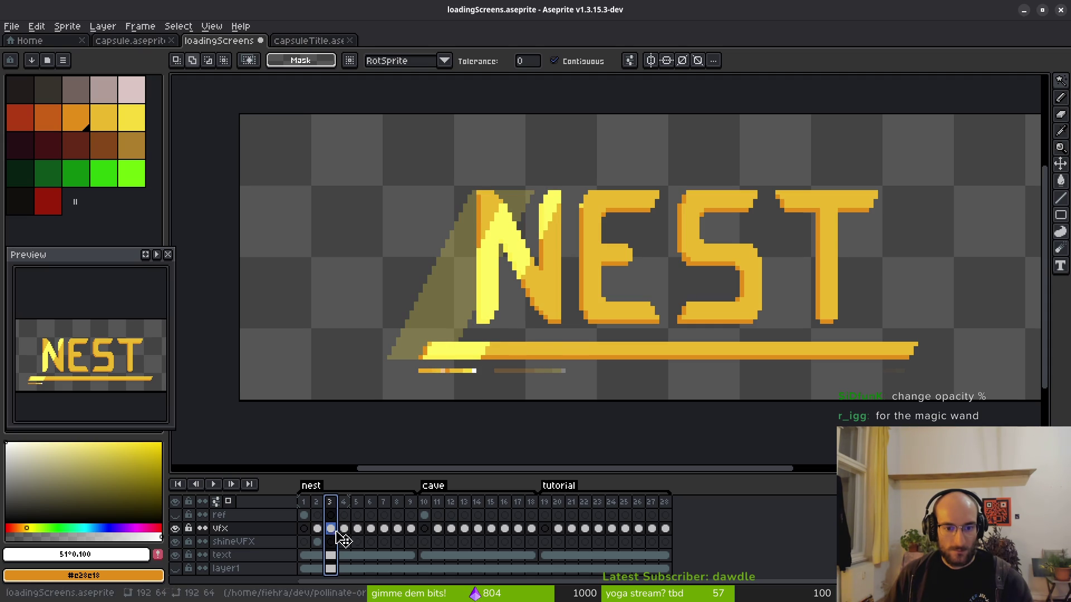
scroll(461, 246, "up", 1)
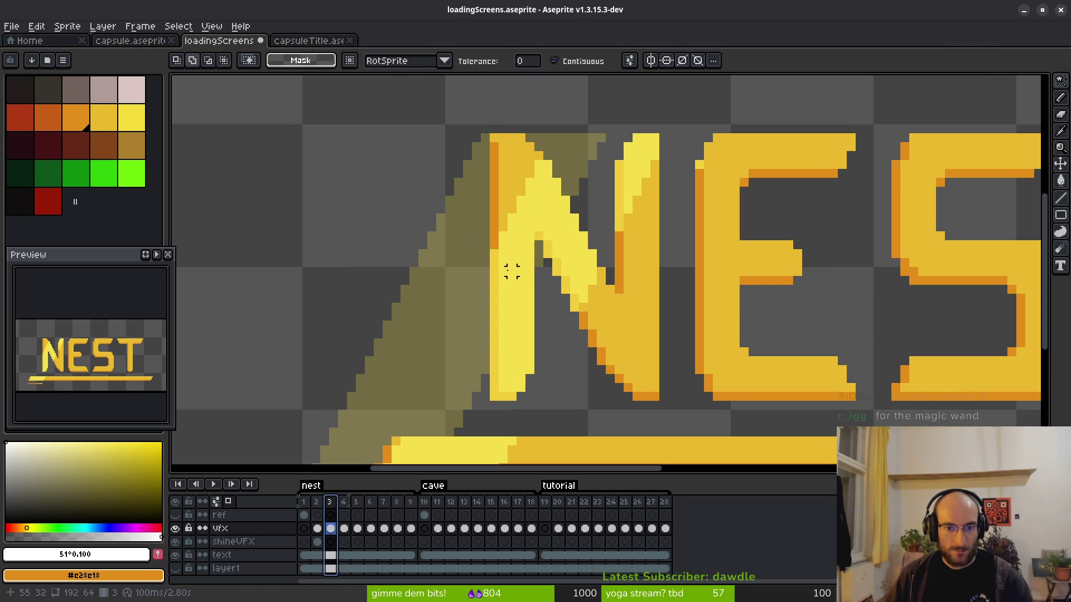
scroll(512, 279, "down", 1)
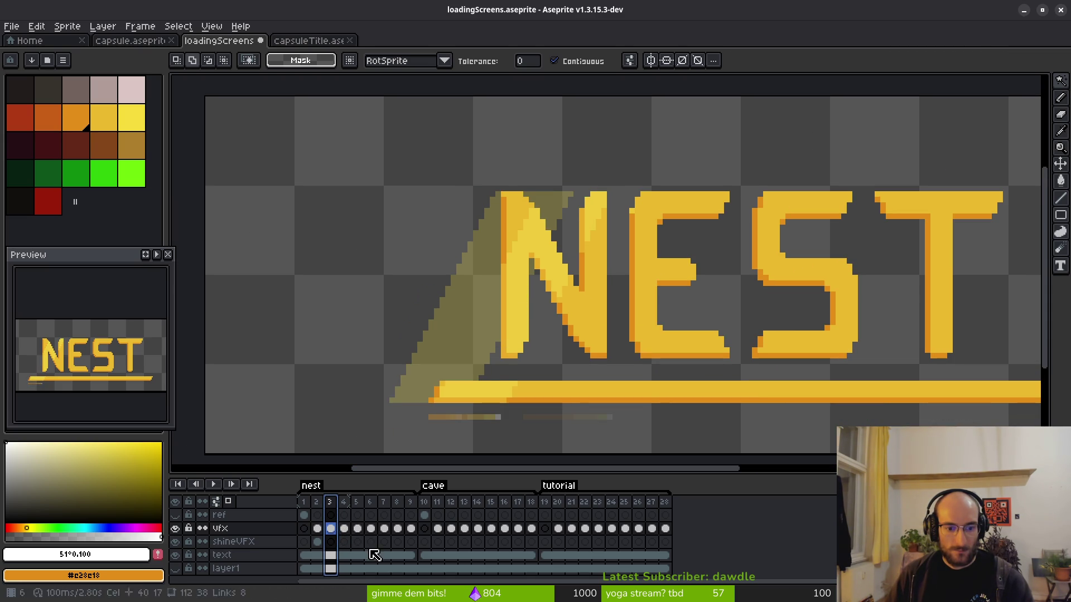
On frame 2, select shineVFX and hide the vfx layer after a quick comparison.
left_click(318, 529)
left_click(250, 545)
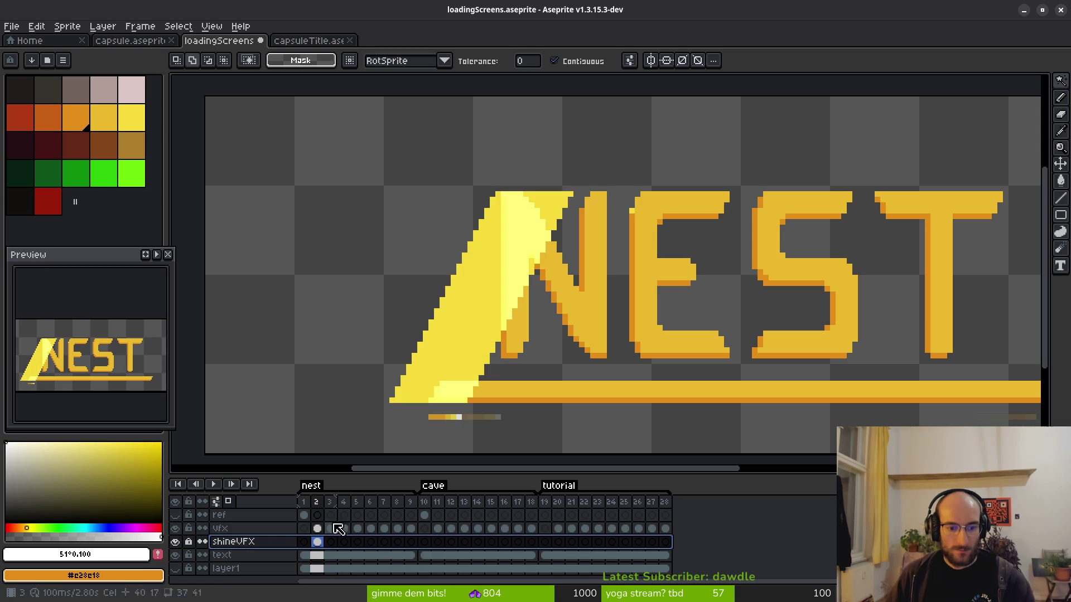
left_click(176, 530)
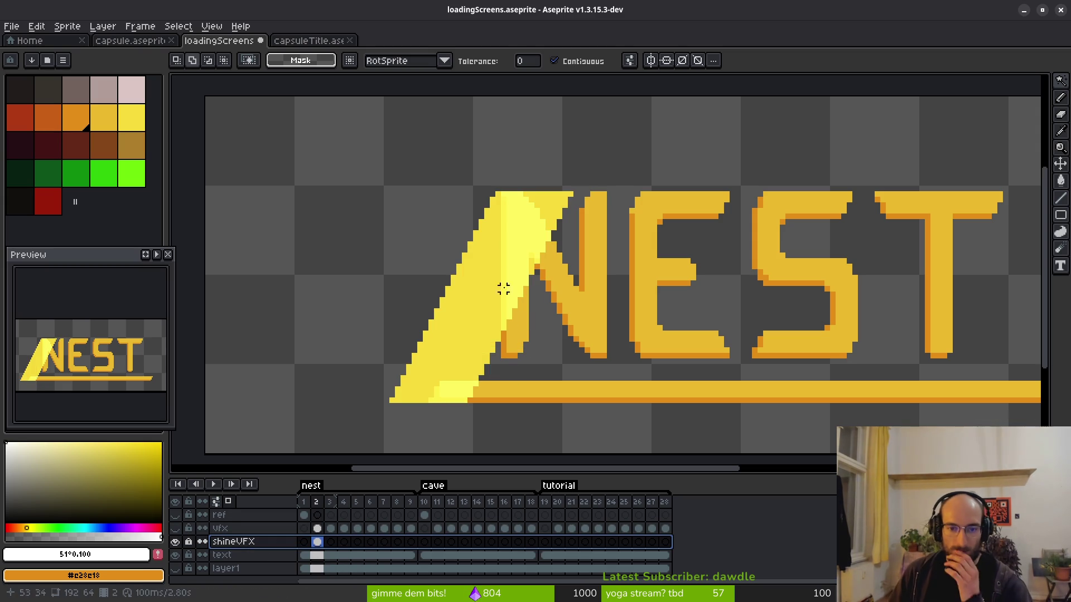
left_click(176, 528)
left_click(176, 529)
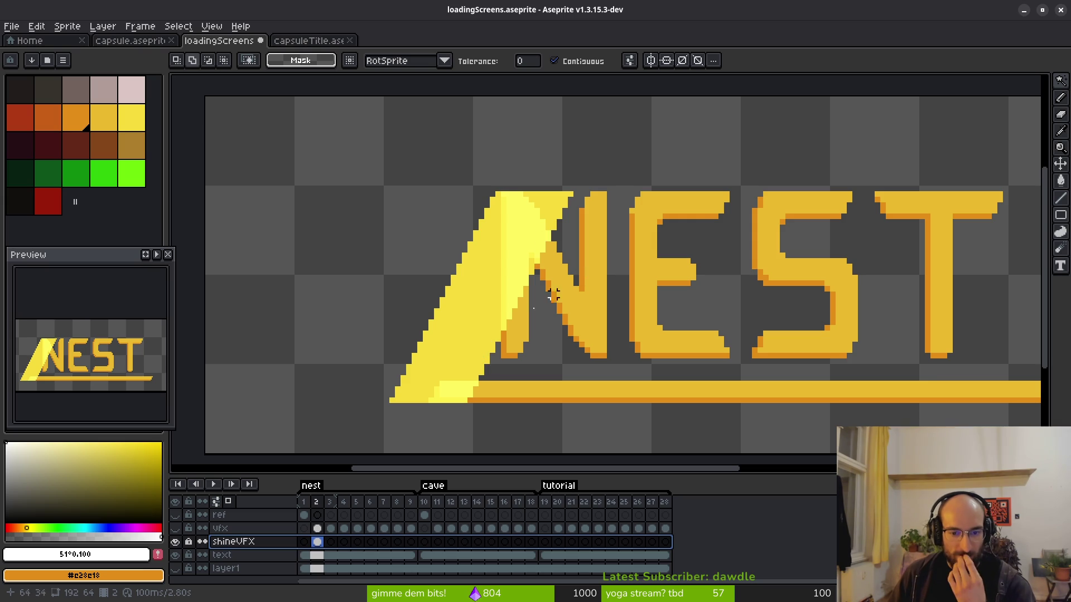
left_click_drag(466, 375, 447, 342)
Set the shineVFX layer's opacity to 85% in its Layer Properties.
right_click(265, 544)
left_click(314, 502)
left_click(792, 329)
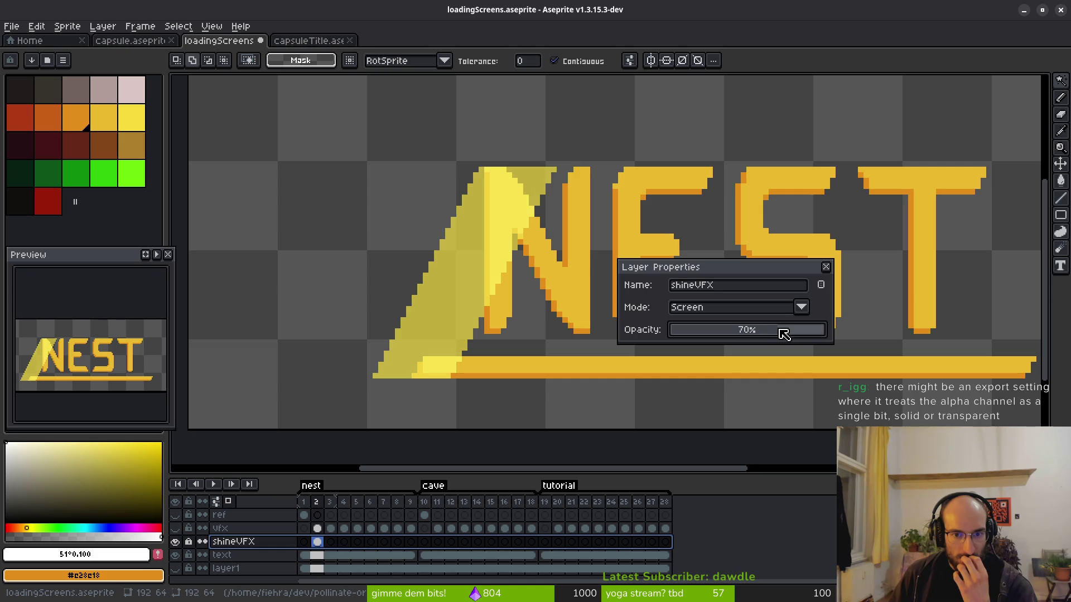
left_click_drag(788, 328, 807, 333)
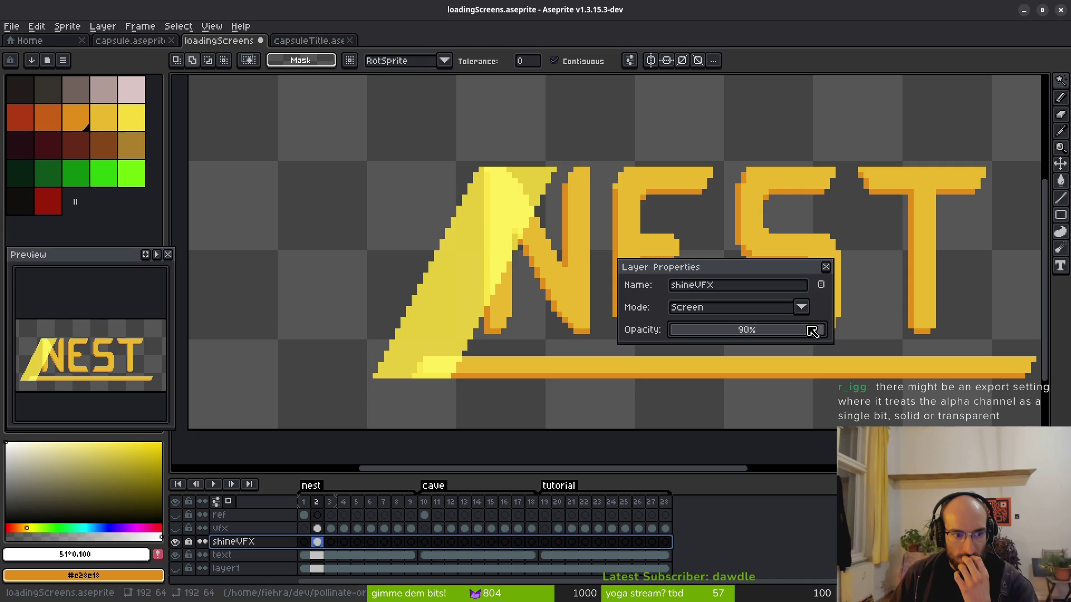
left_click_drag(809, 332, 806, 332)
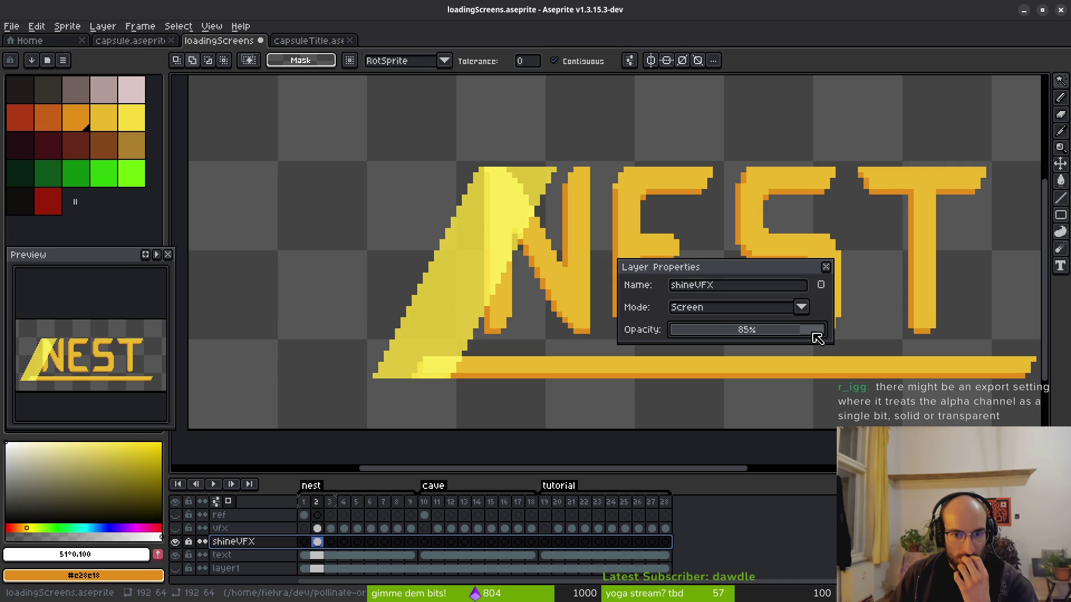
key("Return")
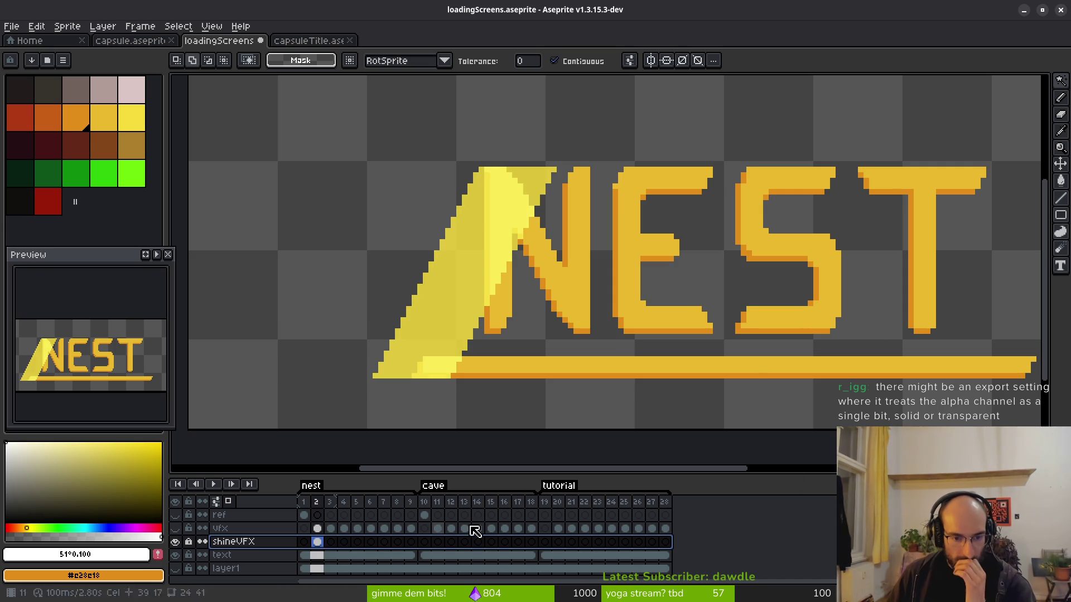
left_click(332, 529)
Compare frames 2, 3 and 4, and make the vfx layer visible again.
left_click(316, 542)
left_click(331, 529)
left_click(317, 542)
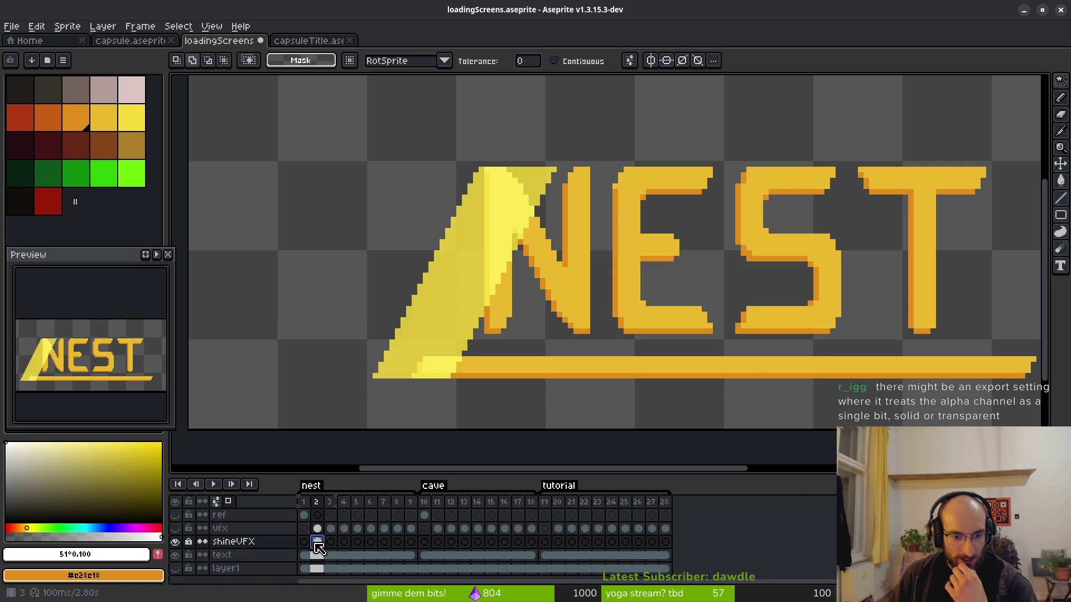
left_click(346, 530)
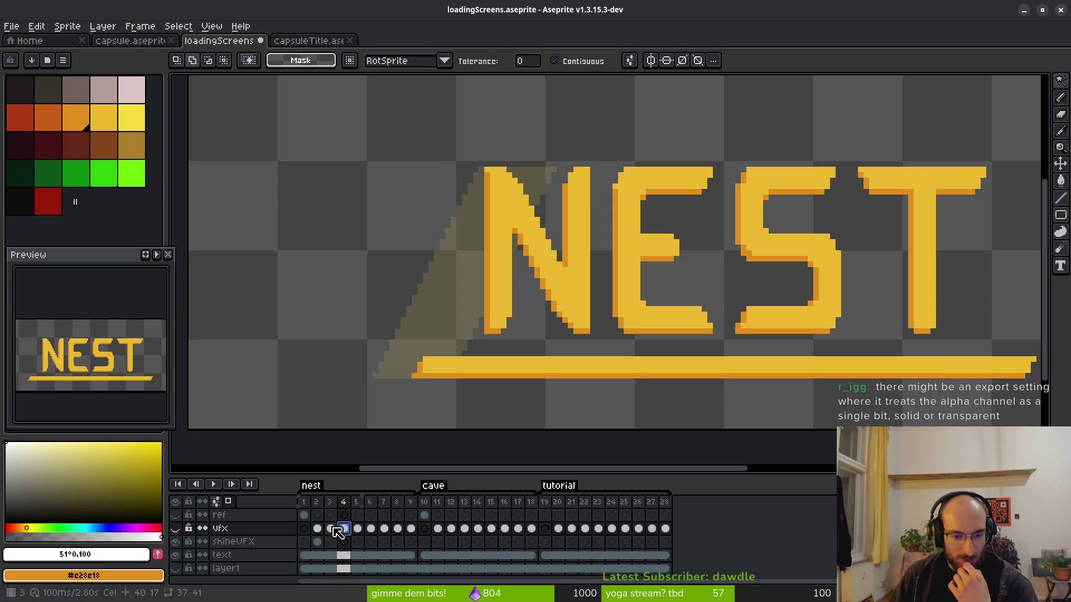
left_click(175, 528)
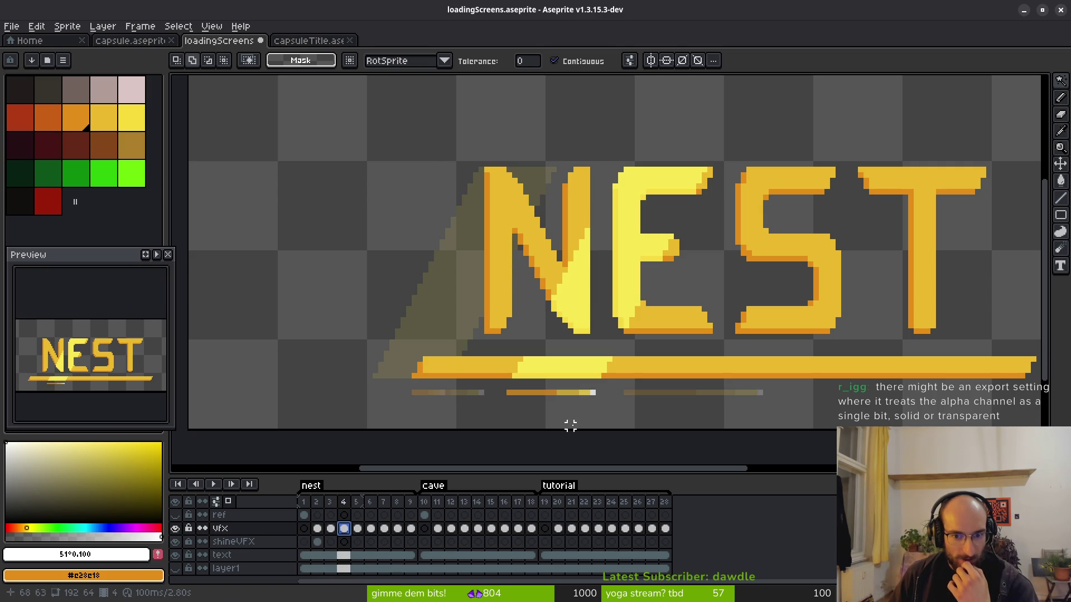
left_click(317, 528)
left_click(317, 540)
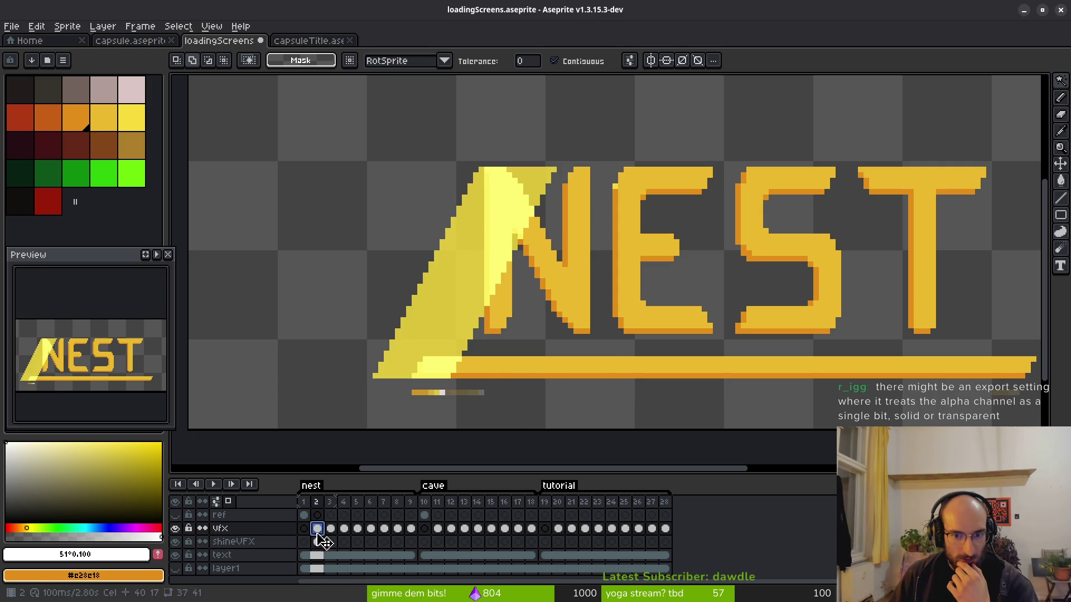
Step through frames 2 to 6 to watch the shine move across to the S and T.
left_click(334, 528)
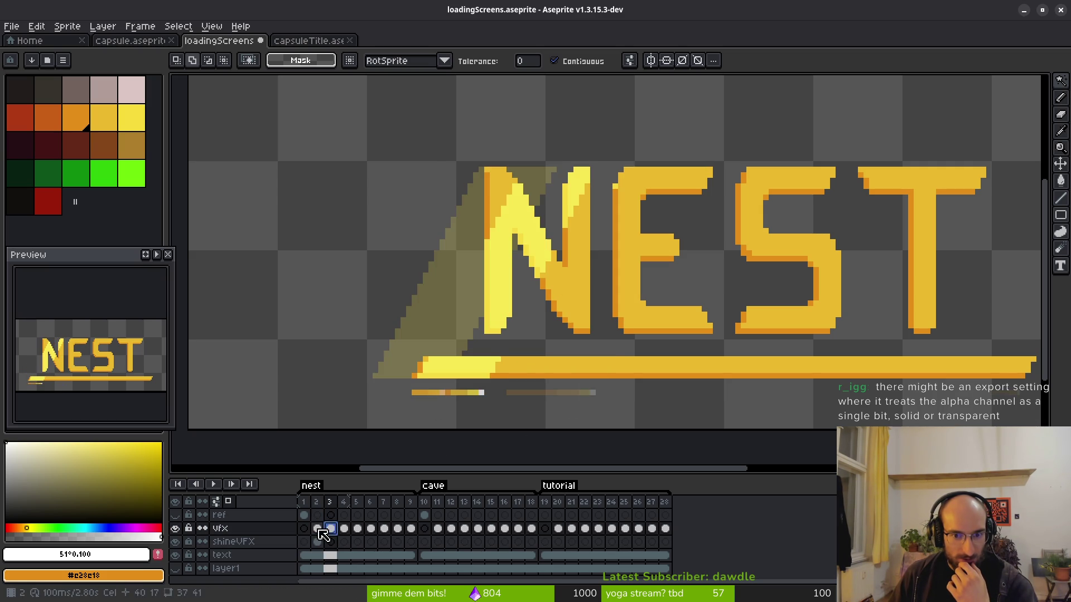
left_click(318, 529)
left_click(331, 529)
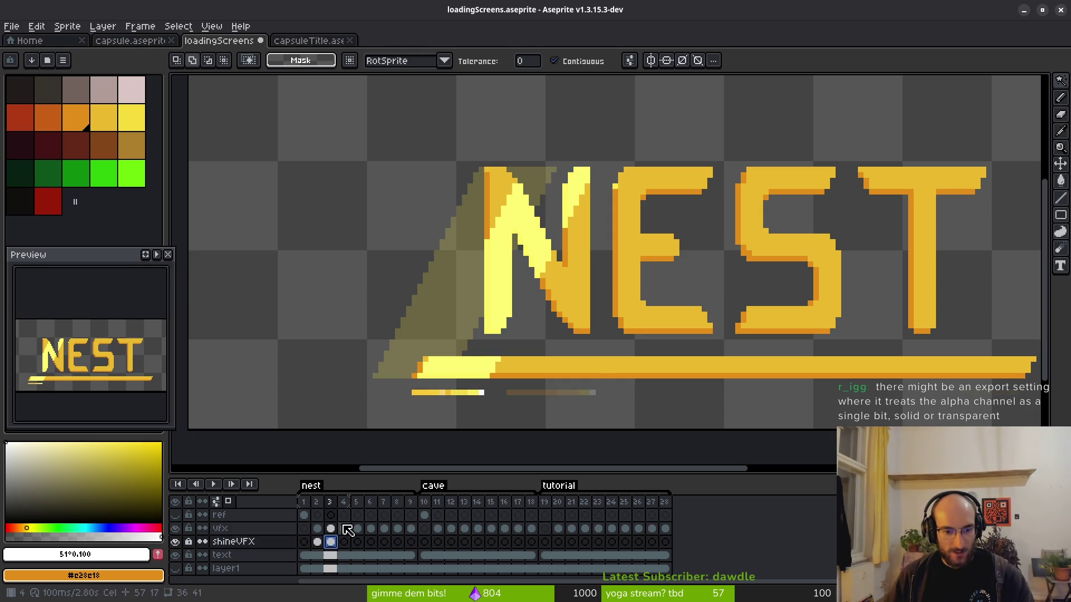
left_click(344, 542)
left_click(357, 544)
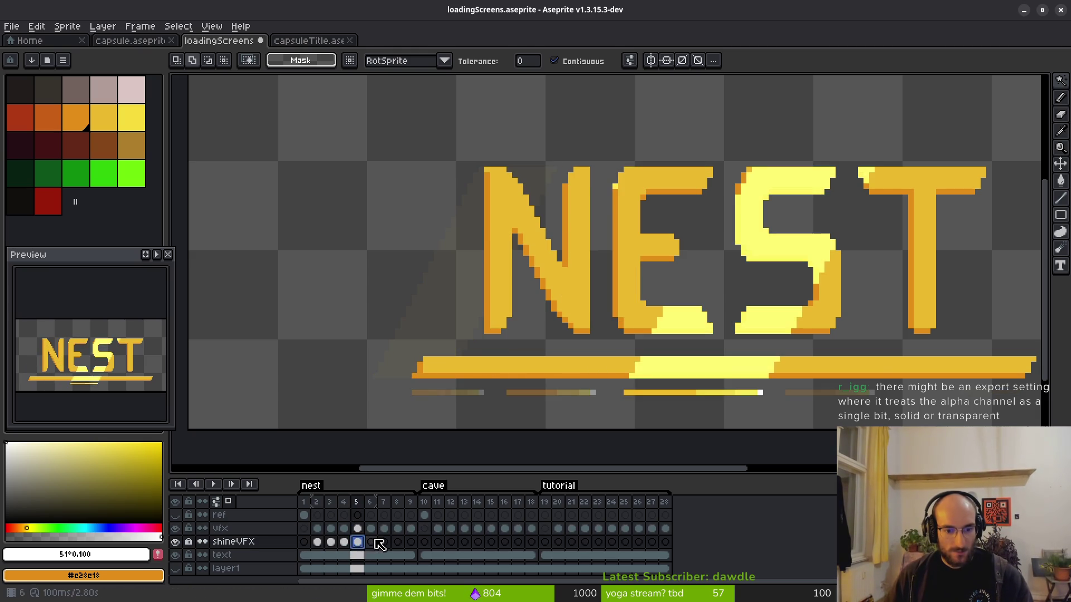
left_click(372, 544)
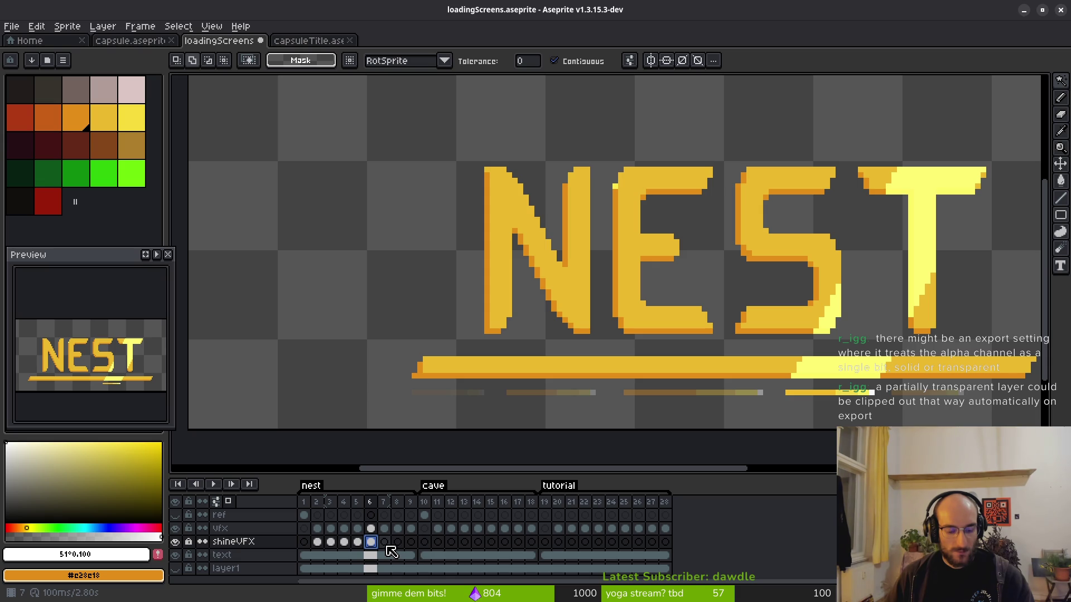
Select frames 3 to 6, review the earlier frames, and settle on the frame-2 shineVFX cel.
scroll(769, 323, "down", 2)
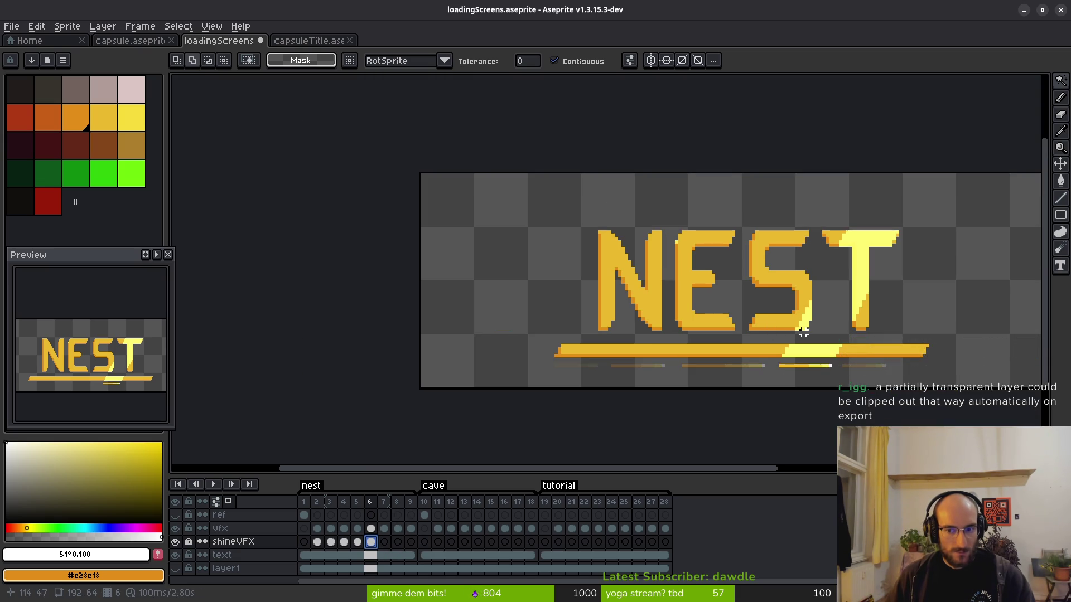
left_click_drag(369, 502, 336, 507)
left_click(304, 502)
left_click(317, 502)
left_click(335, 502)
left_click(361, 501)
left_click(316, 502)
left_click(316, 542)
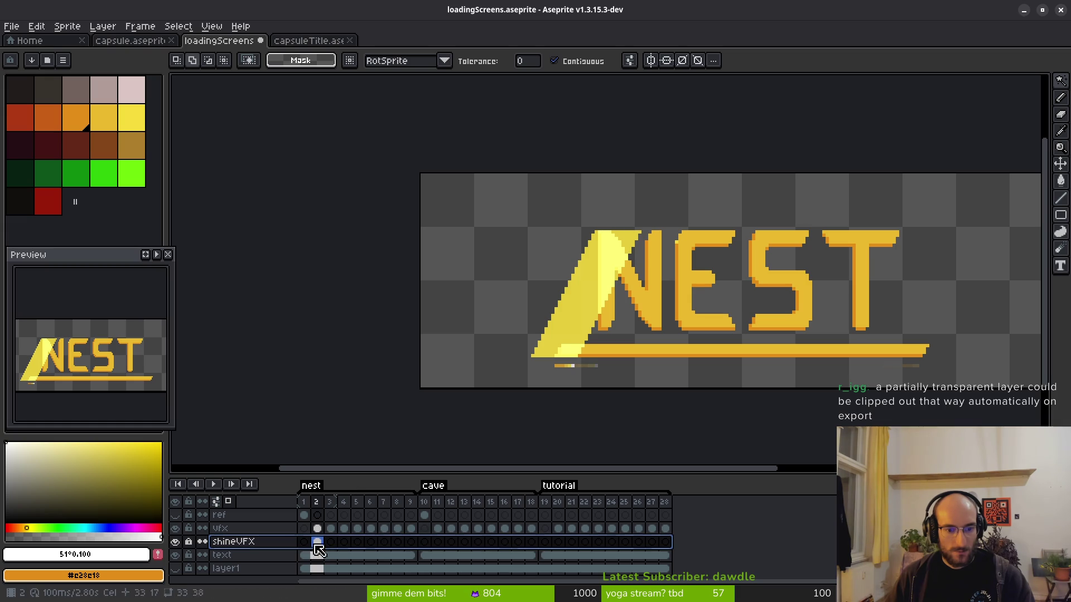
Hide the vfx layer, keep shineVFX visible, and play the shine animation.
right_click(259, 541)
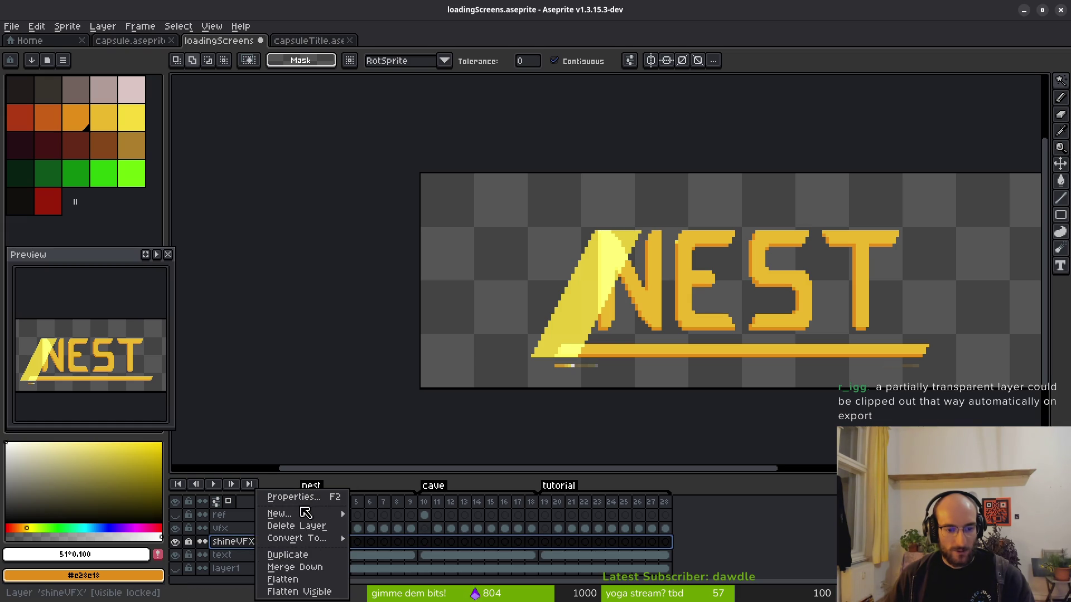
left_click(290, 497)
key("Escape")
left_click(176, 528)
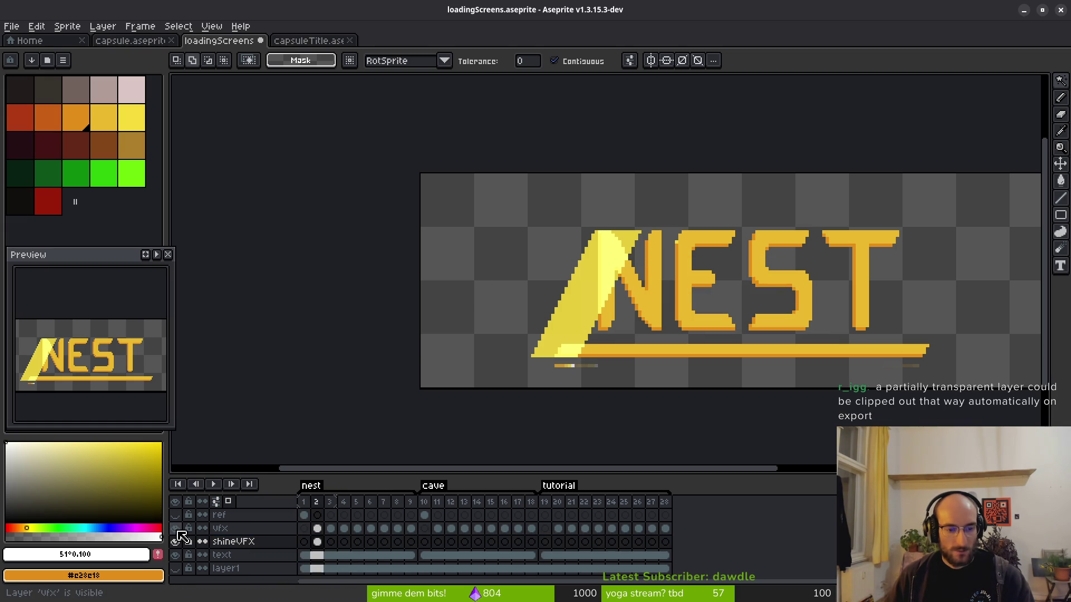
left_click(177, 541)
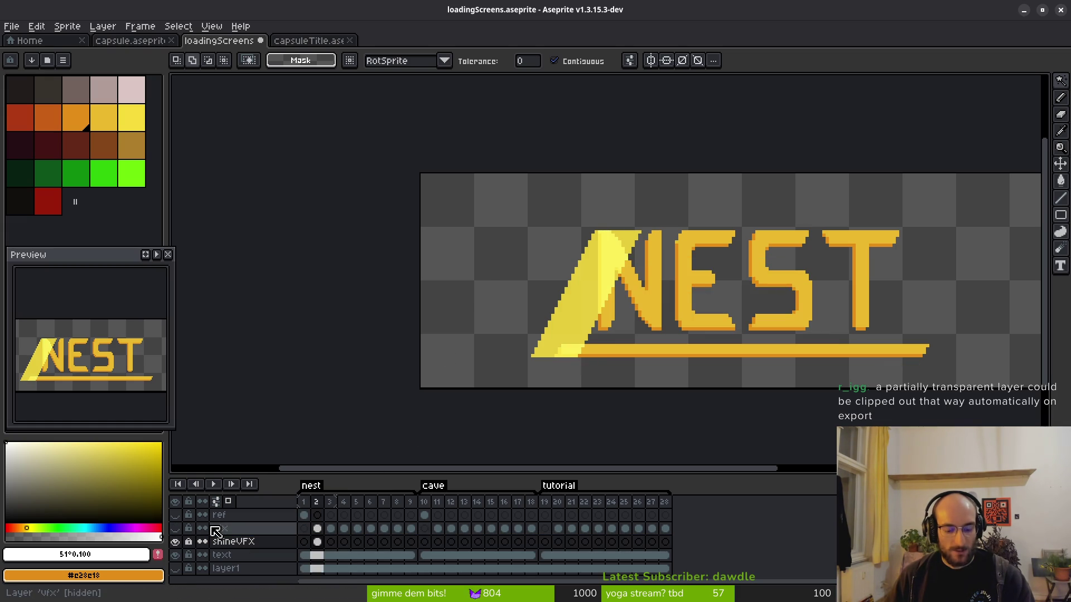
key("Return")
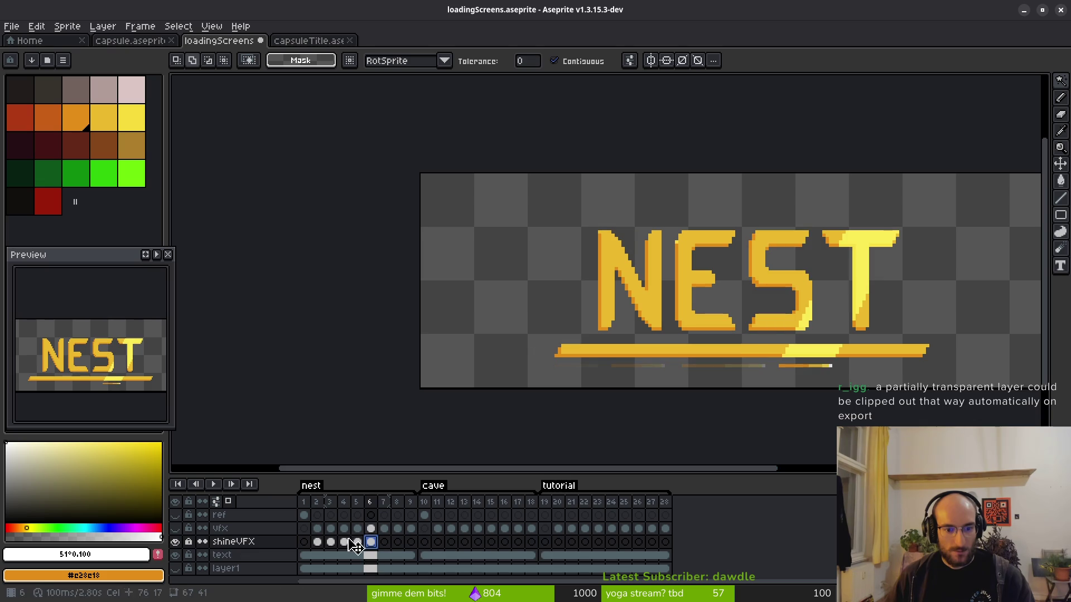
Centre the view on the shine over the N and select the frame-2 shineVFX cel.
left_click_drag(759, 297, 667, 311)
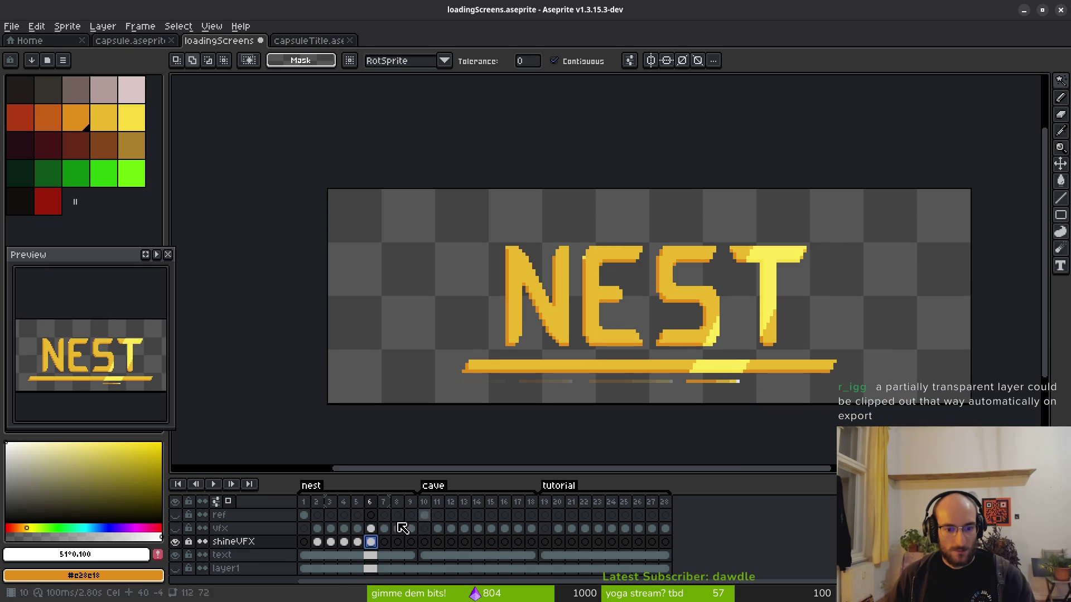
scroll(717, 337, "up", 3)
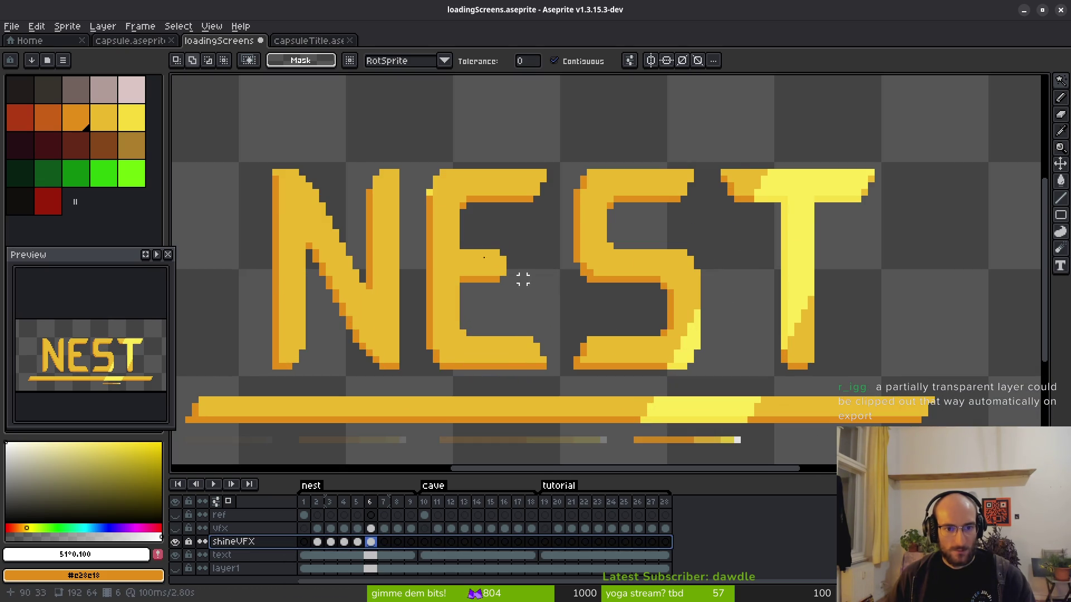
scroll(558, 309, "left", 3)
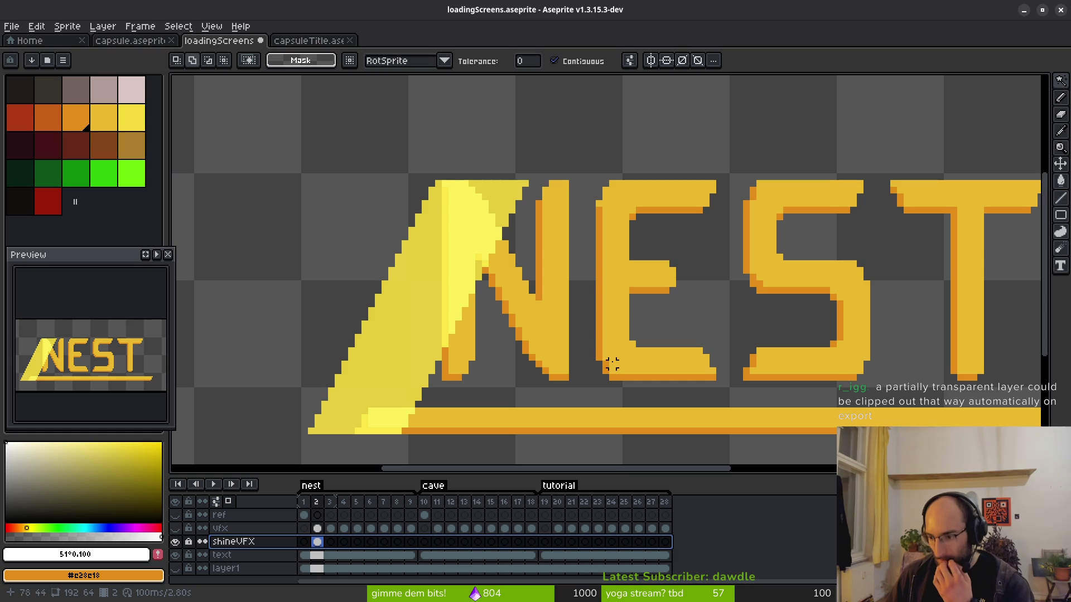
left_click_drag(701, 338, 646, 310)
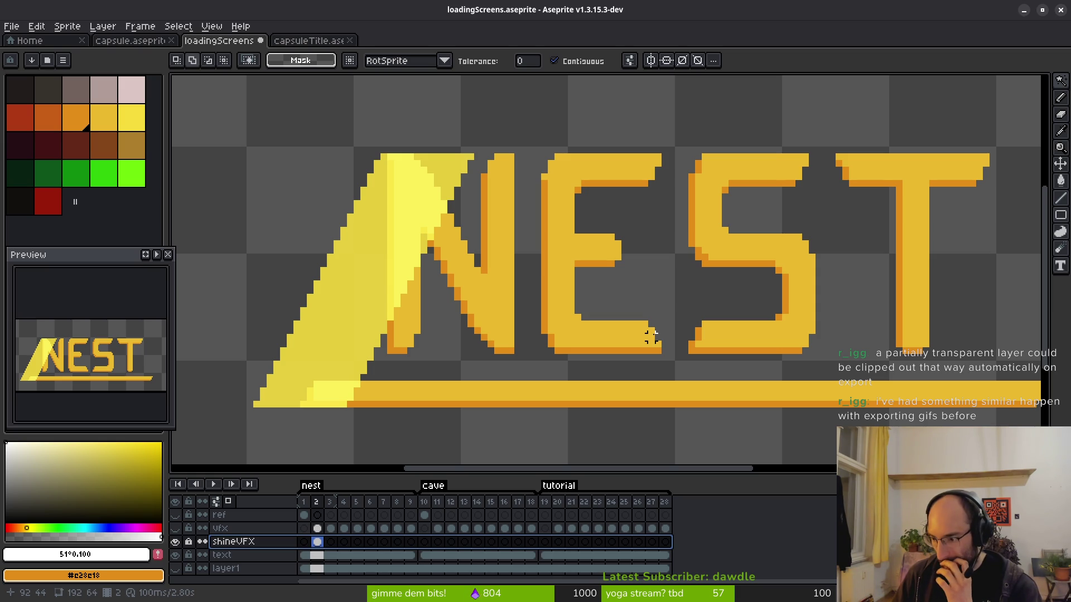
scroll(651, 336, "down", 2)
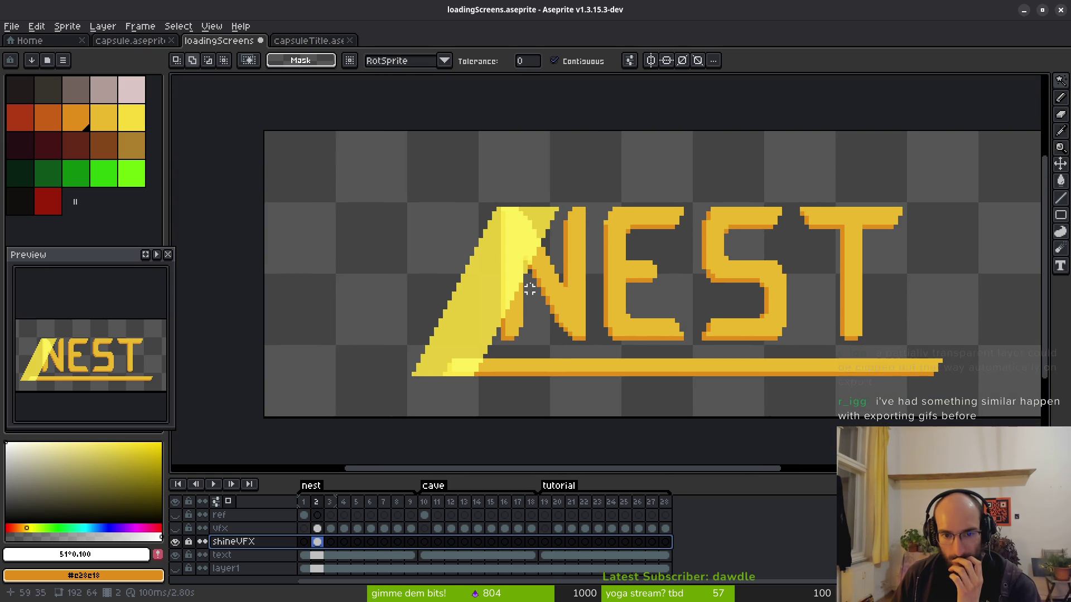
left_click(317, 540)
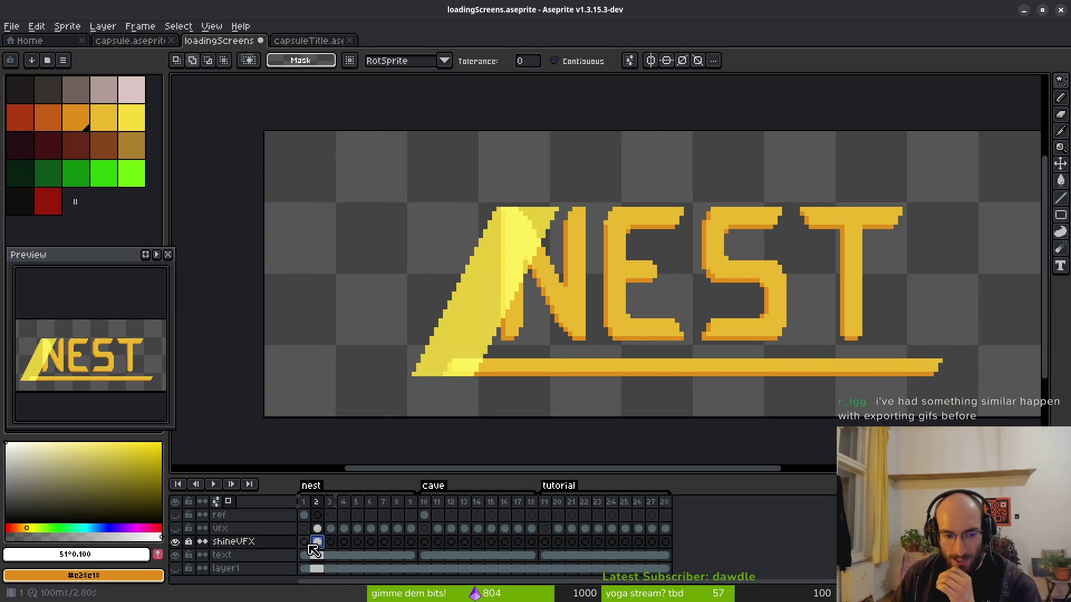
Hide and lock the shineVFX layer after comparing frames 2 and 3.
left_click(330, 541)
left_click(317, 541)
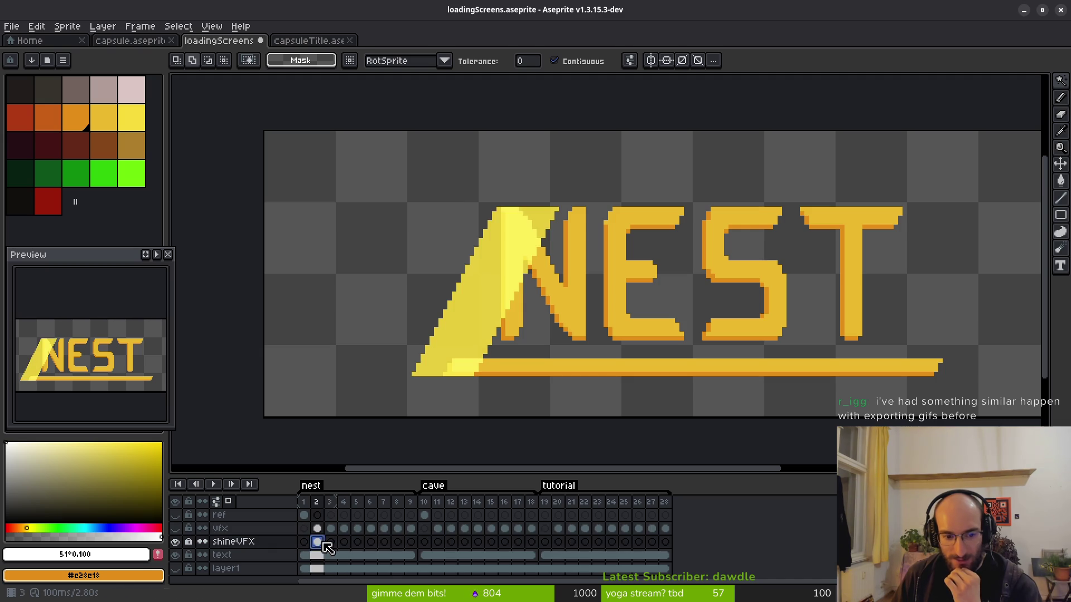
left_click(237, 545)
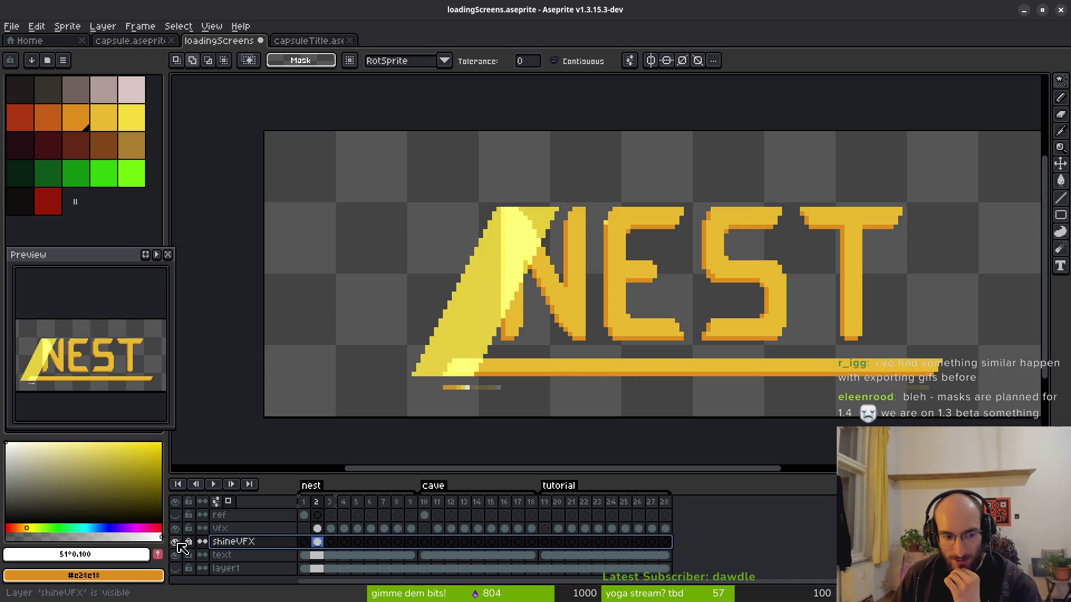
left_click(176, 541)
left_click(188, 542)
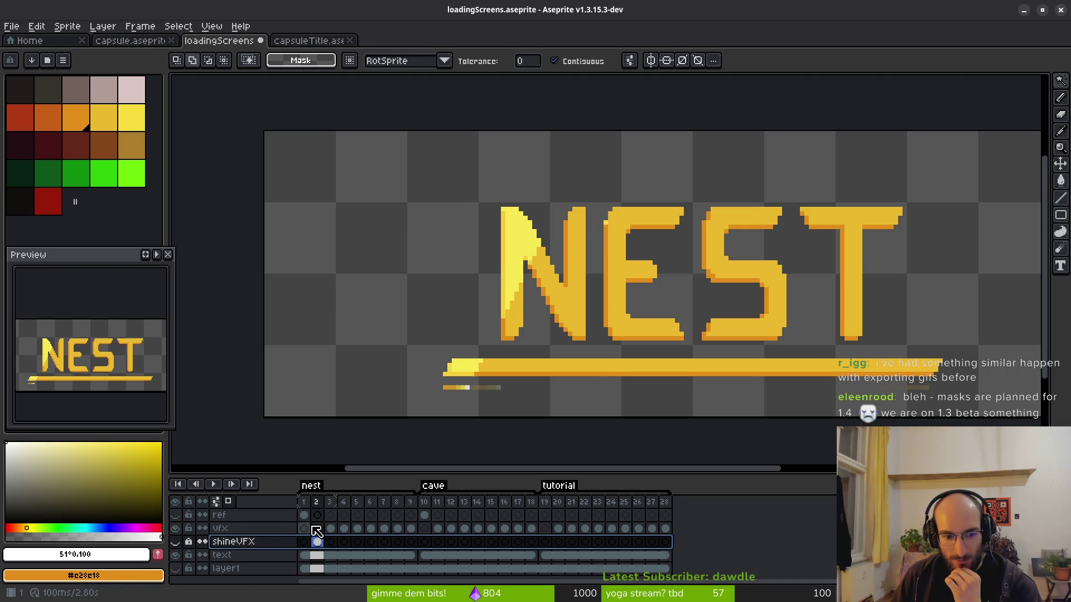
Give the vfx layer Screen blending at 85% opacity, rejecting Color Dodge.
left_click(223, 528)
right_click(266, 528)
left_click(296, 495)
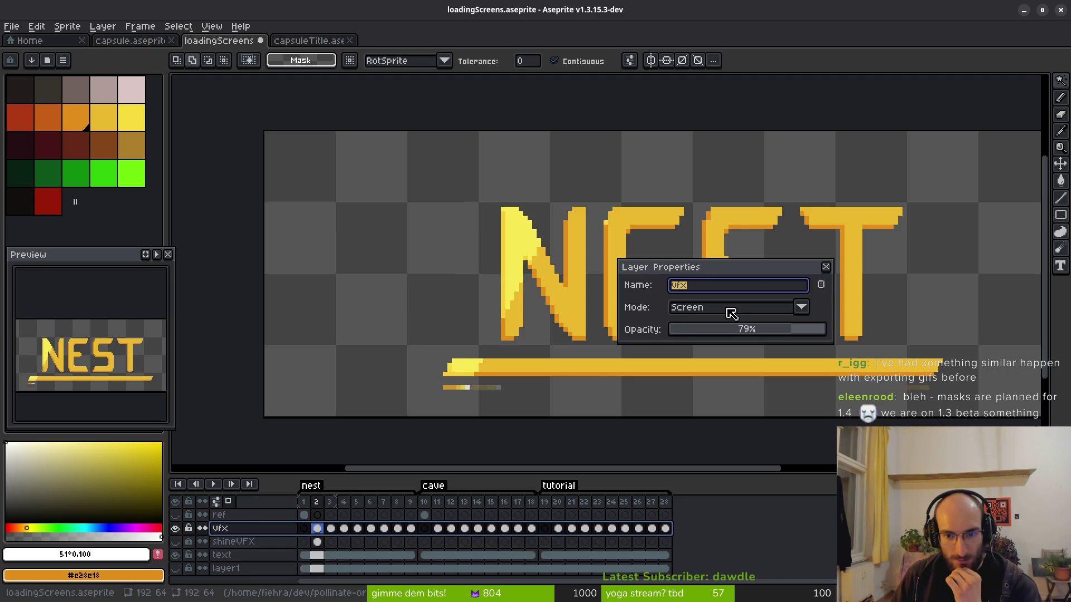
left_click_drag(801, 333, 807, 333)
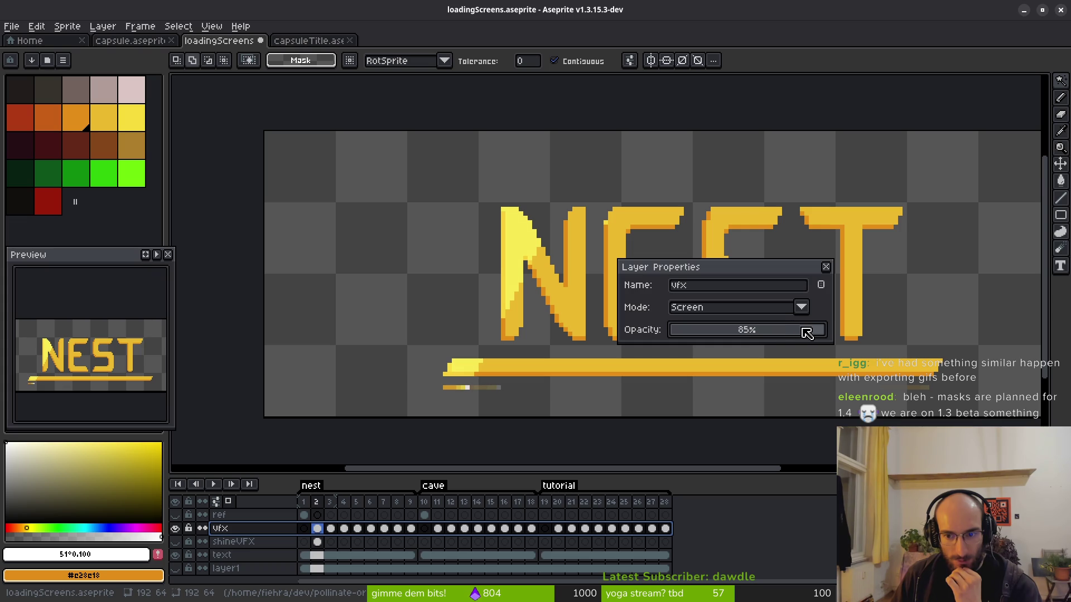
left_click(754, 307)
left_click(698, 404)
left_click(746, 308)
left_click(701, 394)
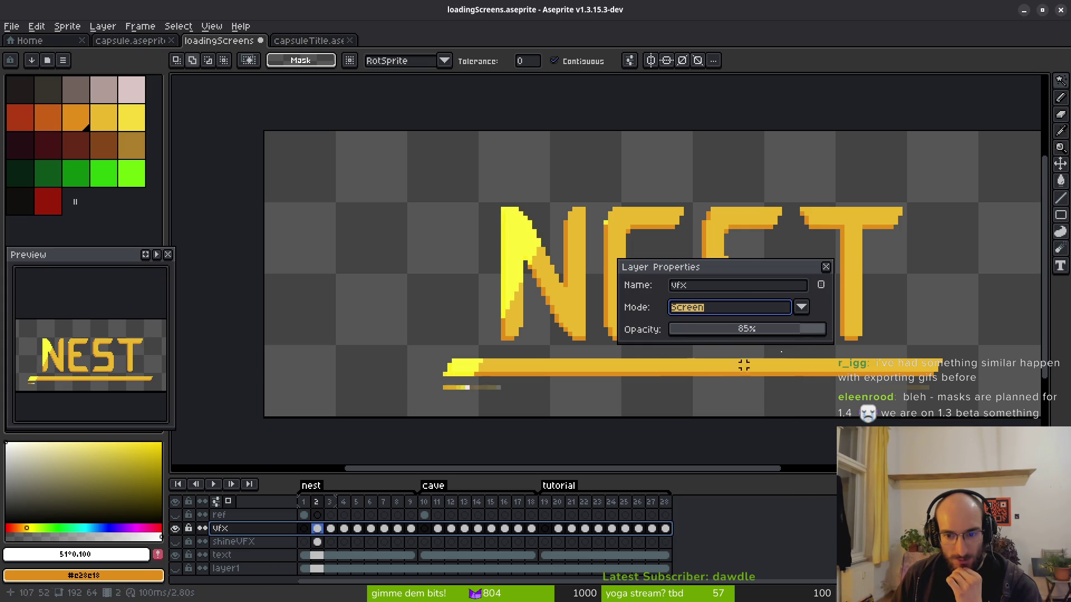
left_click(826, 267)
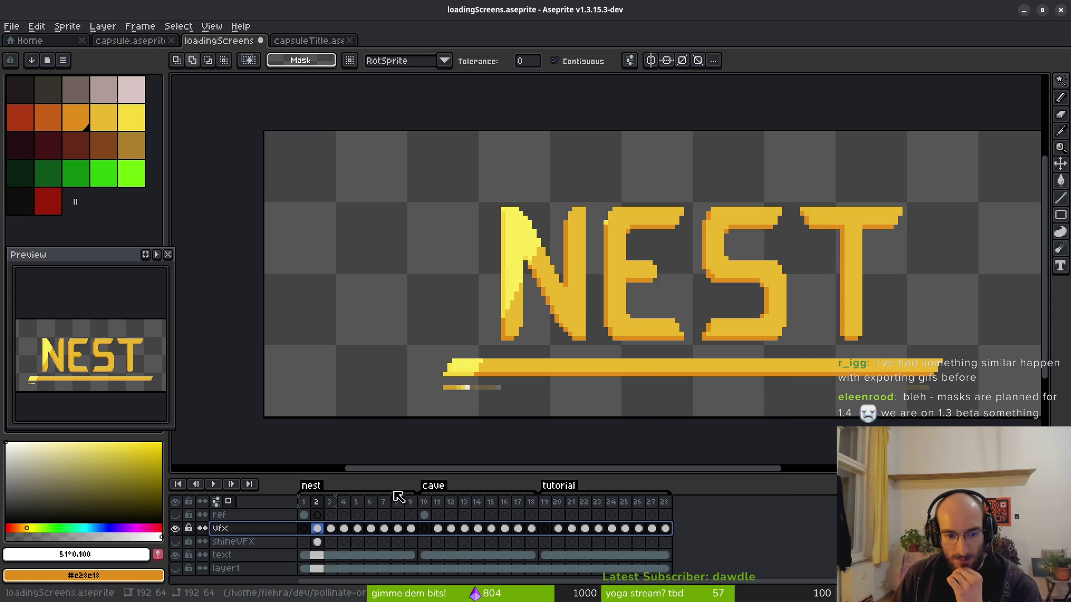
Review frames 3, 4 and 2, then fine-tune the vfx layer opacity in its properties.
left_click(330, 528)
left_click(344, 528)
left_click(317, 529)
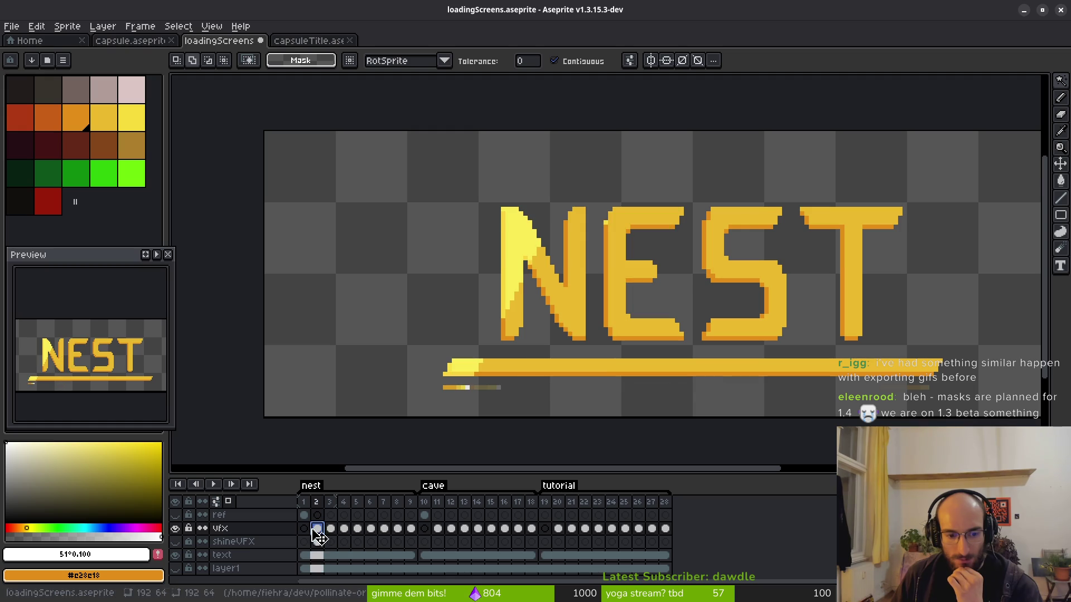
left_click(284, 530)
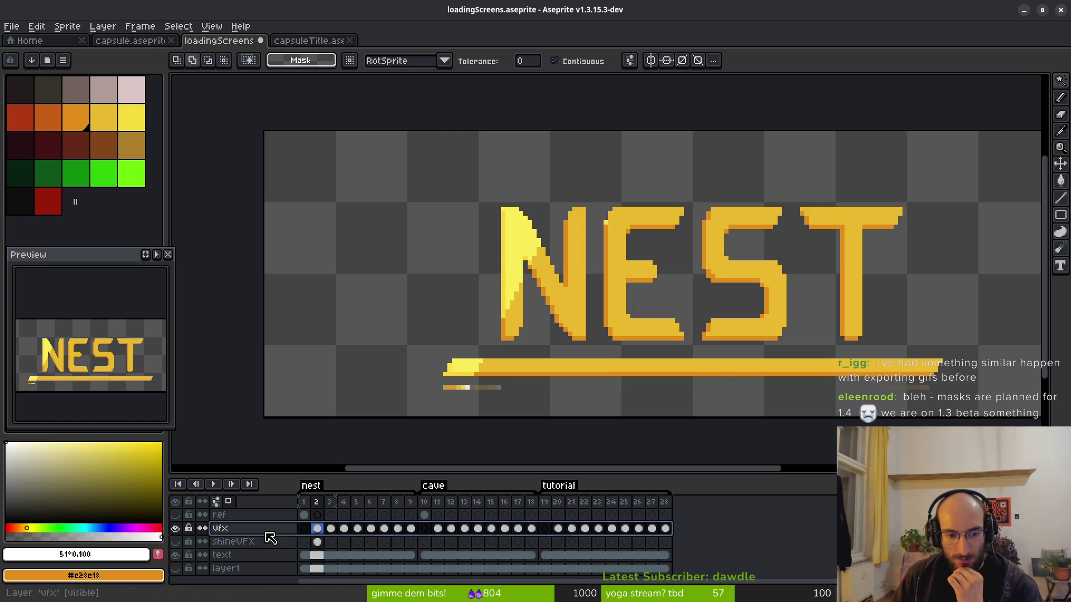
right_click(285, 530)
left_click(293, 495)
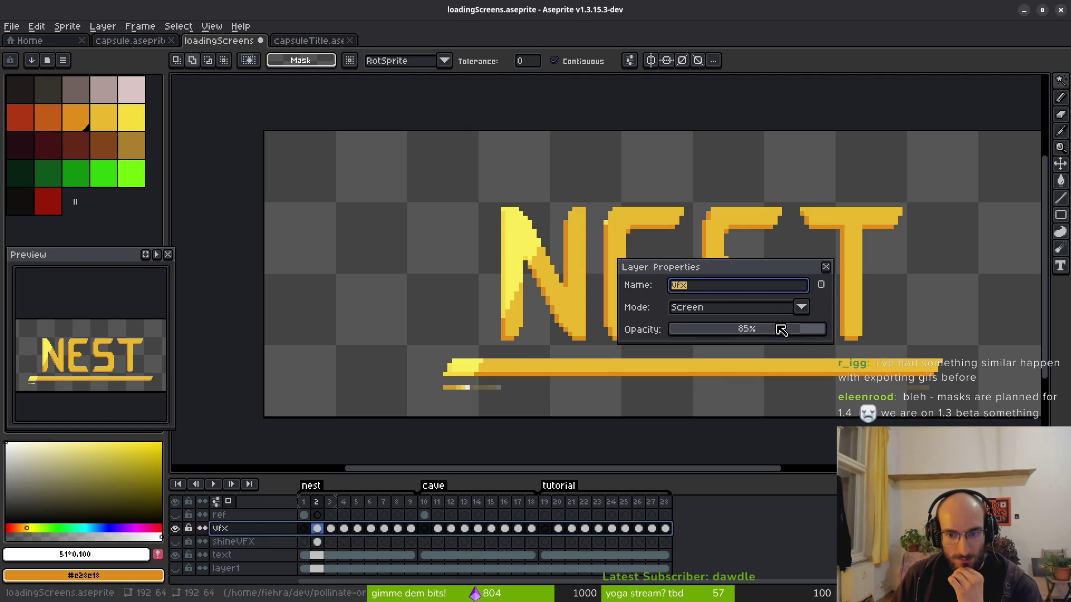
left_click_drag(807, 335, 804, 336)
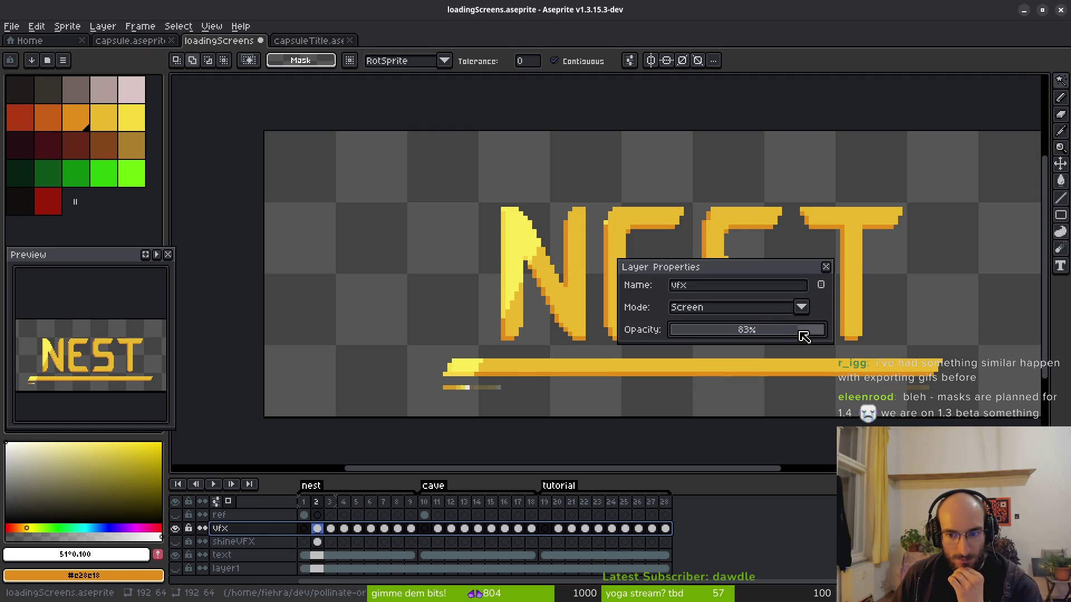
left_click(826, 267)
Compare vfx frames 2 and 3, then open and close frame 3's cel properties.
left_click(330, 529)
scroll(566, 334, "up", 3)
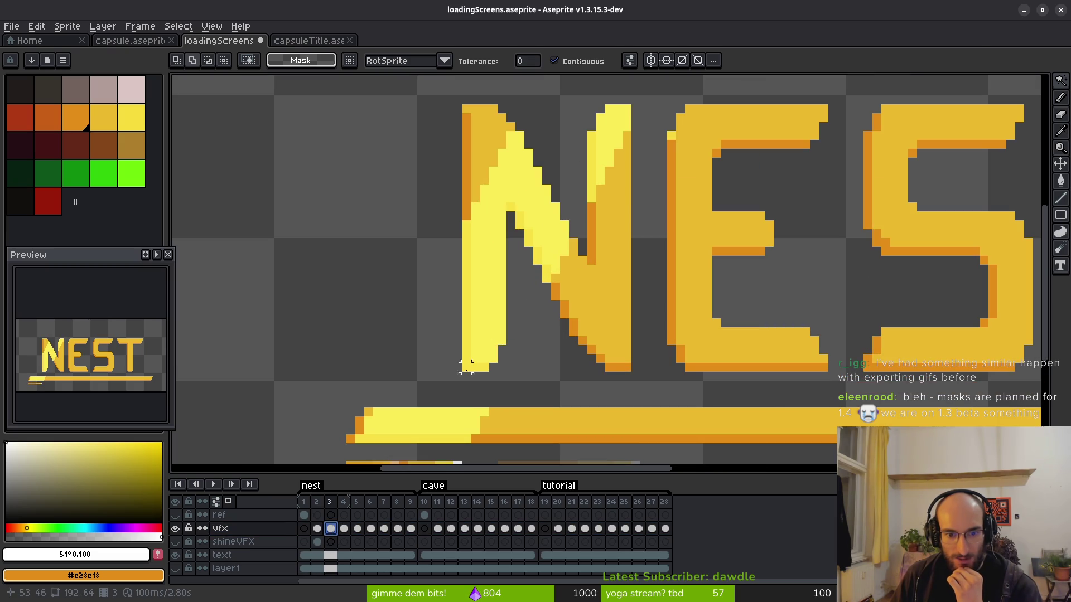
left_click(317, 528)
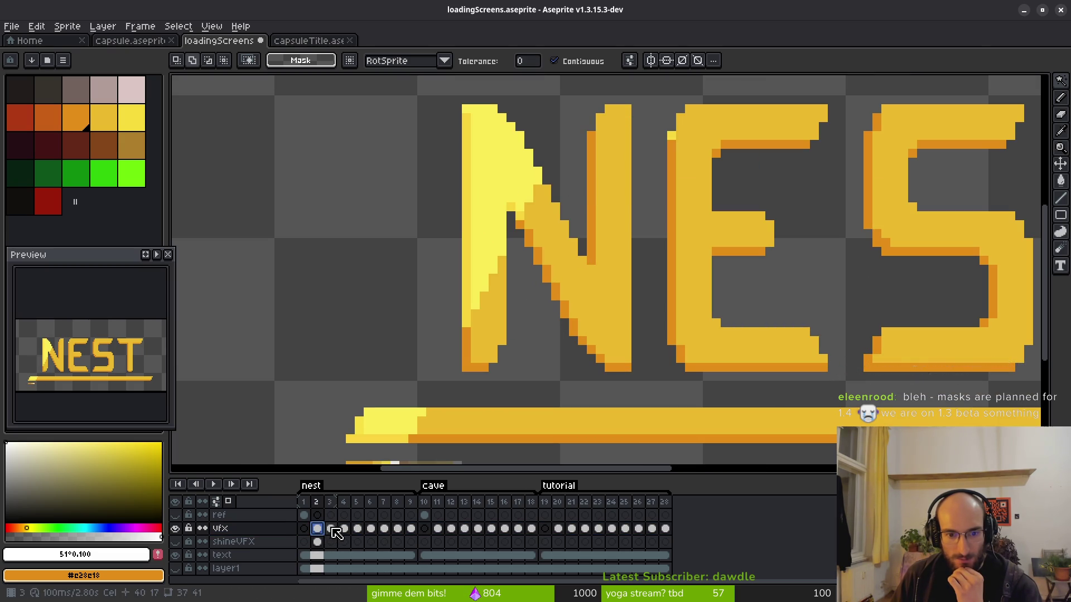
left_click(330, 528)
left_click(318, 529)
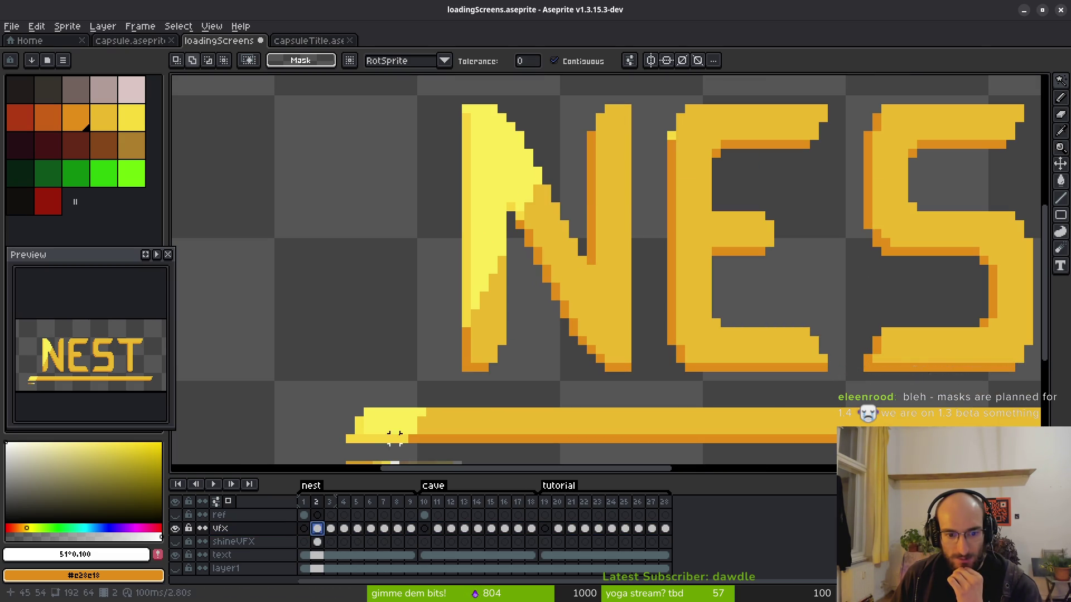
scroll(466, 179, "up", 3)
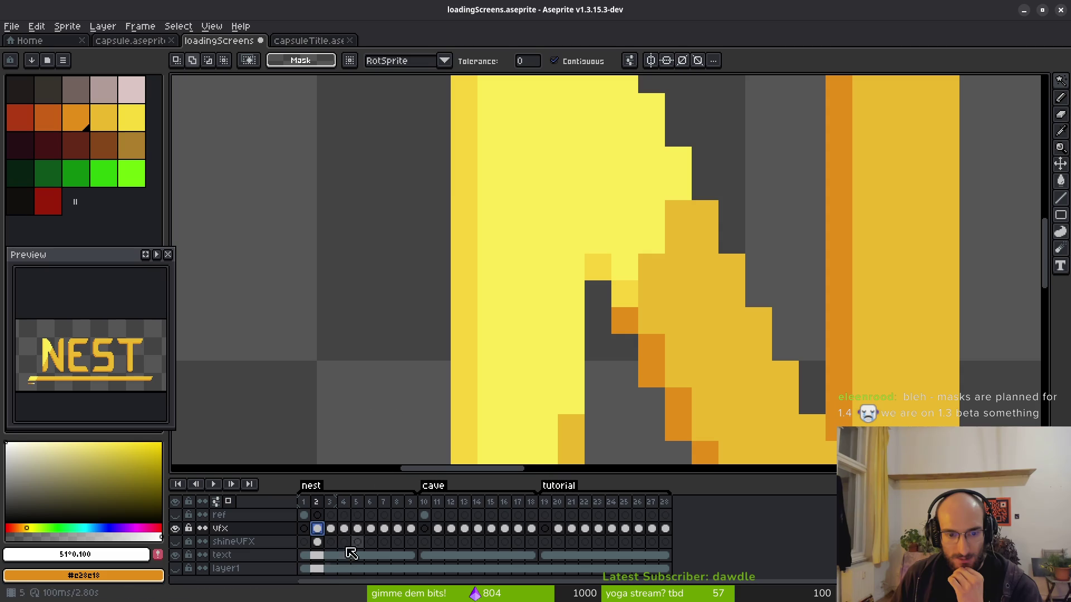
left_click(330, 529)
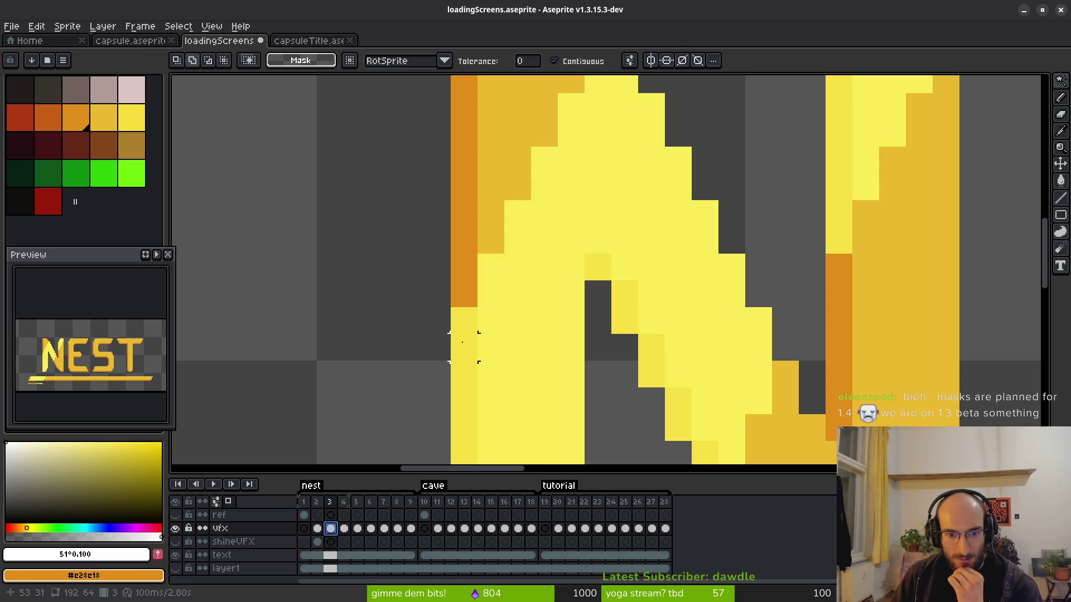
right_click(330, 529)
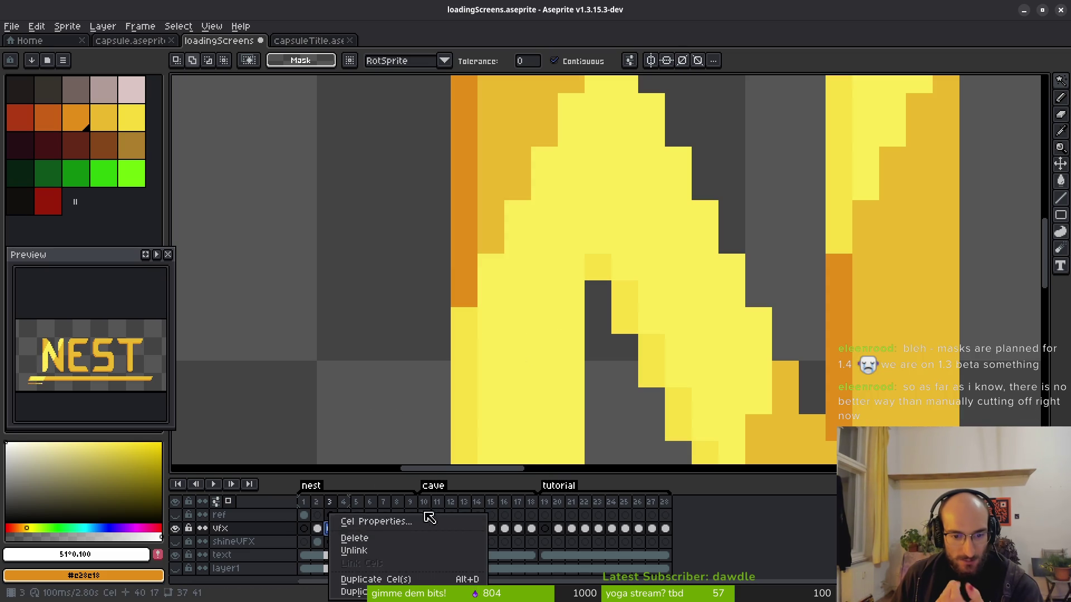
left_click(368, 518)
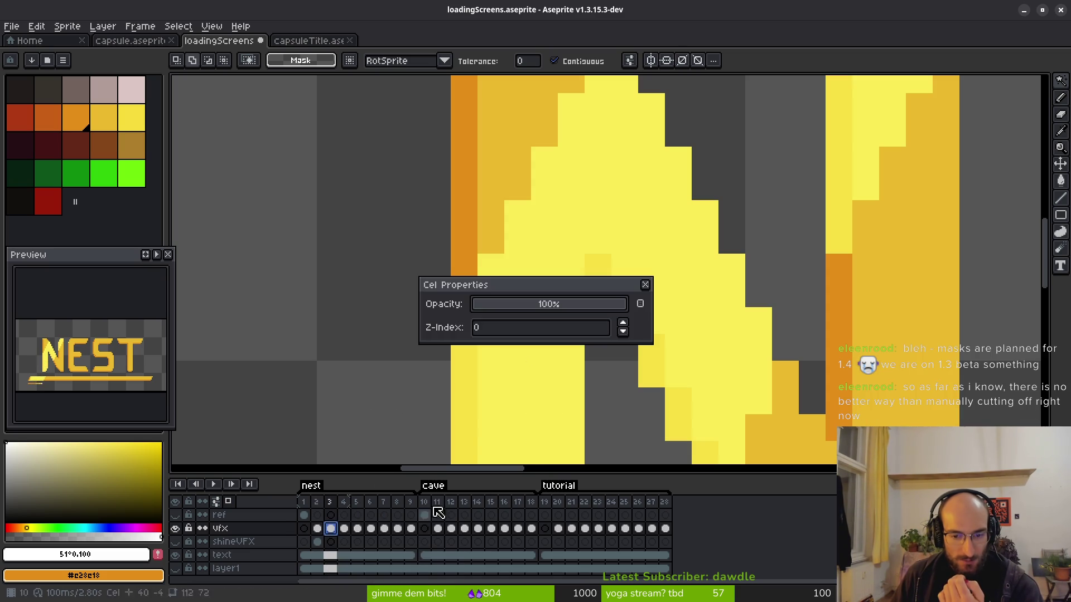
left_click(645, 285)
Select the vfx cels across frames 1 to 28 and set their cel opacity to 85%.
mouse_move(304, 529)
left_mouse_down()
mouse_move(658, 530)
mouse_move(665, 516)
left_mouse_up()
left_click(275, 529)
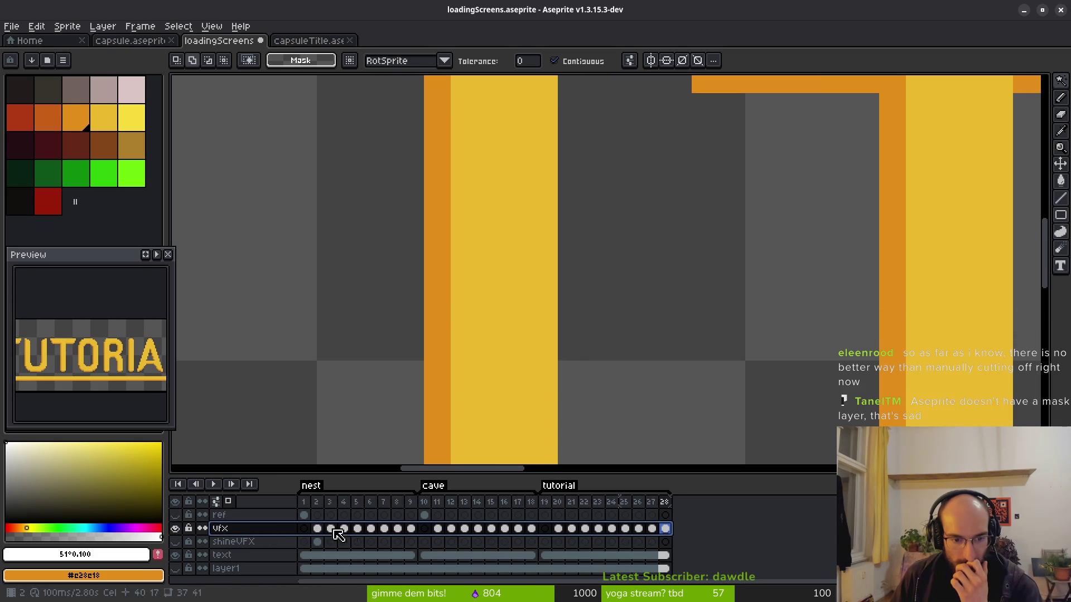
left_click(305, 530)
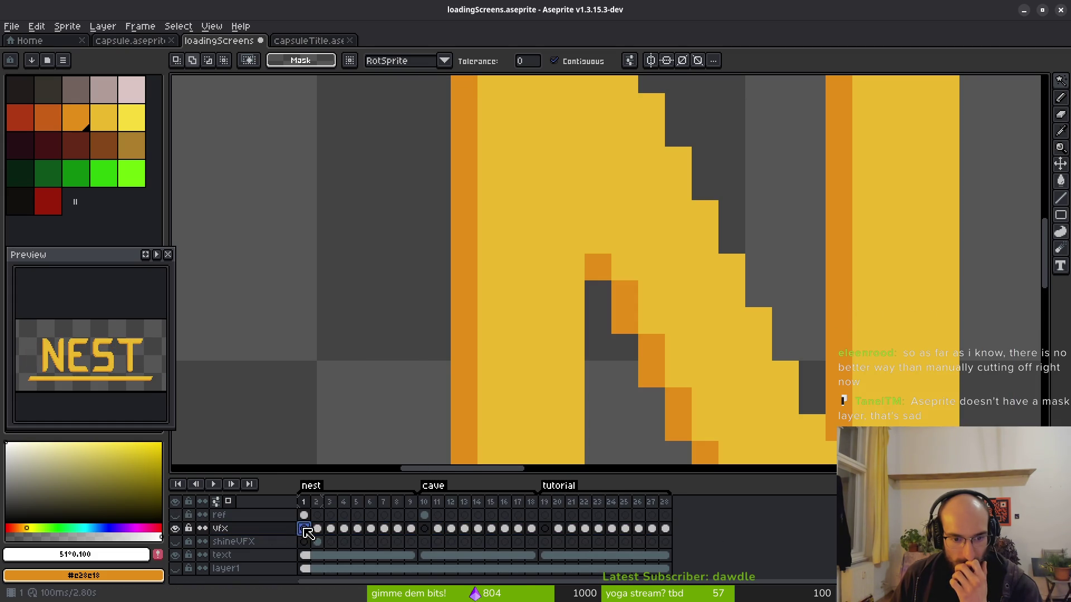
left_click_drag(308, 534, 665, 530)
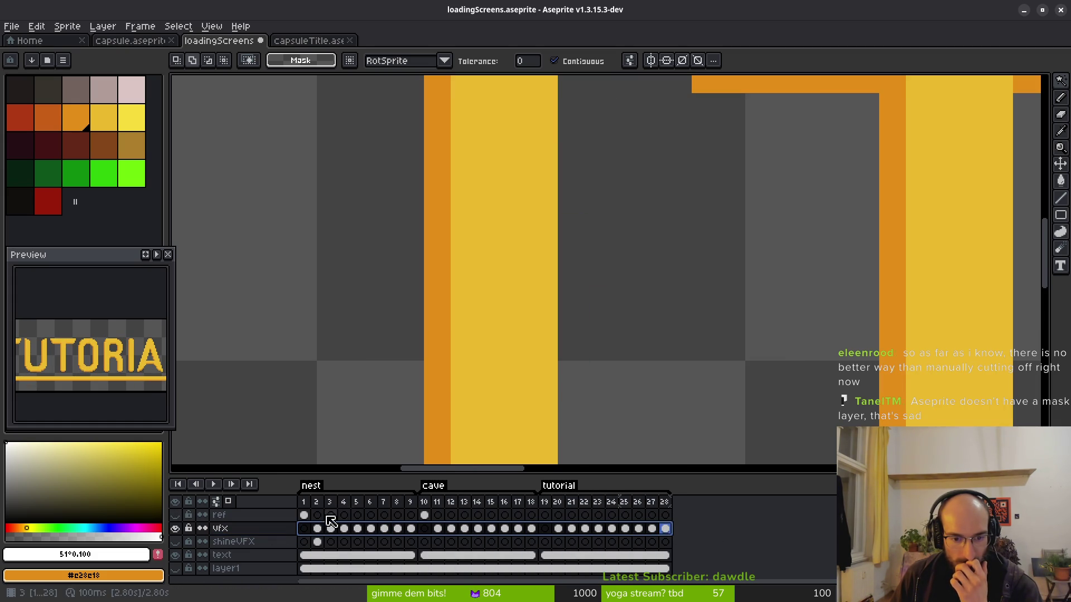
right_click(313, 530)
left_click(346, 520)
left_click_drag(605, 306, 607, 307)
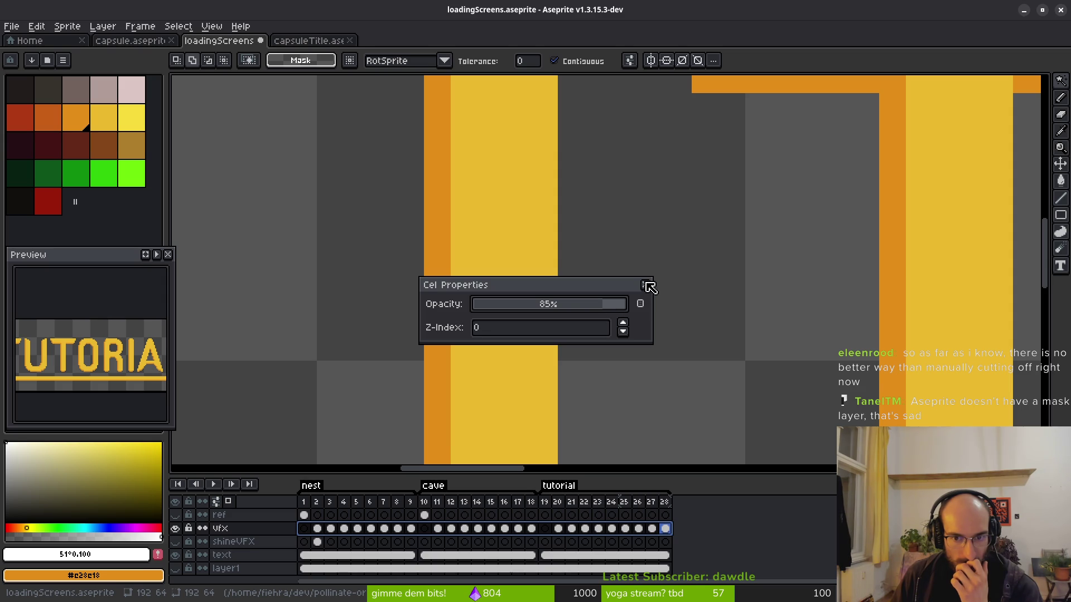
left_click(647, 285)
scroll(573, 323, "down", 3)
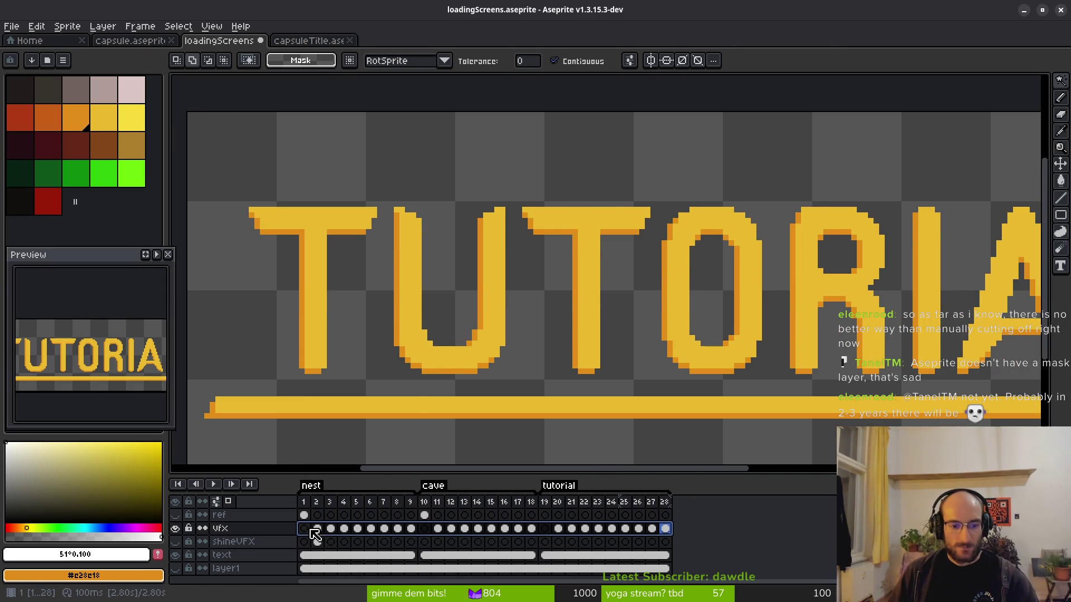
Return to frame 2 and zoom in on the NEST letters.
left_click(316, 530)
key("alt")
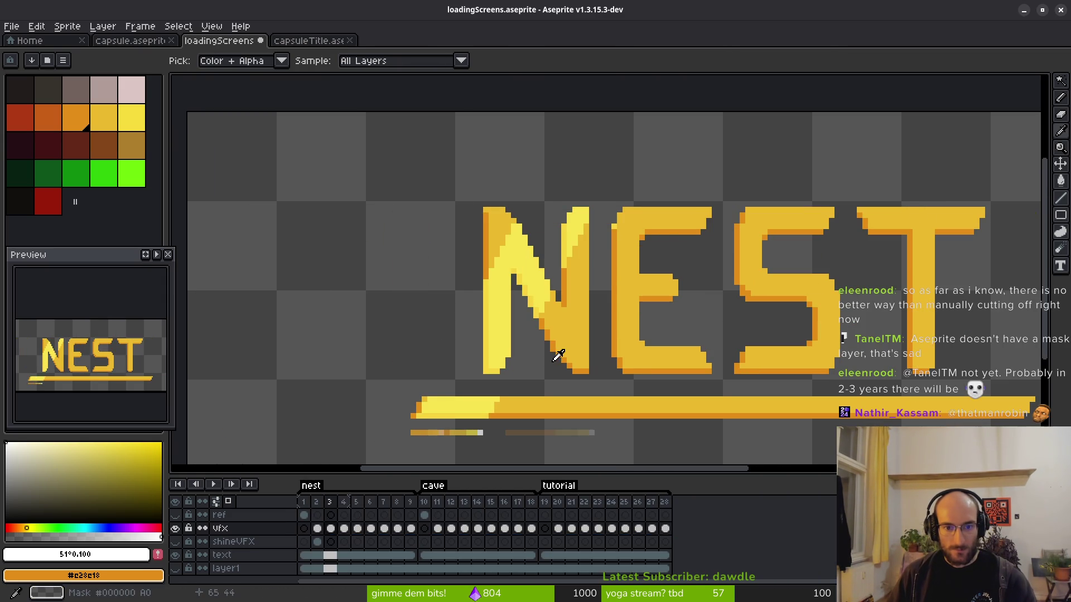
scroll(522, 334, "up", 3)
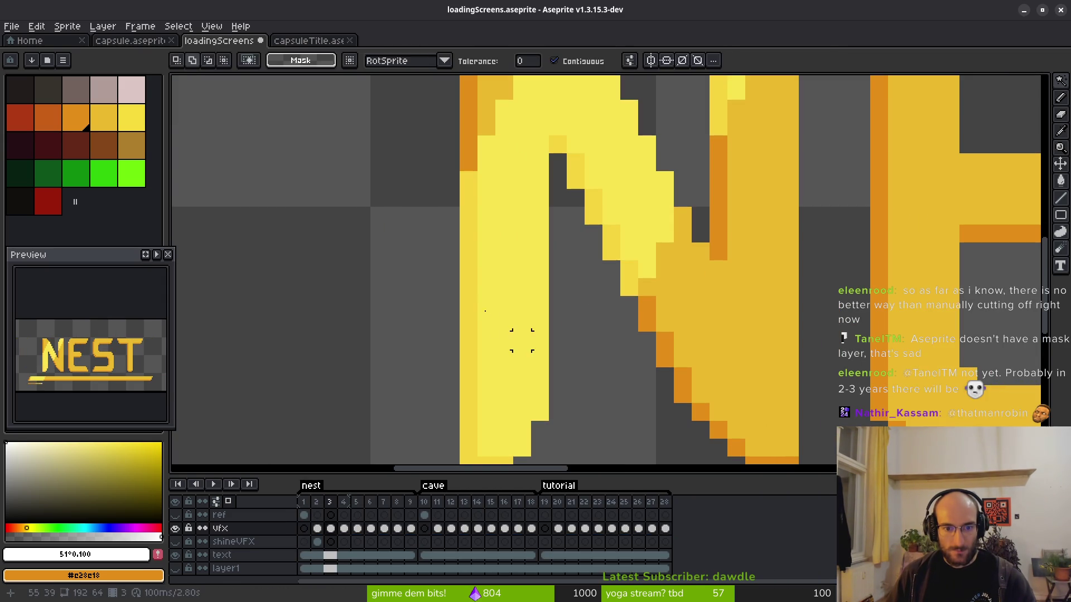
scroll(493, 253, "up", 3)
key("alt")
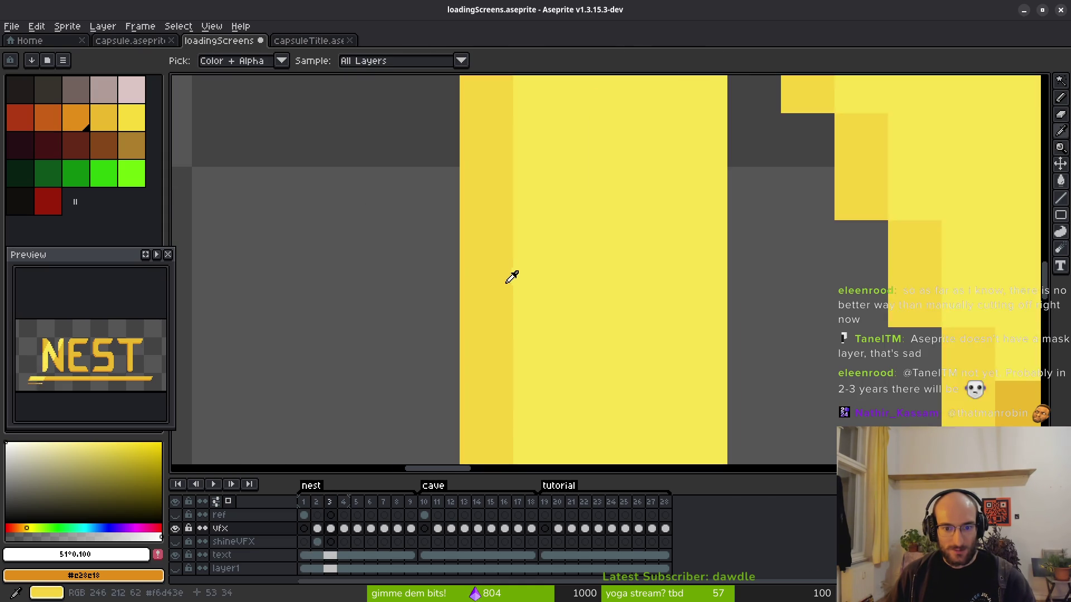
Select the frame-3 vfx cel, check its cel properties unchanged, and centre the NEST letters.
left_click(332, 530)
right_click(337, 534)
left_click(369, 519)
left_click(643, 283)
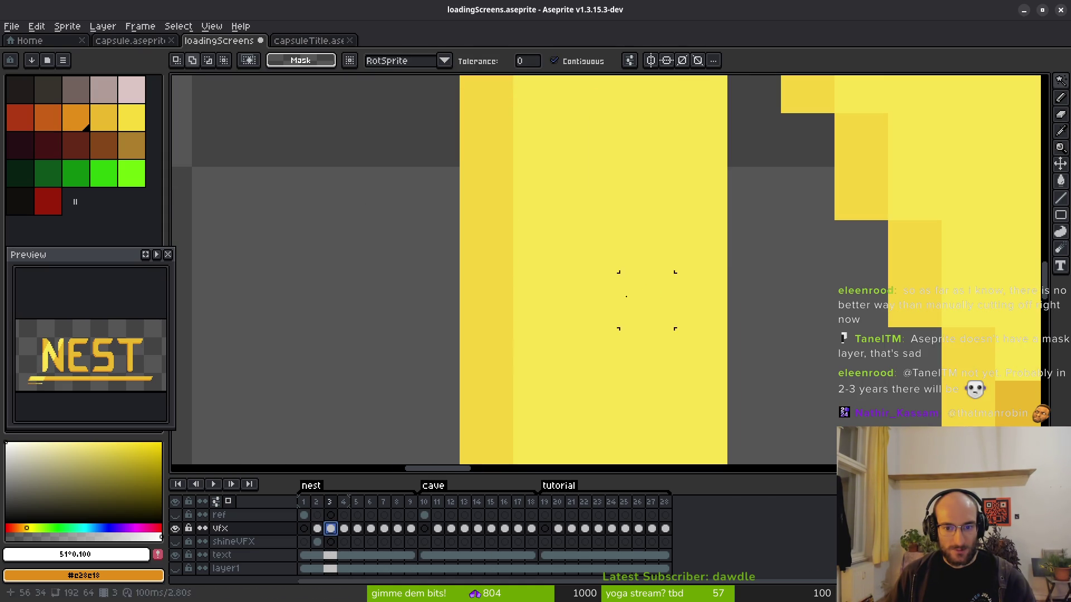
right_click(334, 531)
key("Escape")
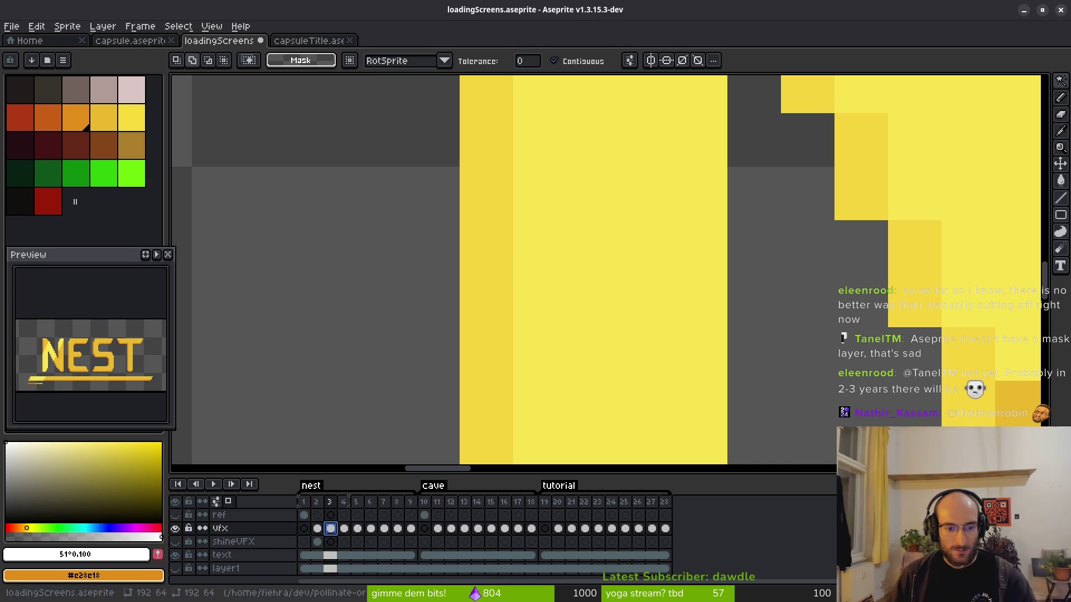
scroll(509, 323, "down", 4)
left_click_drag(526, 320, 521, 315)
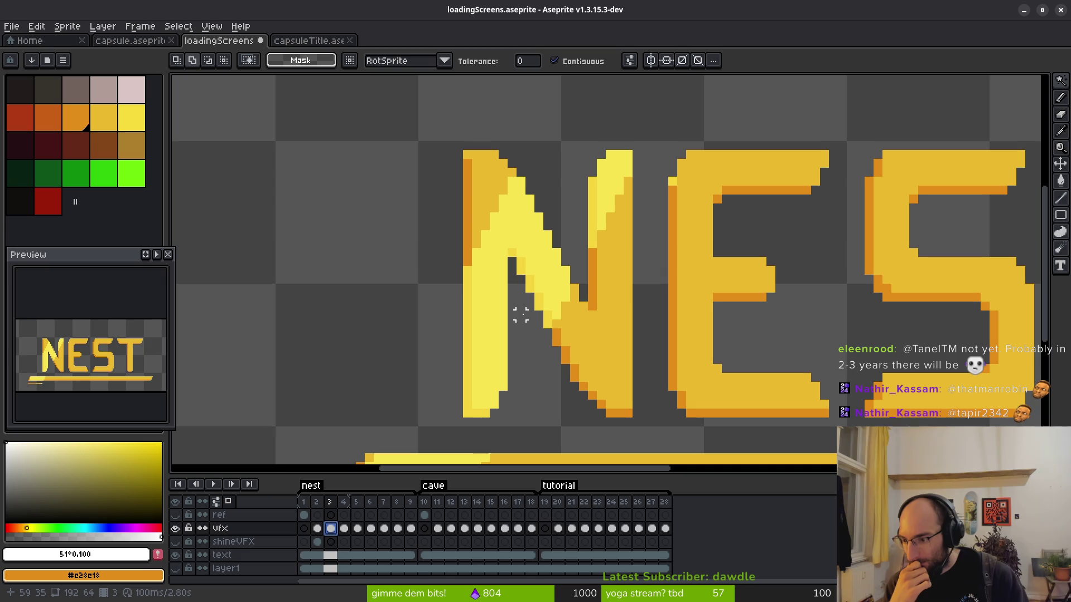
Play the animation, undo once, and toggle the shineVFX layer's visibility on and off.
key("Return")
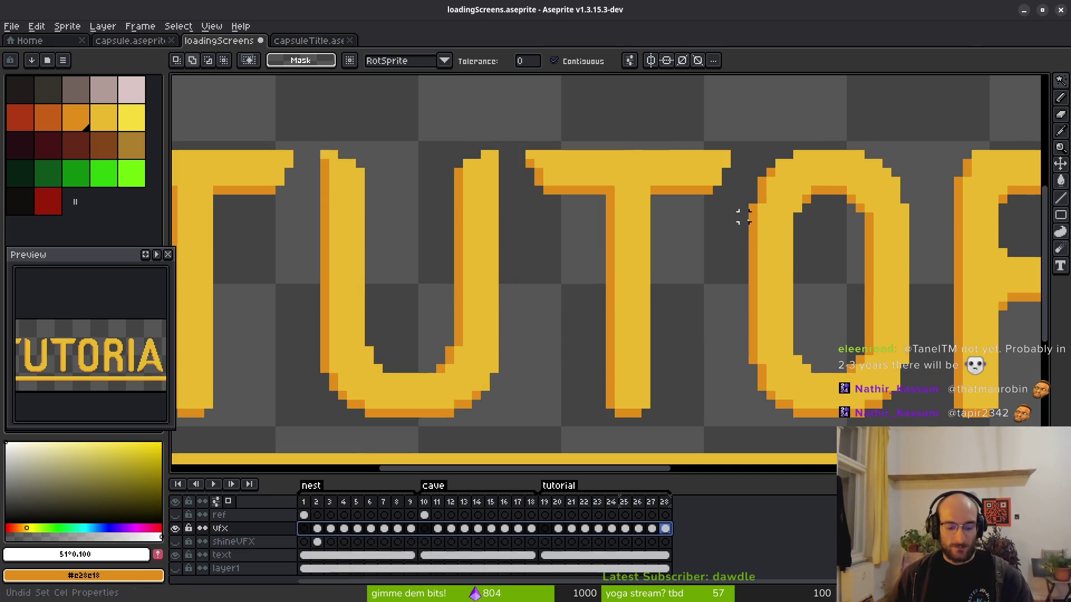
key("ctrl+z")
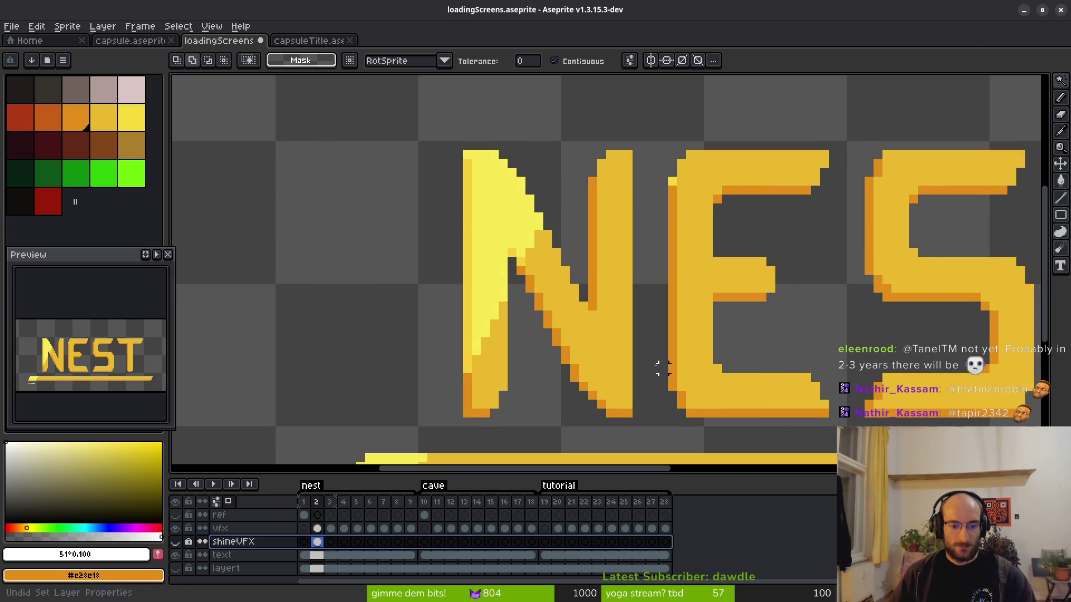
key("ctrl+z")
key("ctrl+z")
key("ctrl+z")
key("ctrl+z")
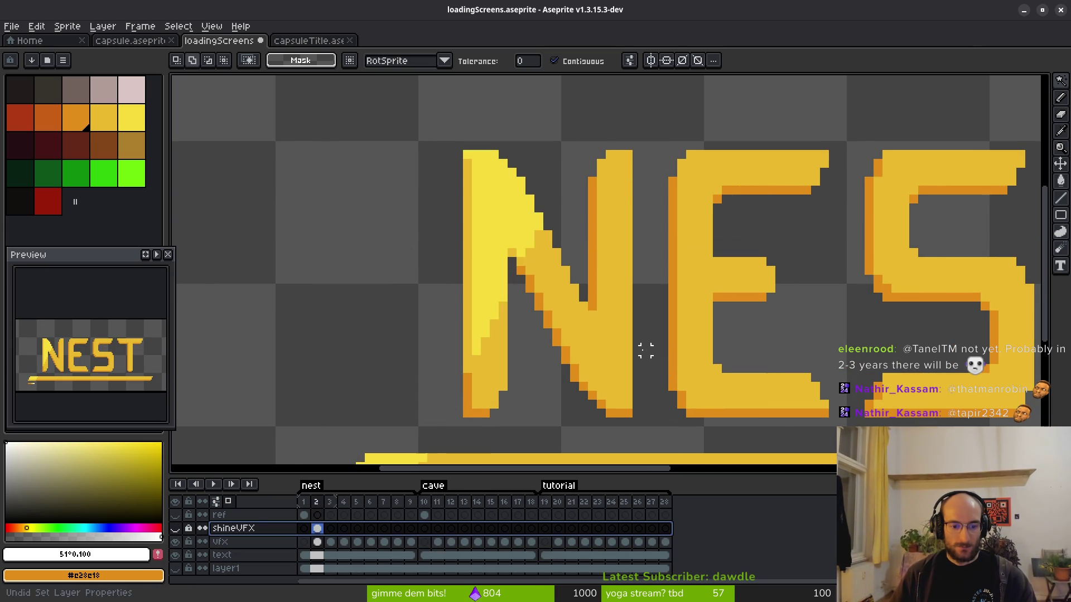
scroll(523, 281, "down", 2)
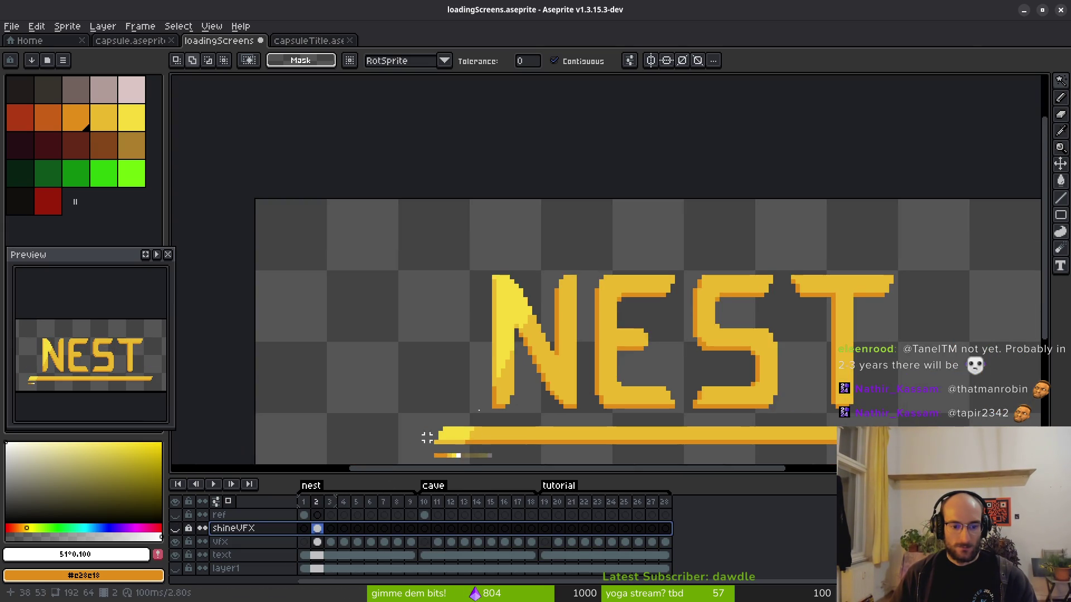
scroll(430, 283, "up", 2)
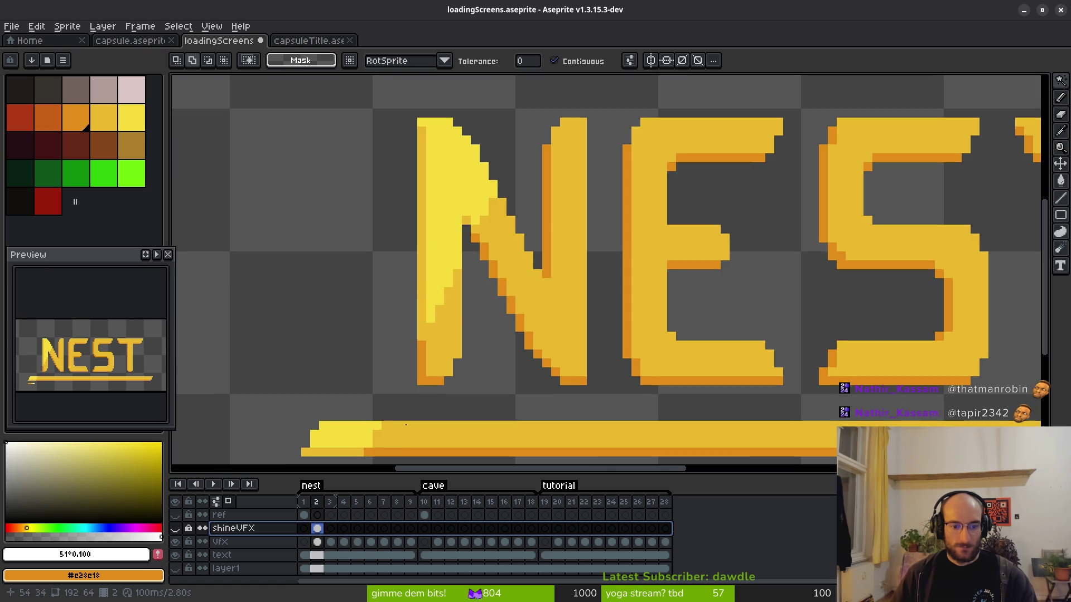
left_click(175, 528)
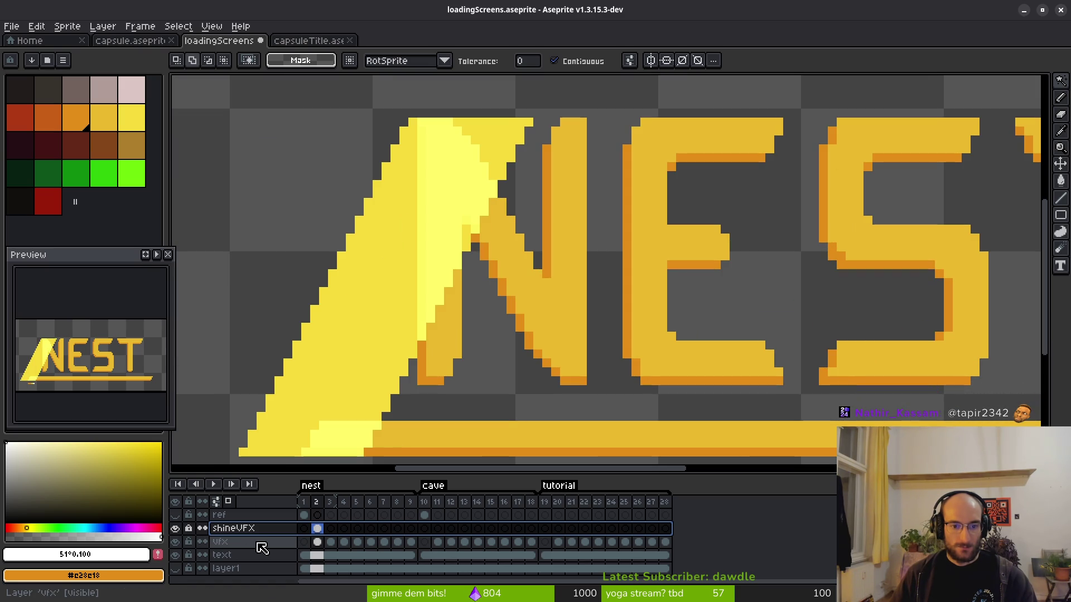
left_click(175, 528)
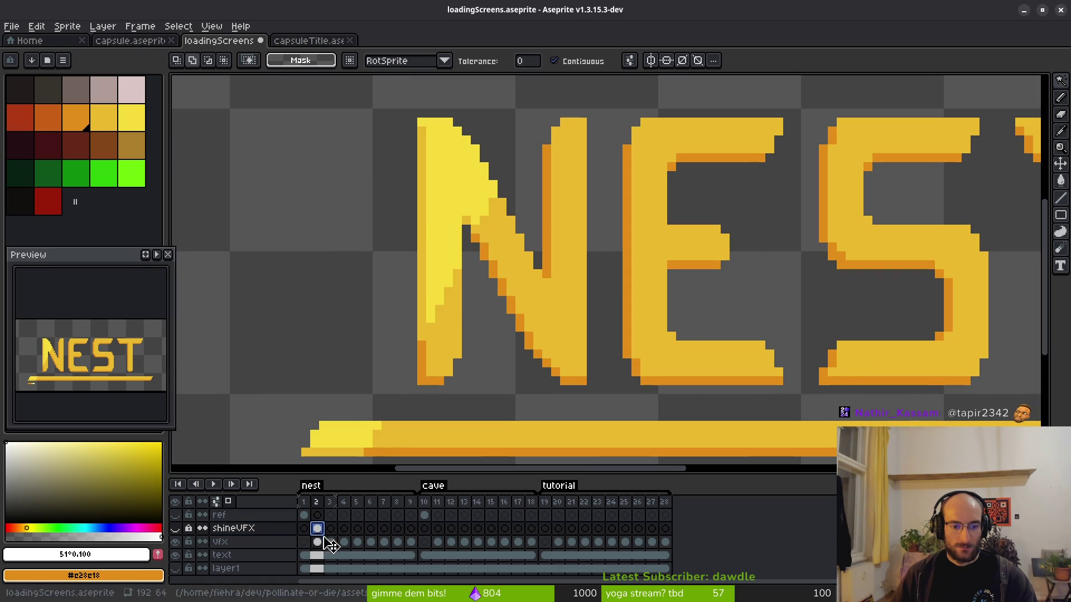
Check vfx layer frames 2 and 3 in the timeline.
left_click(223, 542)
scroll(474, 295, "down", 2)
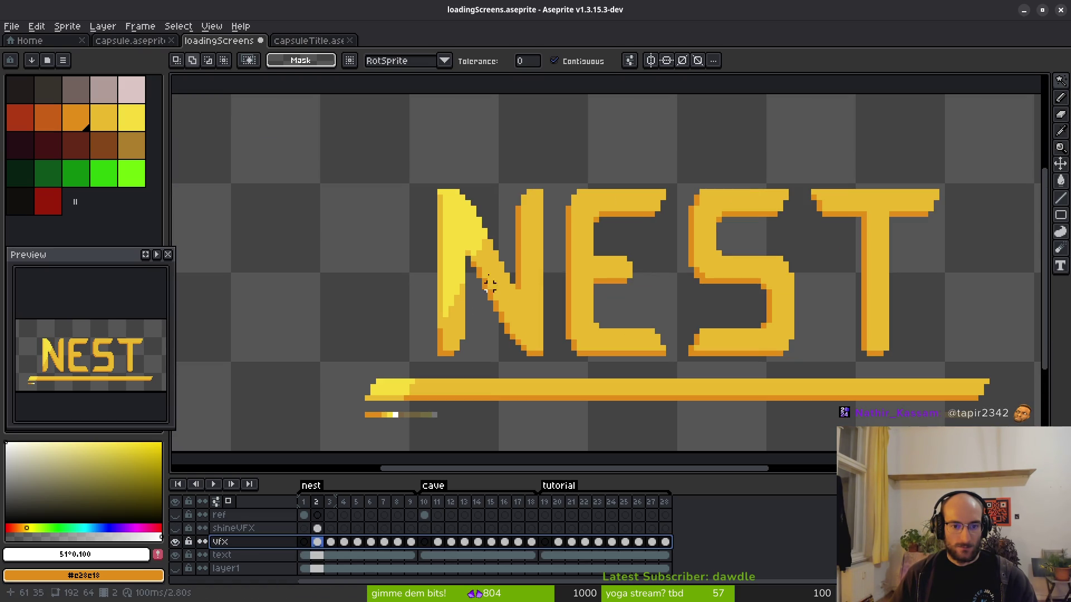
scroll(389, 387, "up", 3)
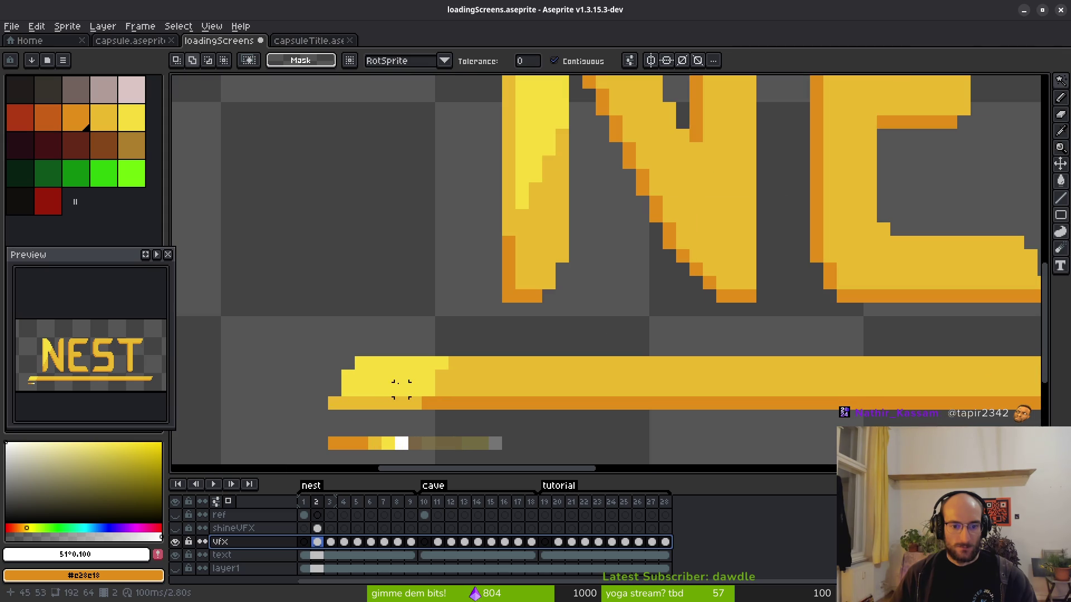
scroll(540, 289, "down", 3)
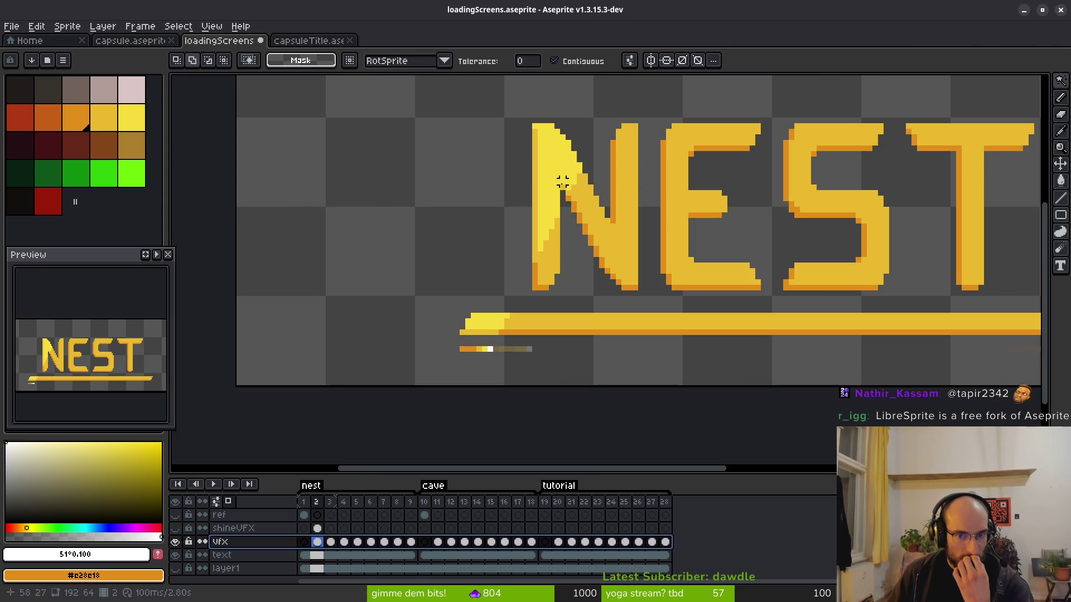
left_click(332, 542)
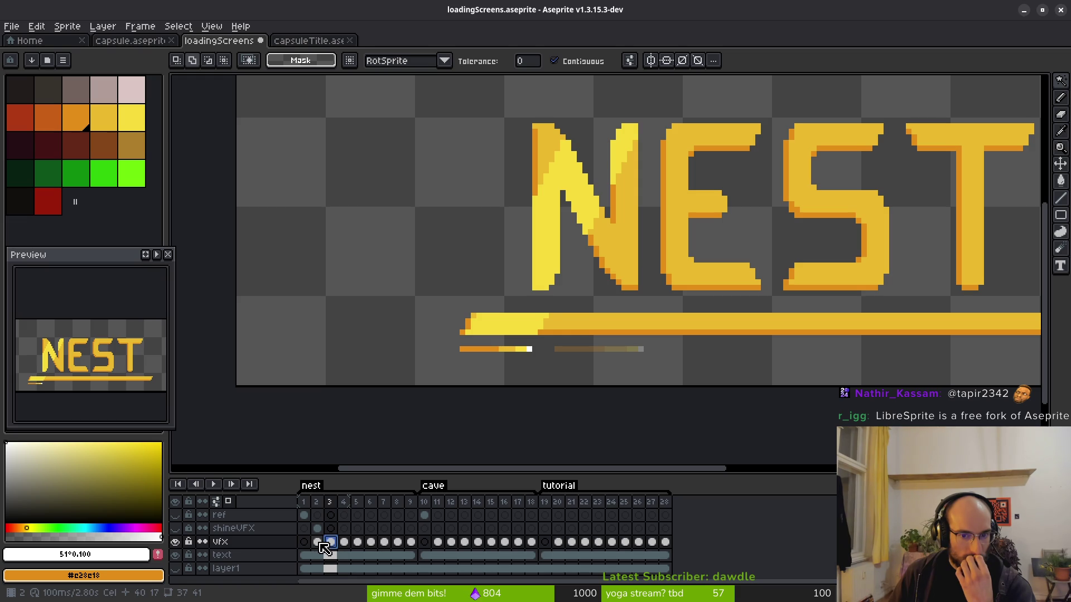
left_click(320, 544)
scroll(558, 242, "up", 2)
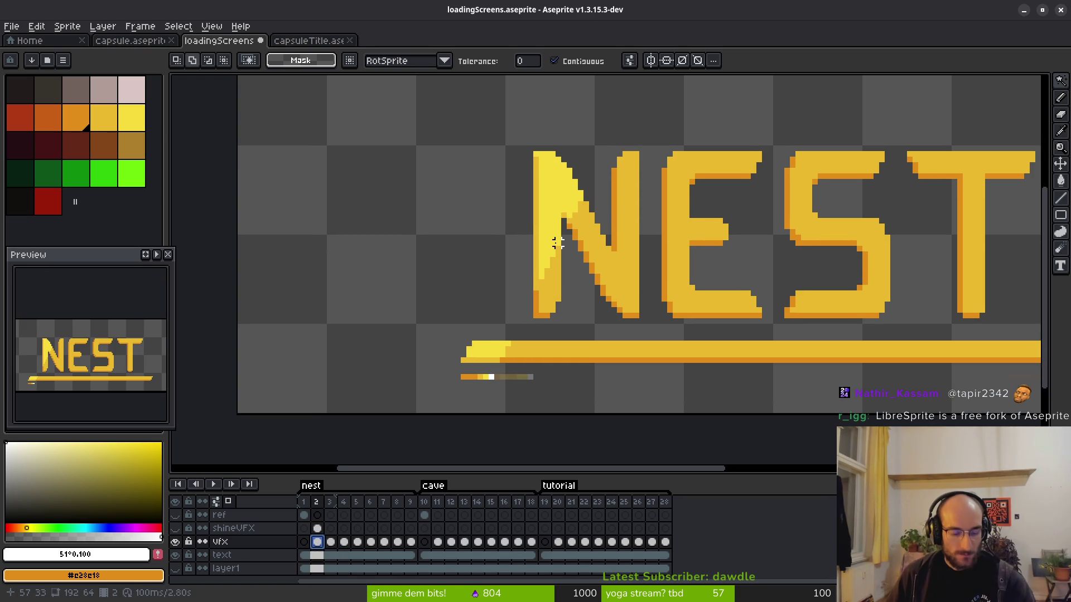
Undo and redo the recent vfx layer property change and its move above ref.
key("ctrl+z")
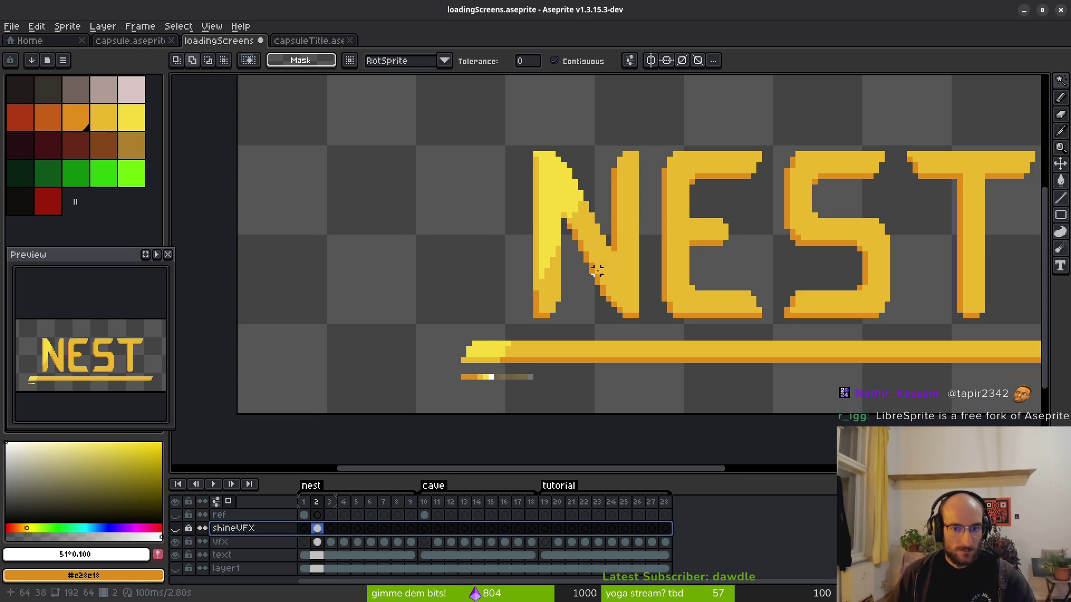
key("ctrl+z")
key("ctrl+z")
key("ctrl+z")
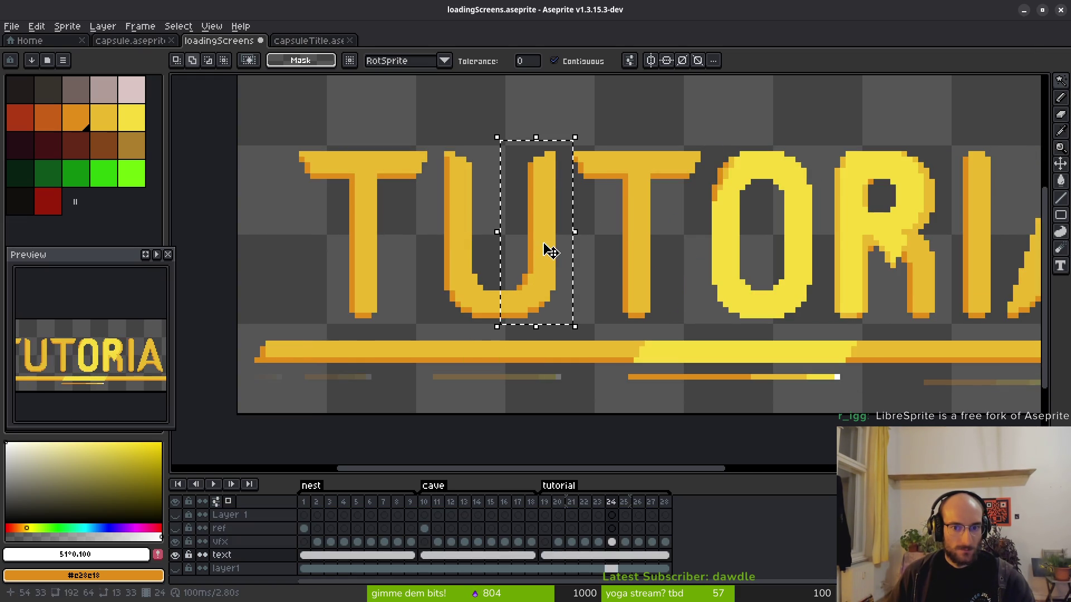
key("ctrl+z")
key("ctrl+z")
key("ctrl+z")
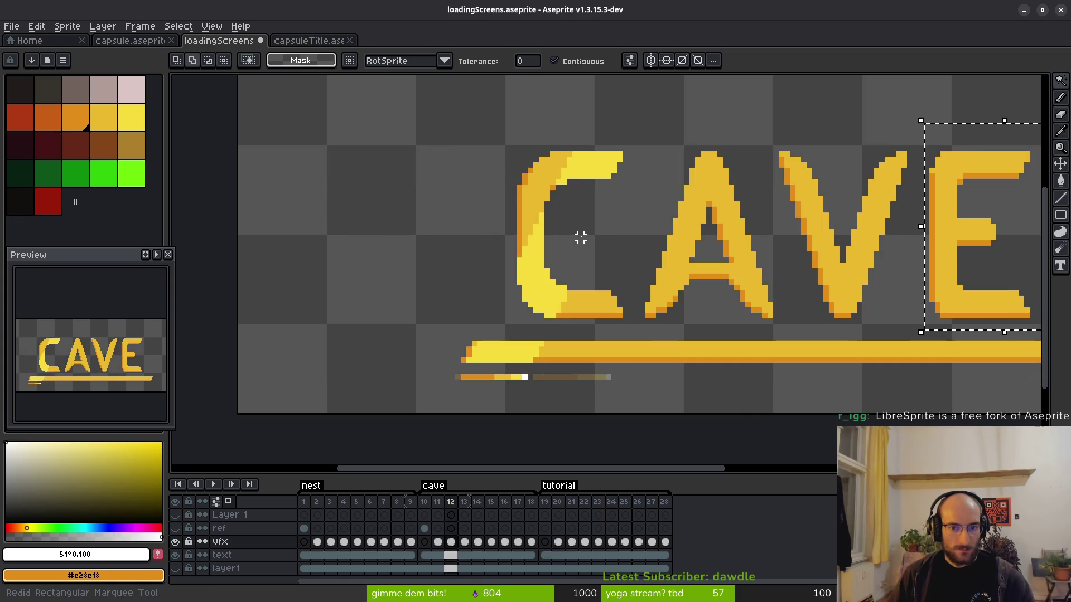
key("ctrl+y")
key("ctrl+y")
key("ctrl+y")
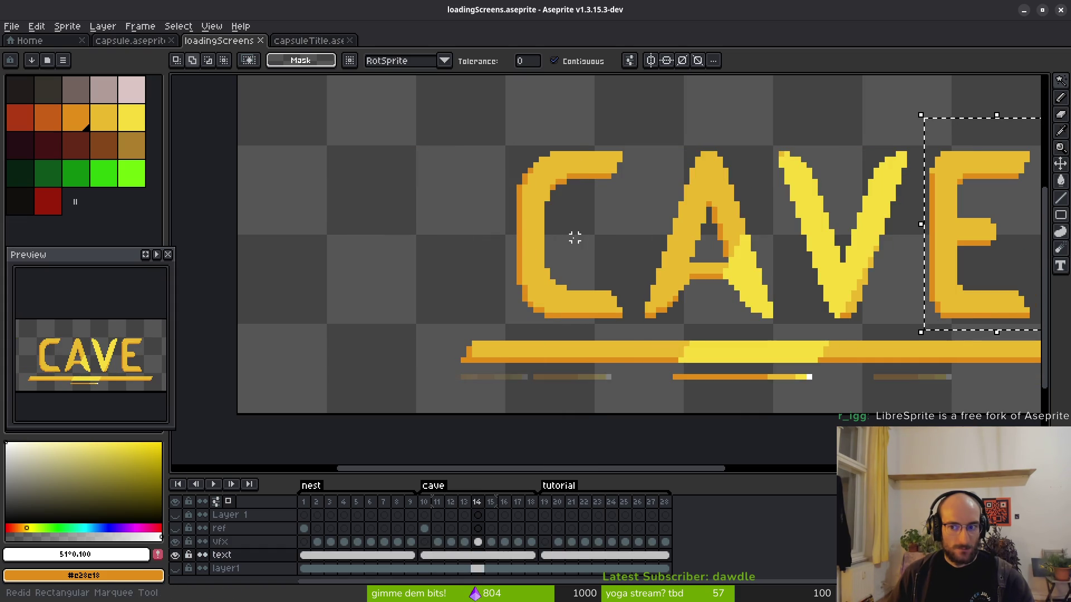
key("ctrl+y")
key("ctrl+y")
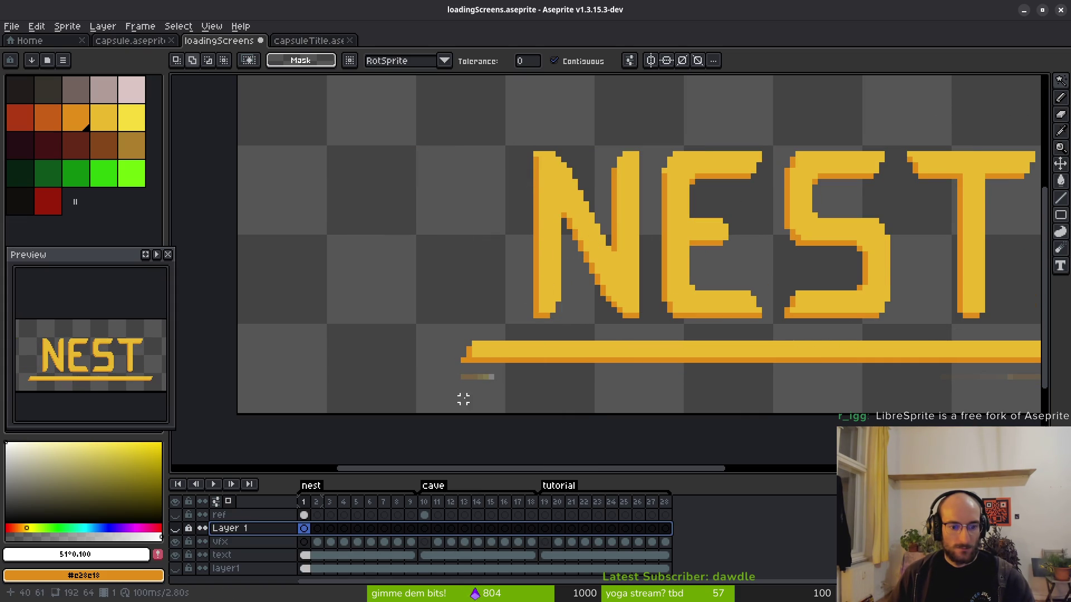
key("ctrl+y")
Undo the shine edits back to the saved version, leaving the plain golden NEST title.
key("ctrl+z")
key("ctrl+z")
key("ctrl+z")
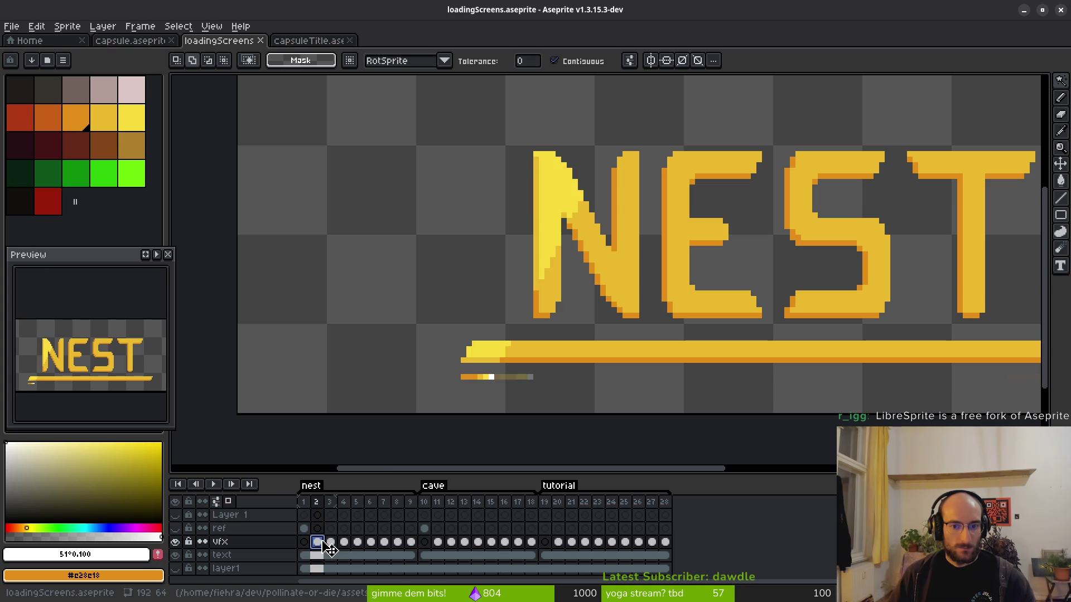
key("ctrl+z")
key("ctrl+z")
key("ctrl+z")
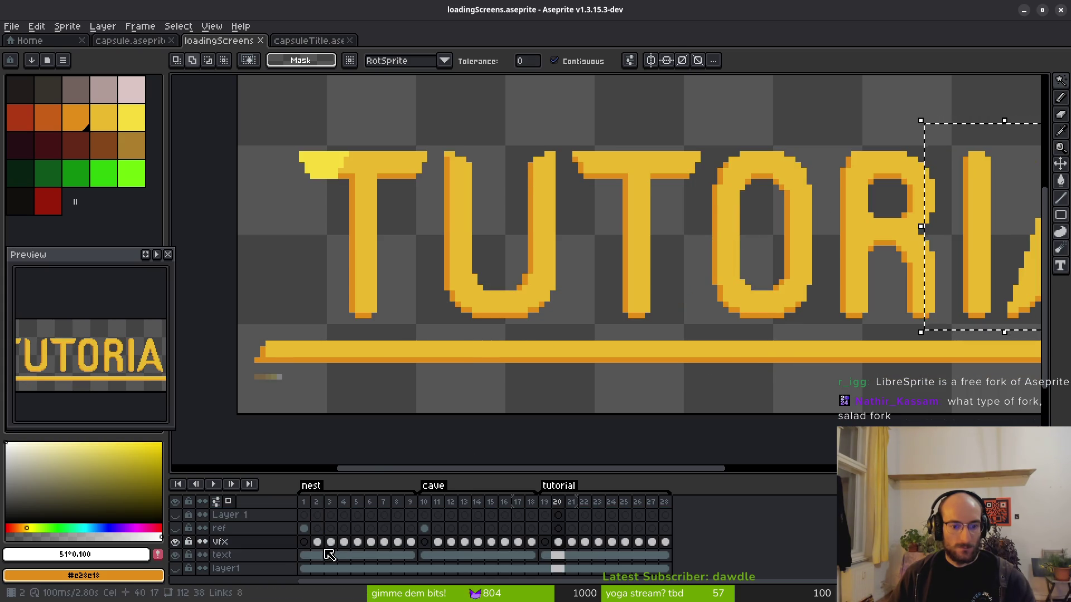
key("ctrl+z")
key("ctrl+z")
key("ctrl+z")
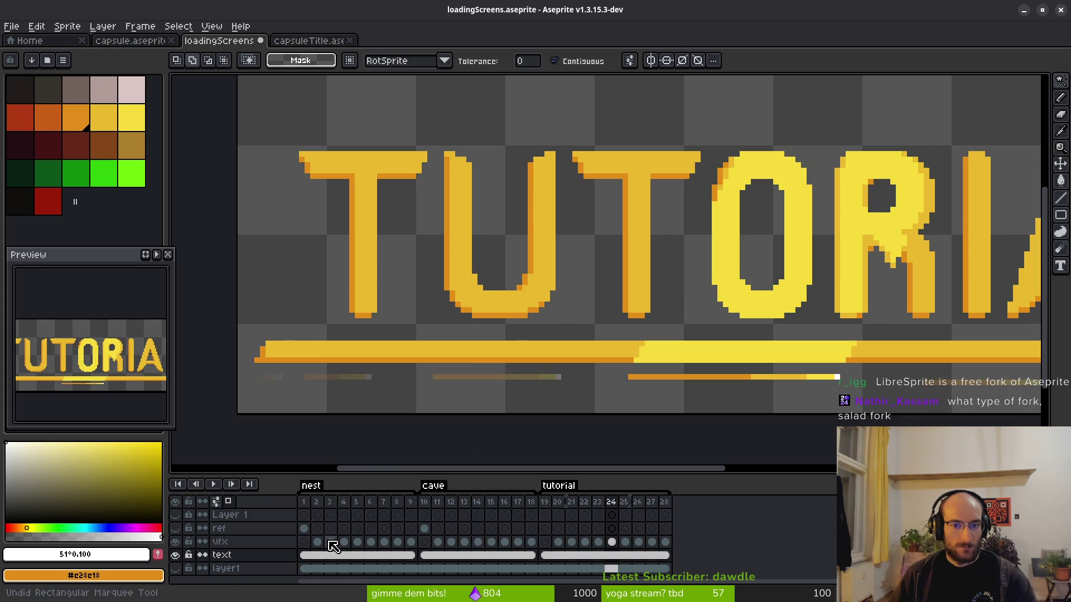
key("ctrl+z")
key("ctrl+z")
key("ctrl+z")
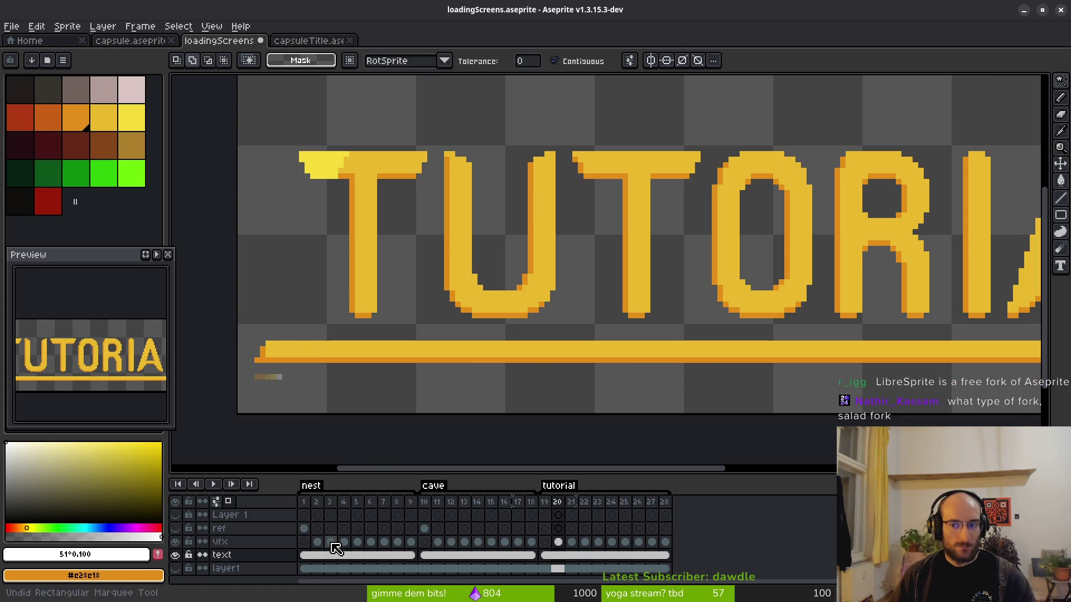
key("ctrl+z")
key("ctrl+z")
key("ctrl+z")
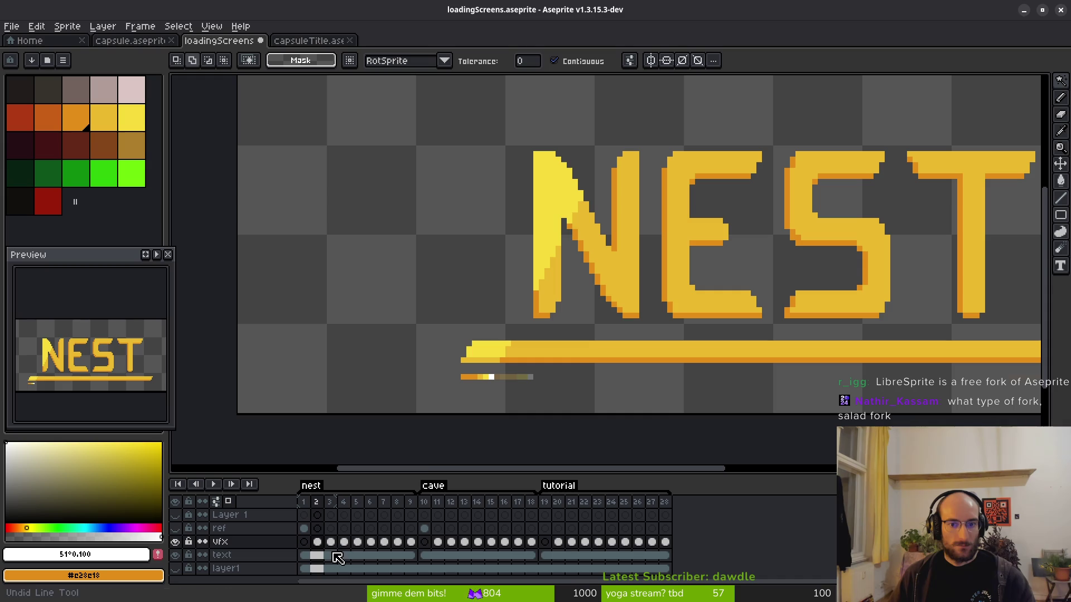
key("ctrl+z")
key("ctrl+y")
key("ctrl+y")
key("ctrl+y")
key("ctrl+z")
key("ctrl+z")
key("ctrl+z")
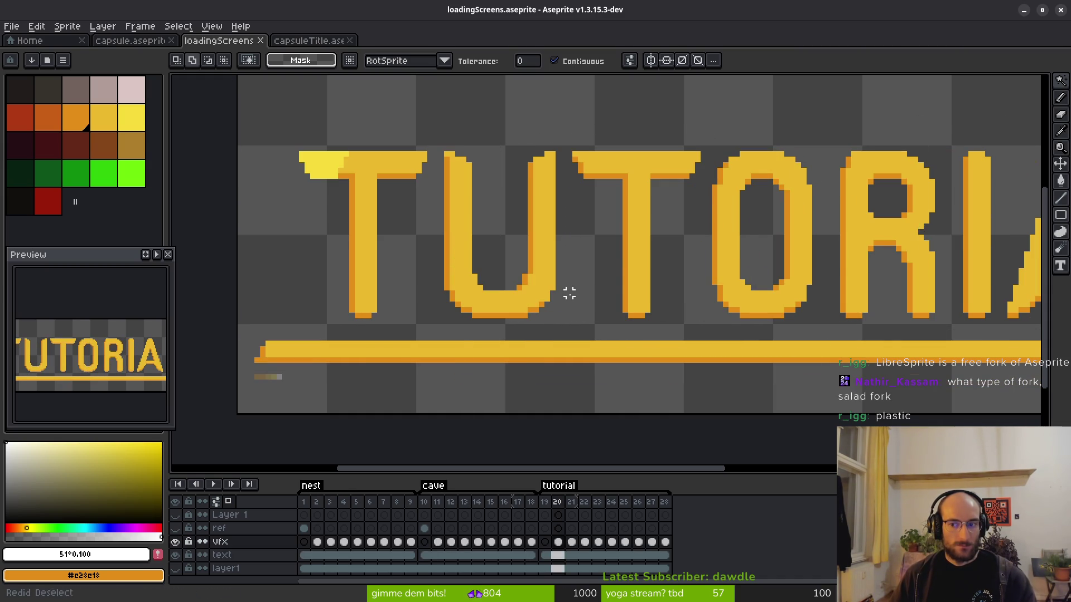
key("ctrl+z")
key("ctrl+z")
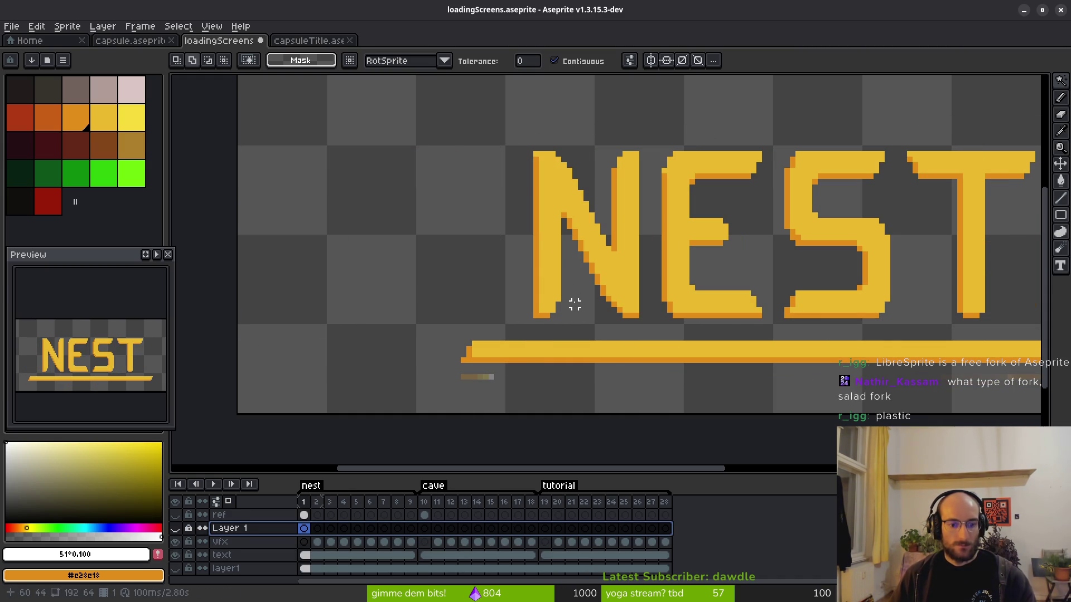
key("ctrl+z")
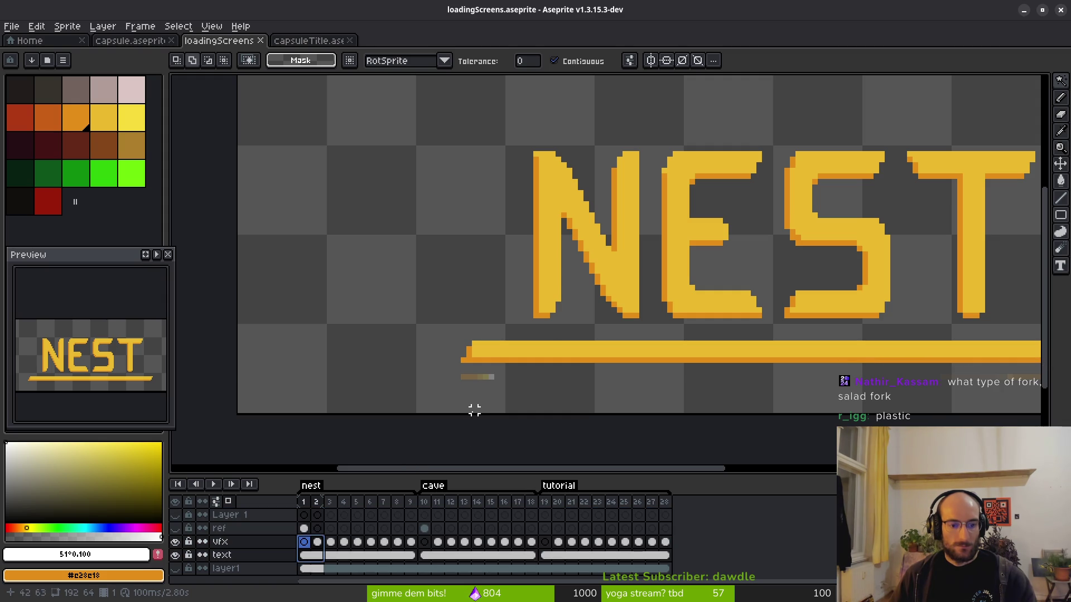
On vfx frame 2, sample the N's light yellow #f7db3b and switch to the Pencil.
left_click(304, 544)
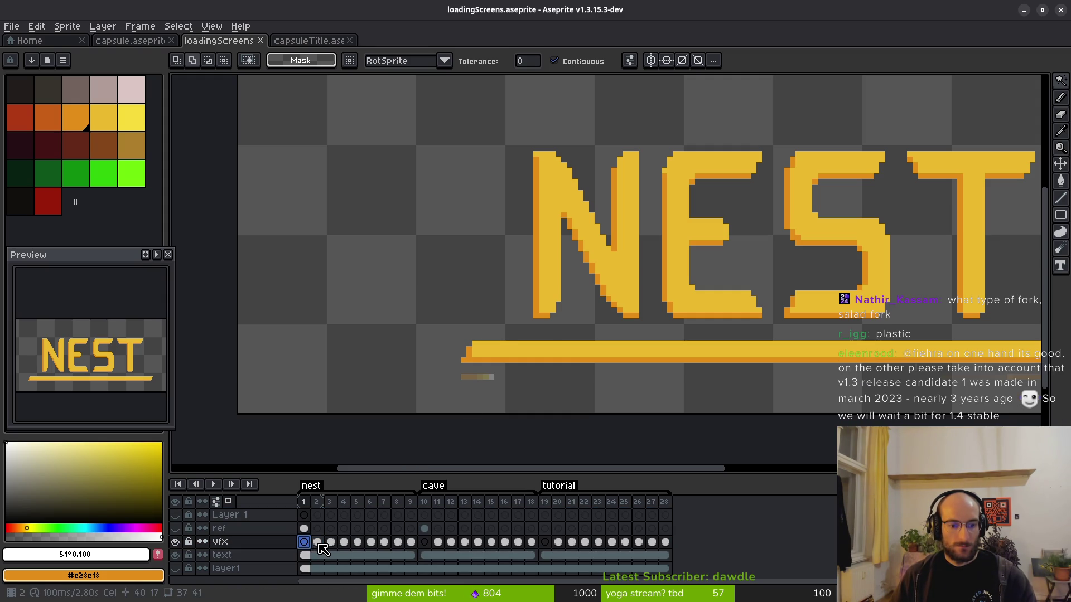
left_click(317, 542)
scroll(556, 245, "down", 1)
scroll(556, 237, "up", 2)
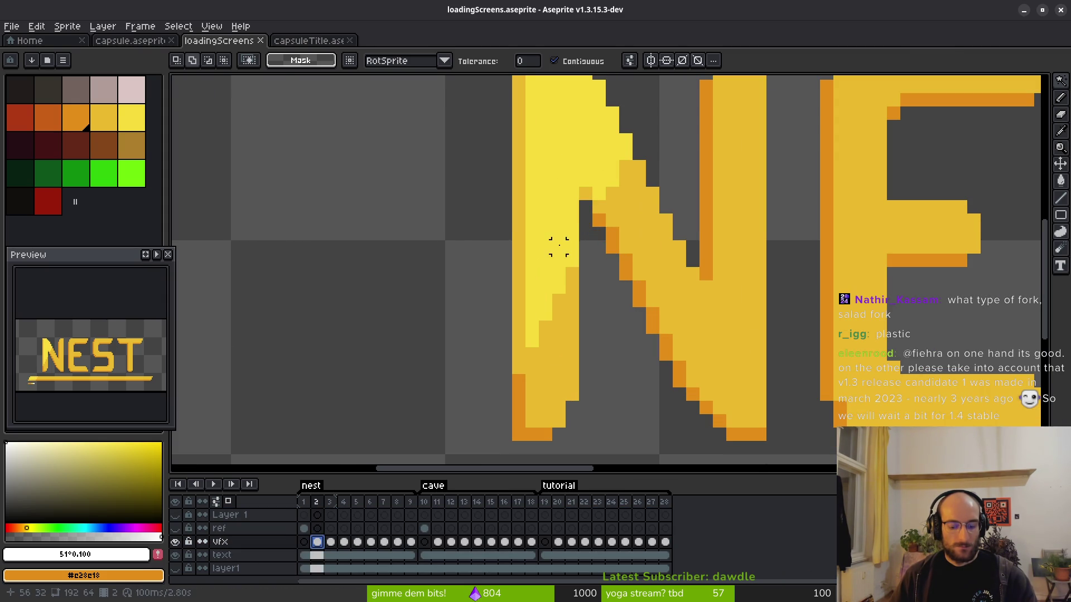
left_click(550, 257, "alt")
scroll(544, 275, "down", 2)
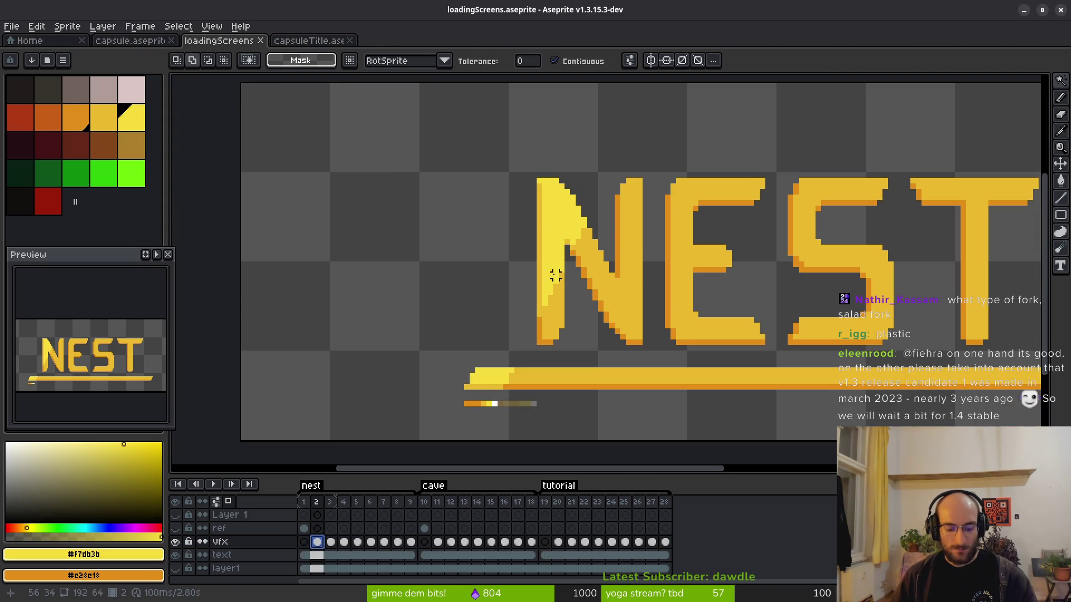
key("b")
scroll(541, 201, "up", 2)
Paint the light yellow shine down the N's left edge and the underline's left end.
left_click_drag(533, 167, 525, 433)
scroll(525, 434, "down", 2)
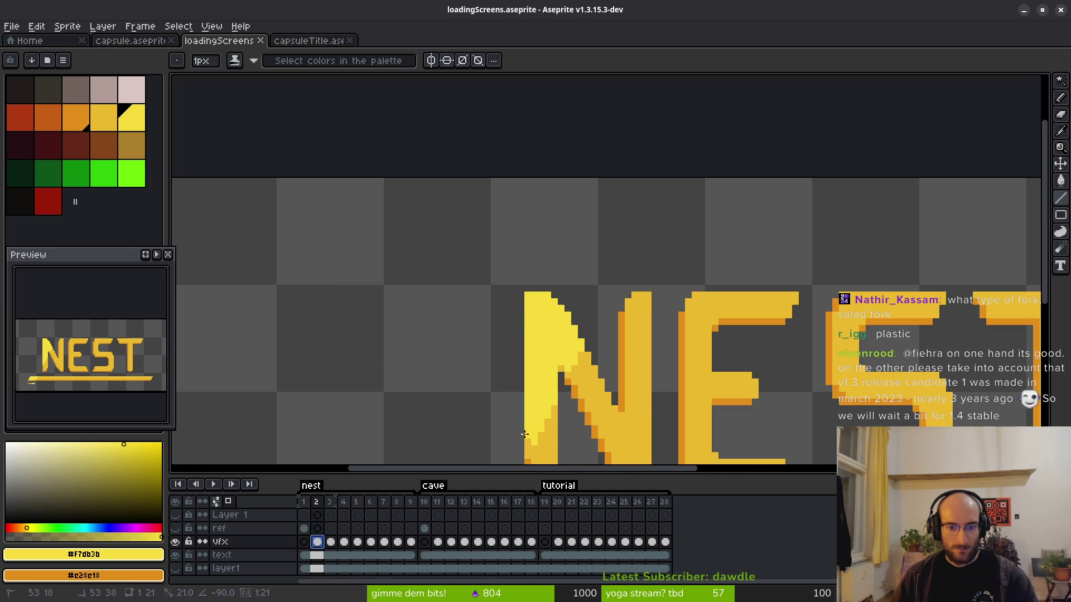
scroll(563, 290, "up", 3)
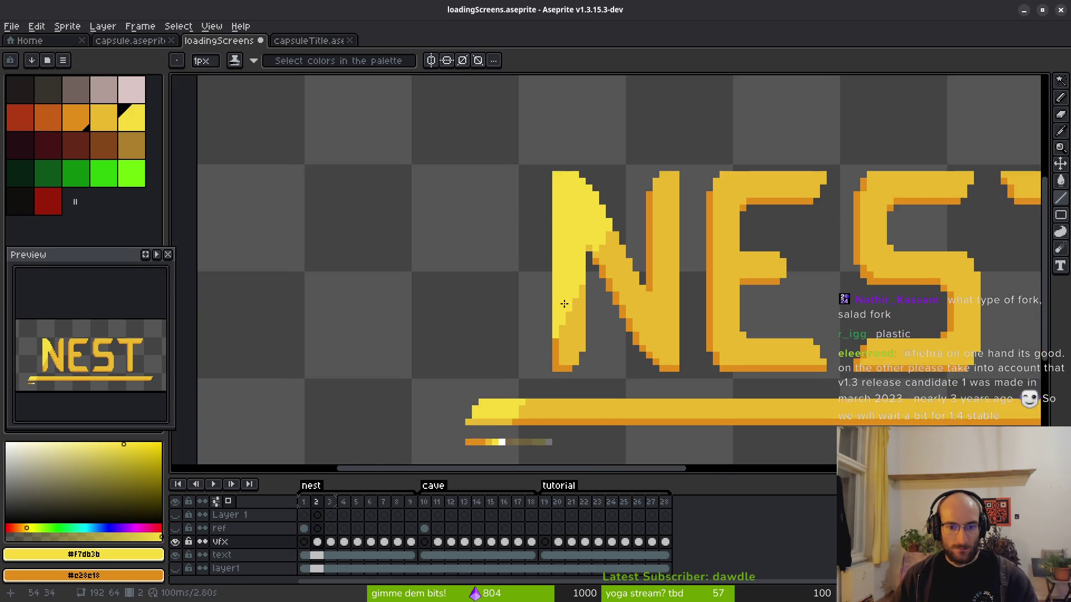
scroll(621, 174, "down", 2)
scroll(617, 220, "up", 2)
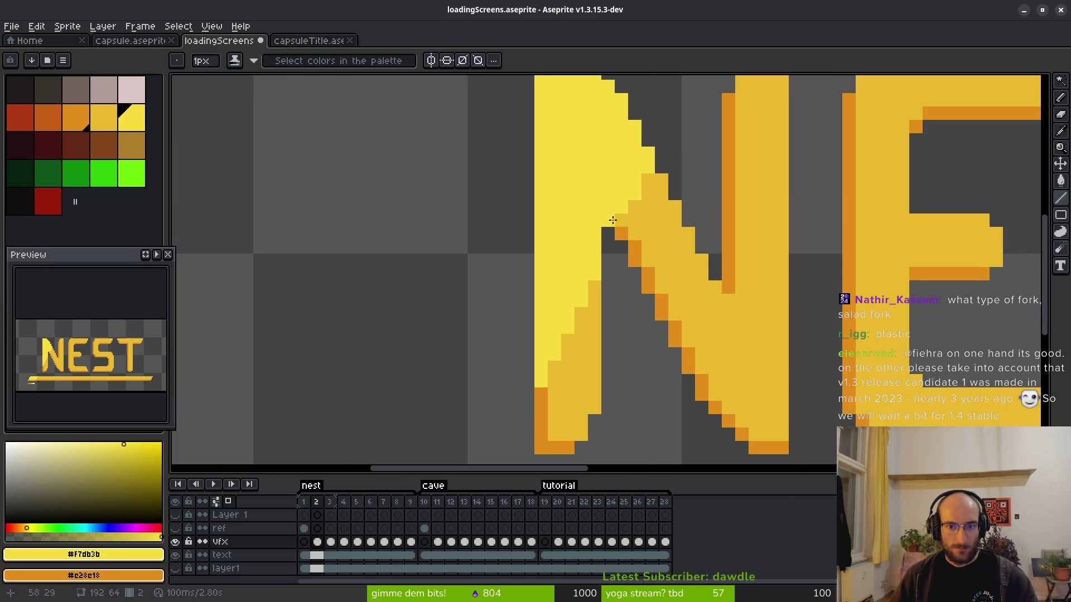
scroll(589, 305, "down", 2)
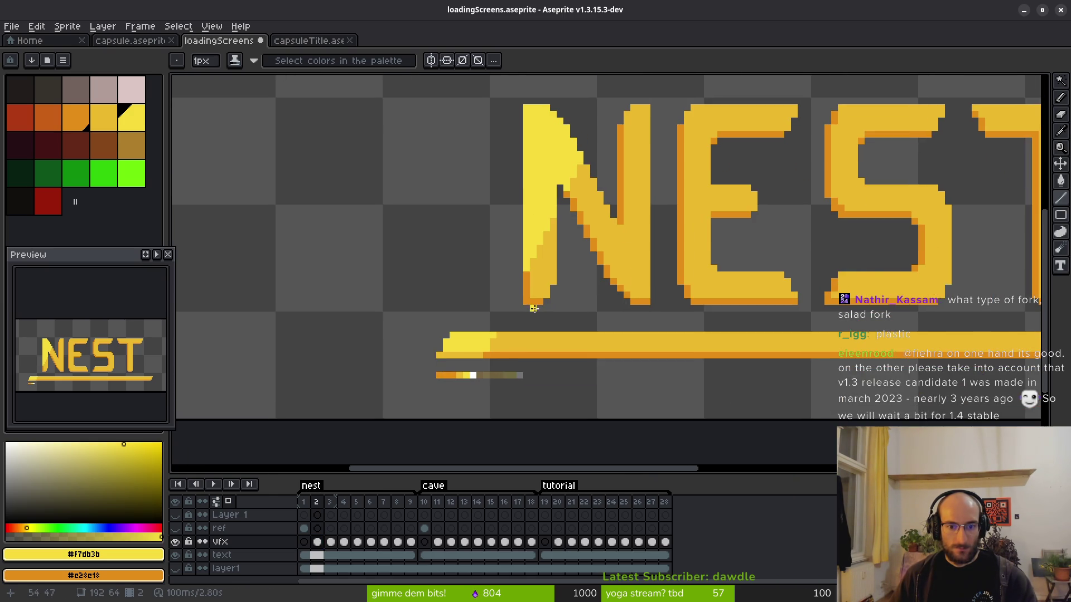
scroll(474, 351, "up", 3)
mouse_move(477, 357)
left_mouse_down()
mouse_move(488, 366)
mouse_move(383, 370)
left_mouse_up()
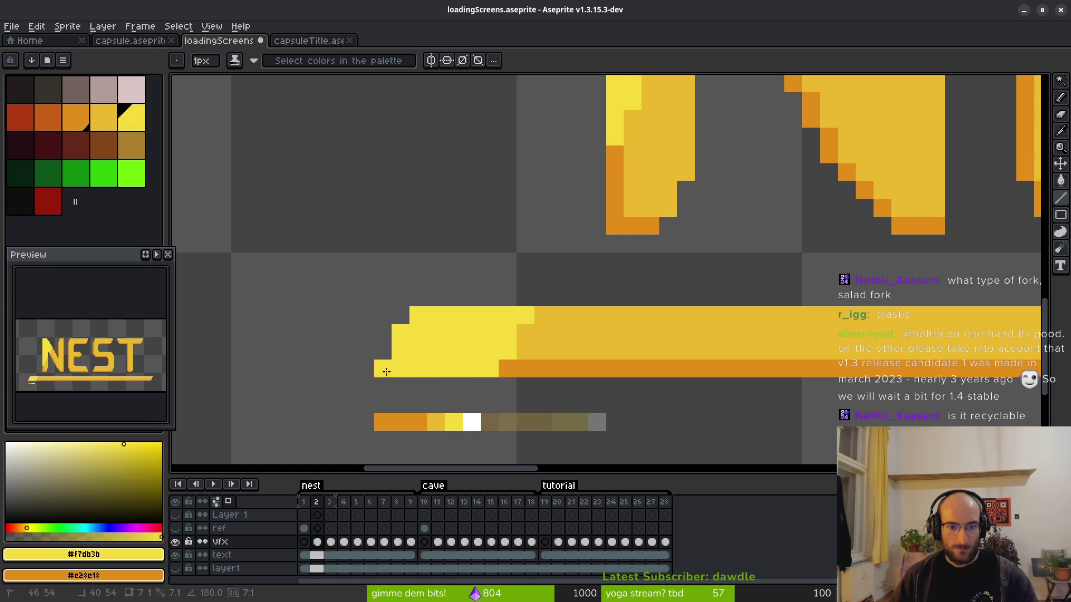
scroll(383, 370, "down", 2)
right_click(256, 541)
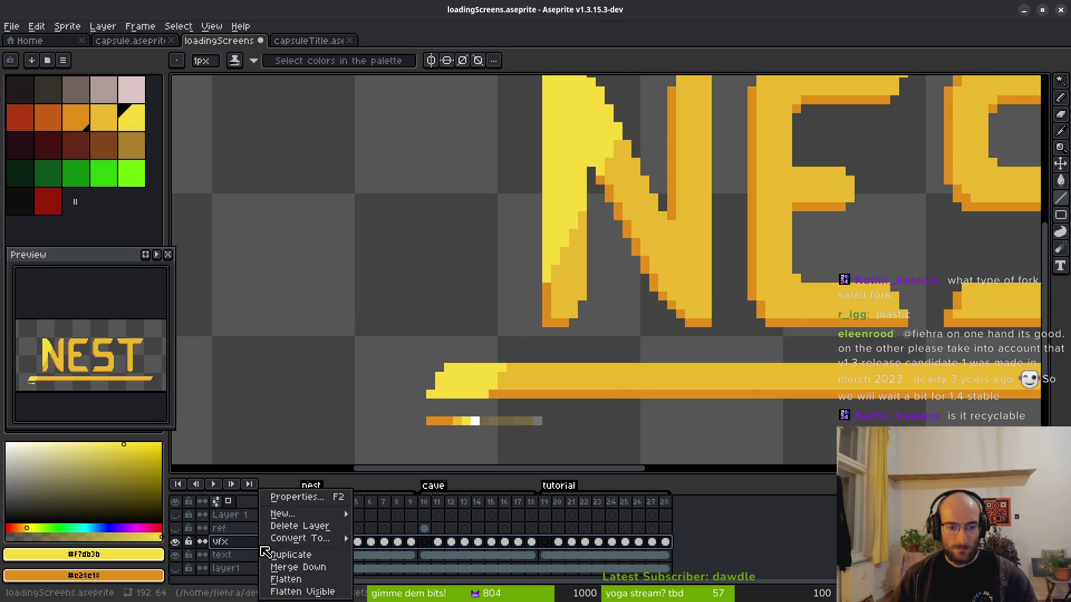
In the vfx Layer Properties, set the blend mode to Screen and the opacity to 85%.
left_click(321, 498)
left_click(733, 307)
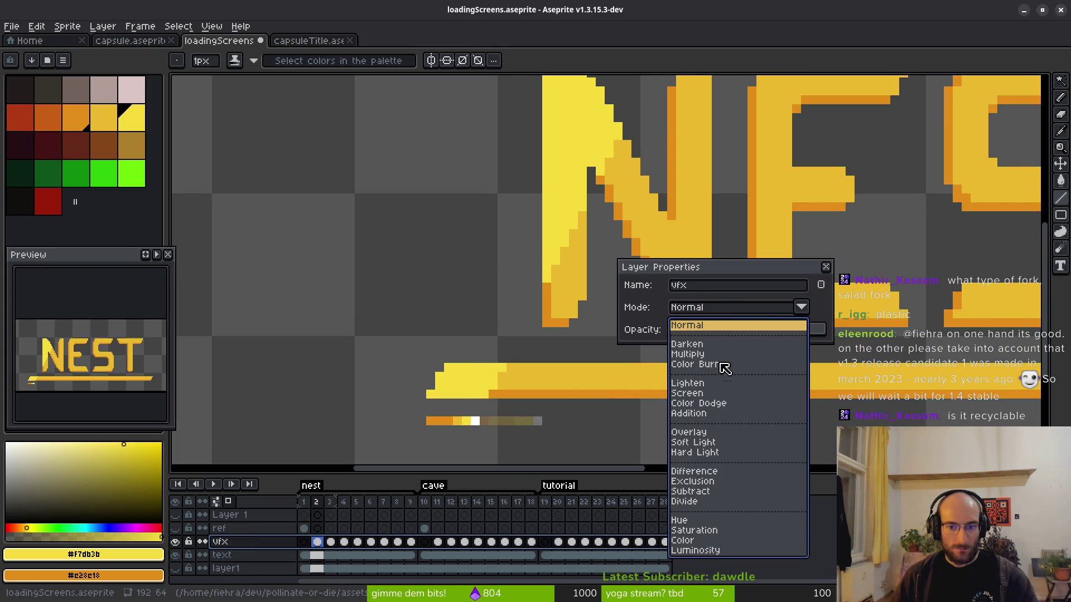
left_click(701, 406)
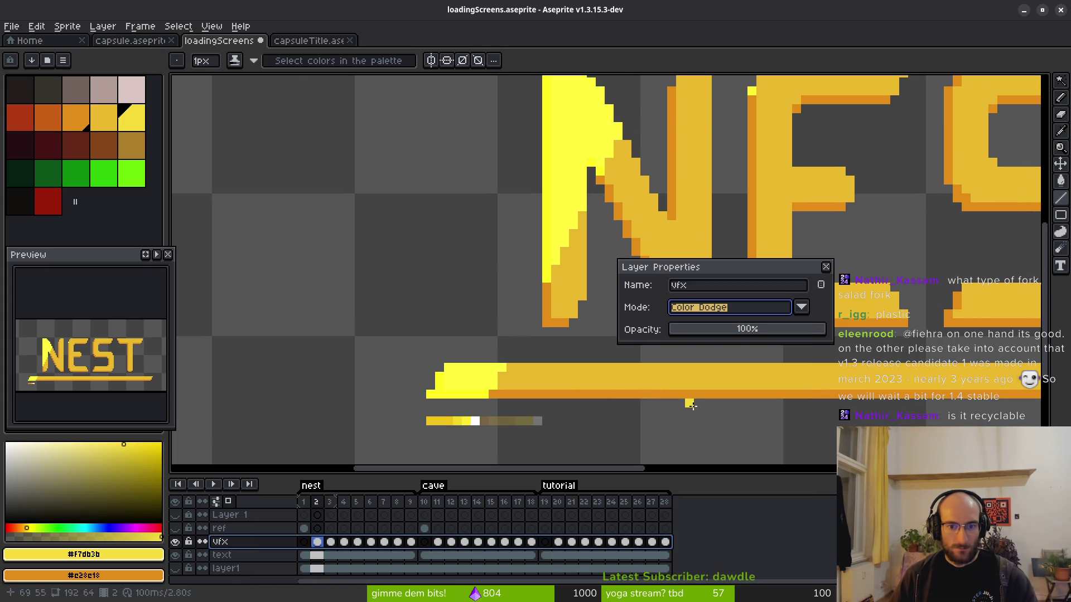
left_click(734, 308)
left_click(688, 393)
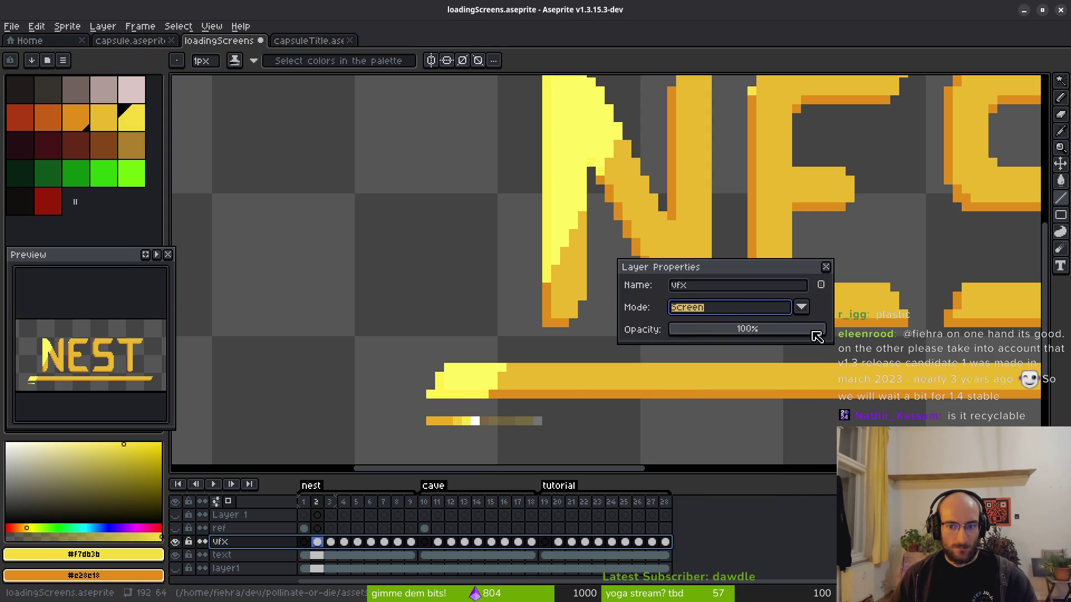
left_click_drag(817, 337, 809, 338)
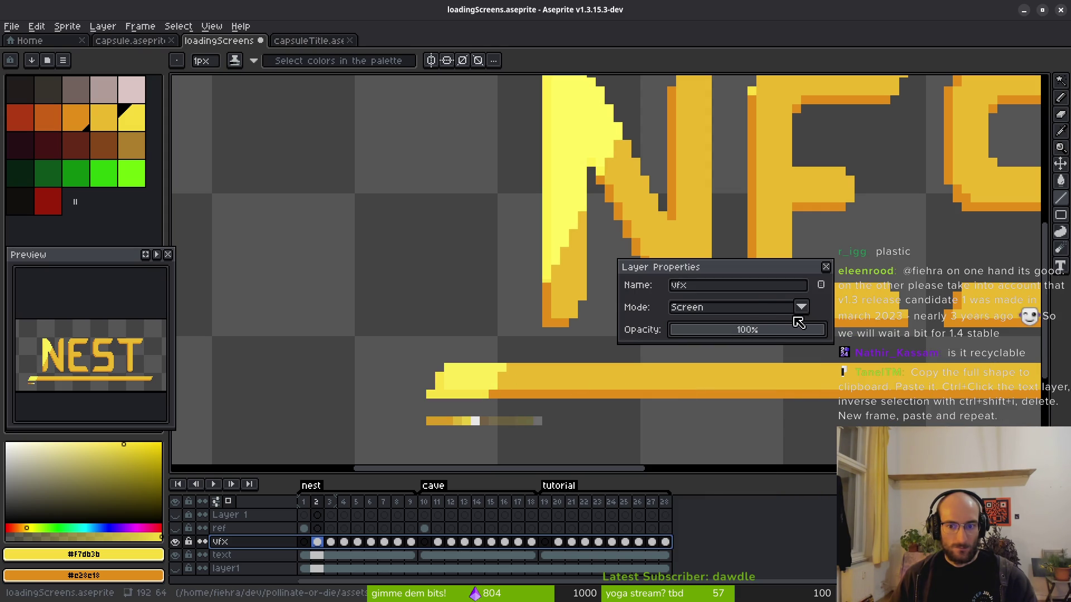
left_click(802, 308)
left_click(714, 326)
left_click(757, 305)
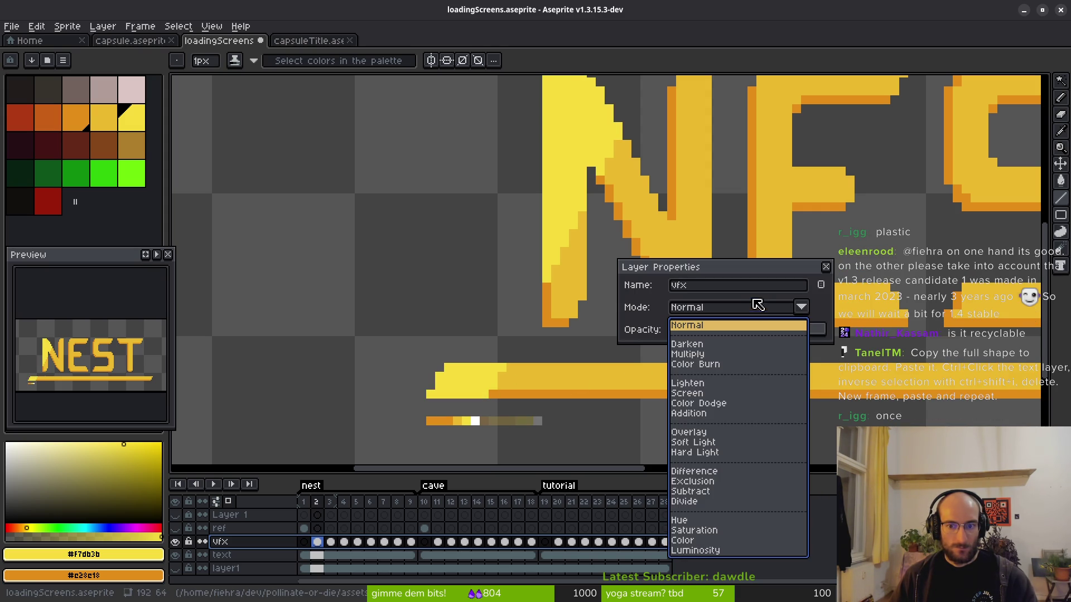
left_click(687, 394)
left_click(807, 334)
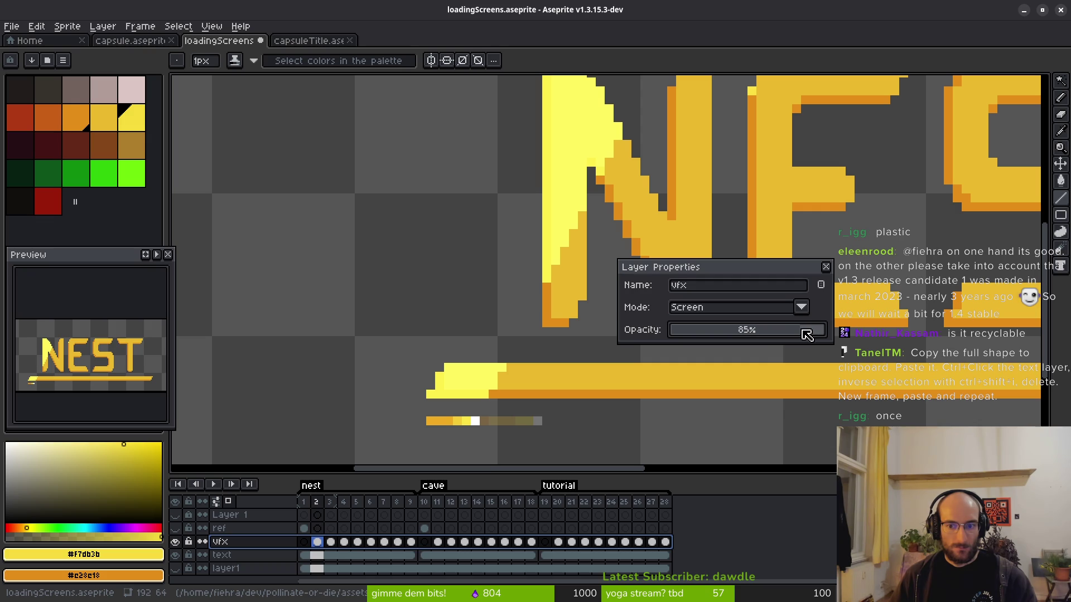
left_click(825, 267)
scroll(574, 256, "down", 2)
Recentre the NEST title and step through vfx frames 3, 4 and 5 to follow the shine.
left_click_drag(563, 197, 554, 217)
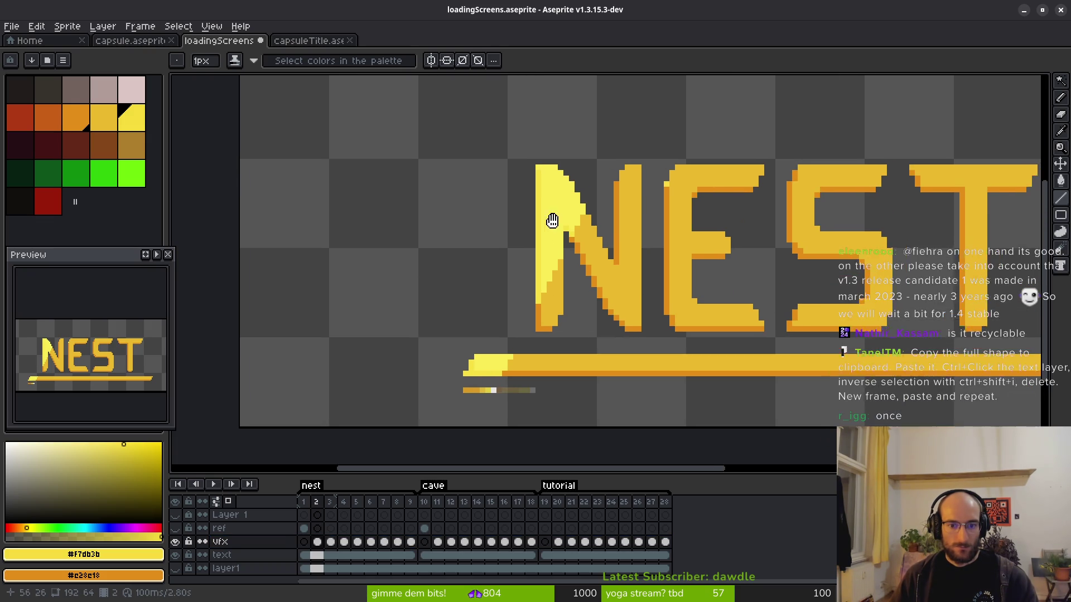
scroll(554, 218, "up", 2)
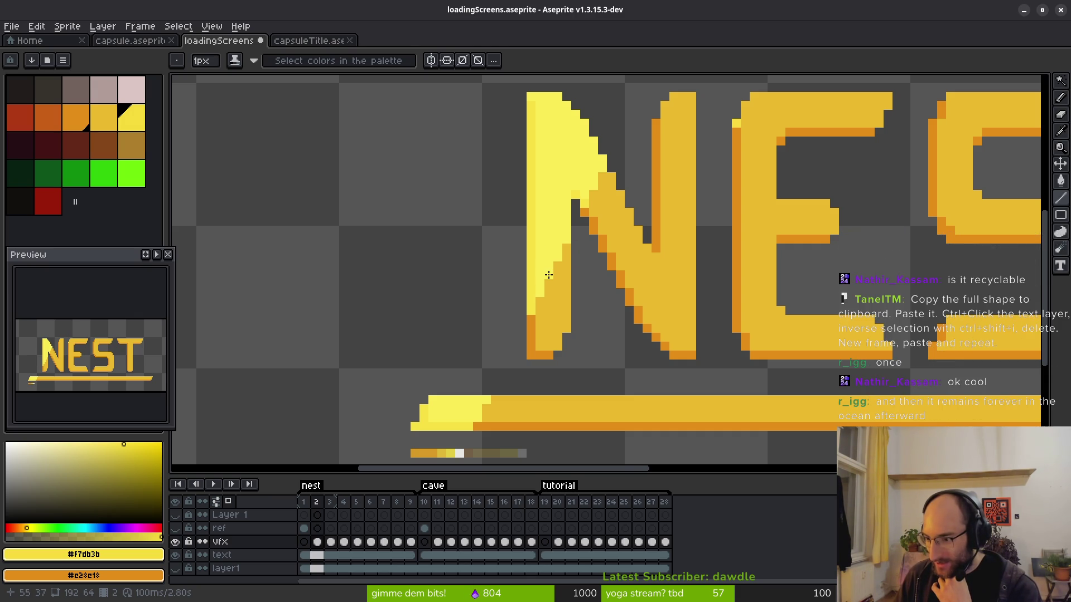
scroll(641, 295, "right", 1)
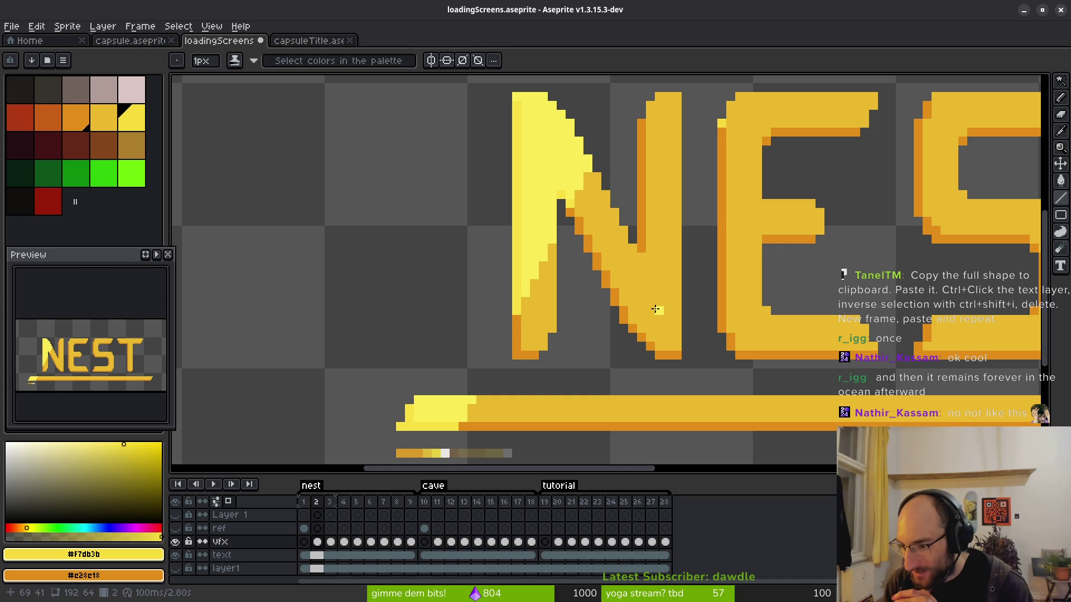
scroll(657, 305, "down", 1)
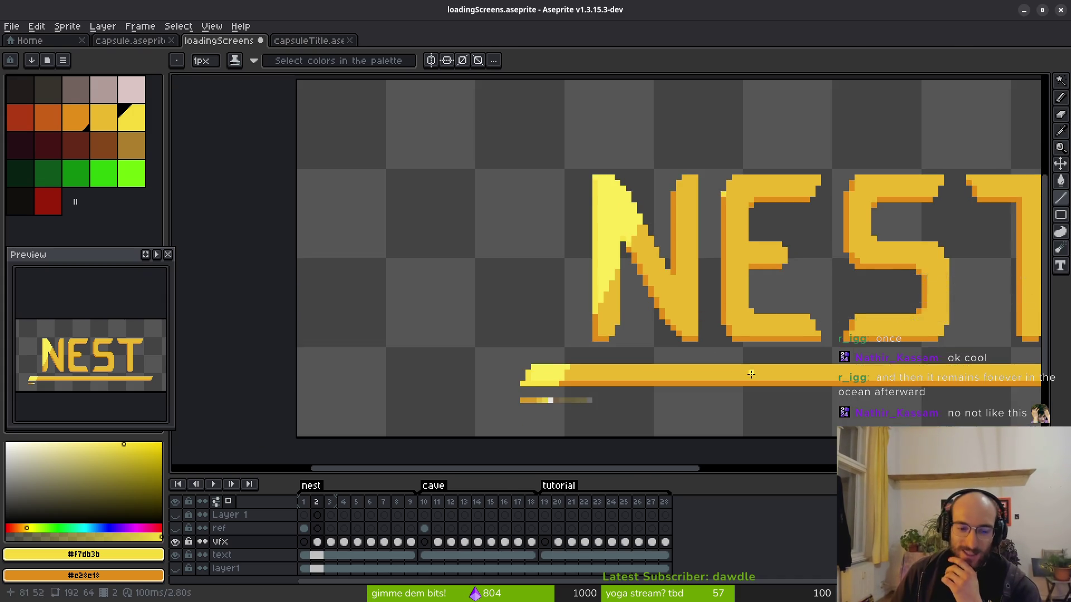
scroll(748, 370, "down", 1)
left_click(330, 541)
left_click(344, 542)
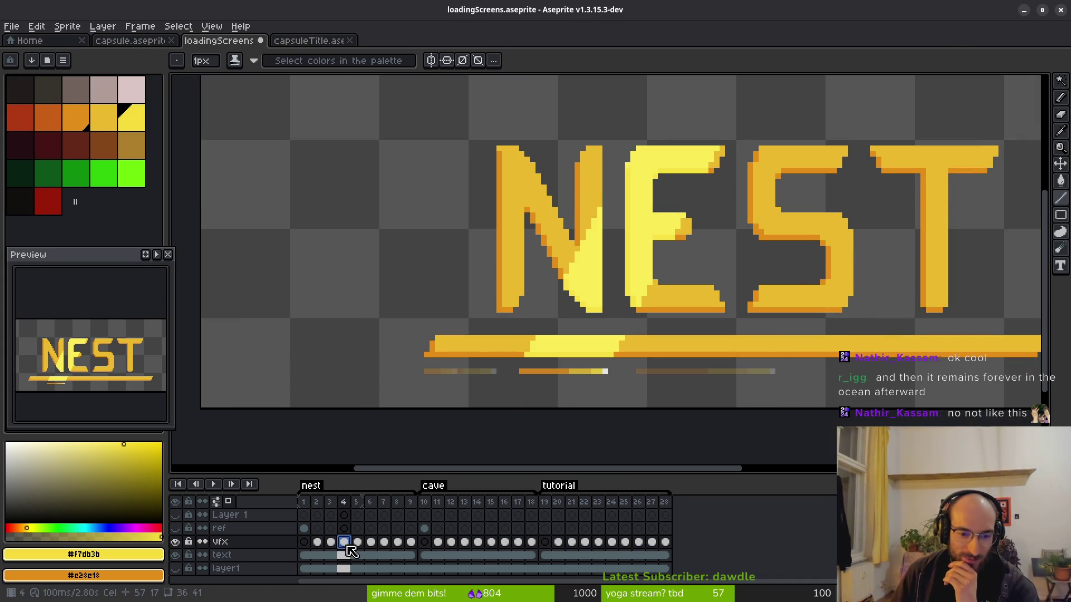
left_click(358, 543)
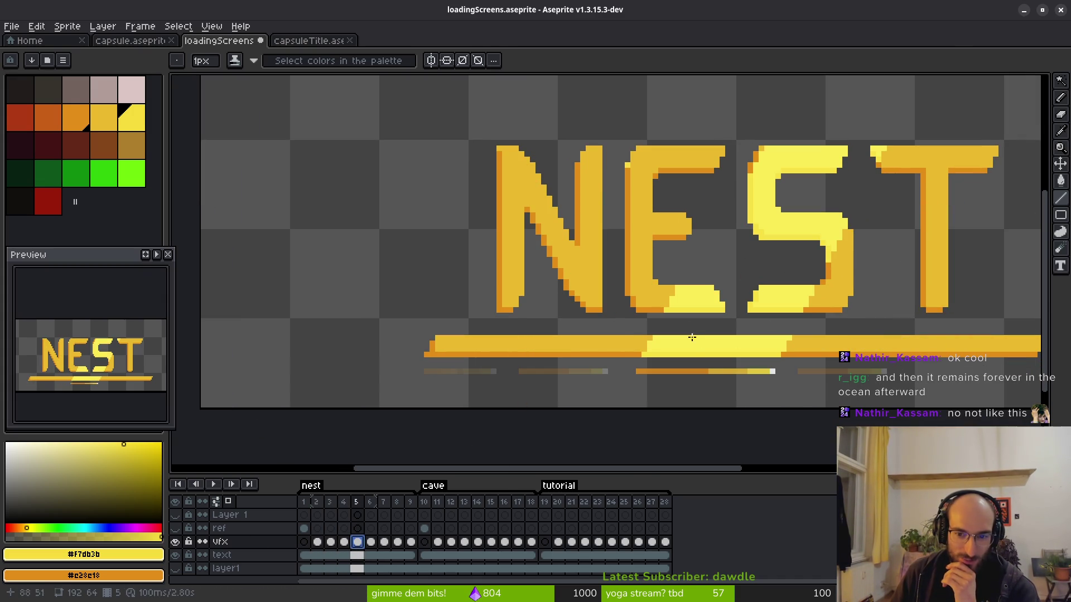
left_click_drag(742, 338, 634, 331)
scroll(686, 226, "up", 2)
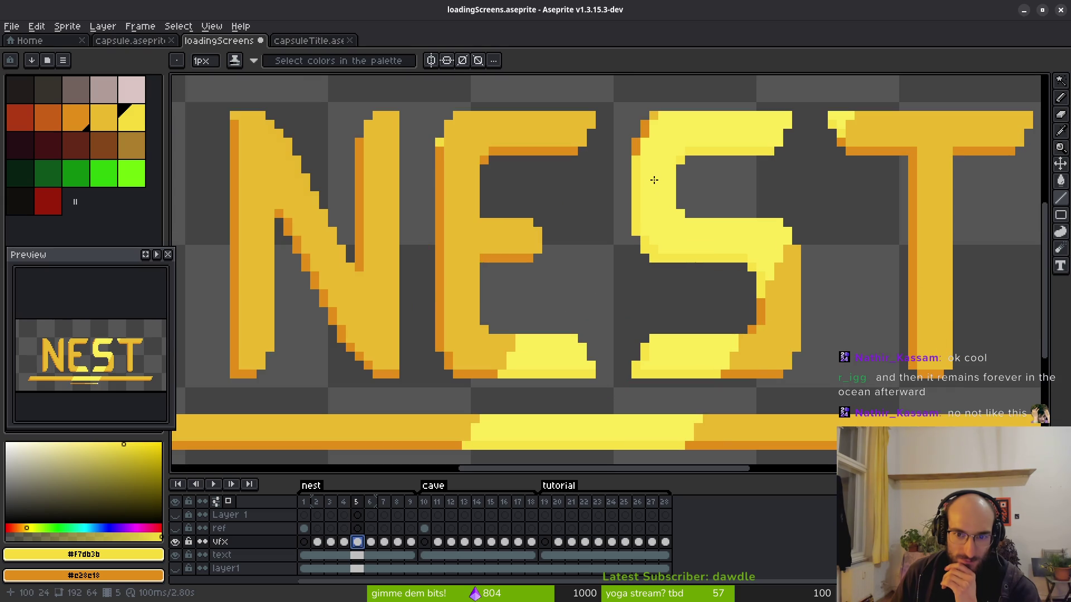